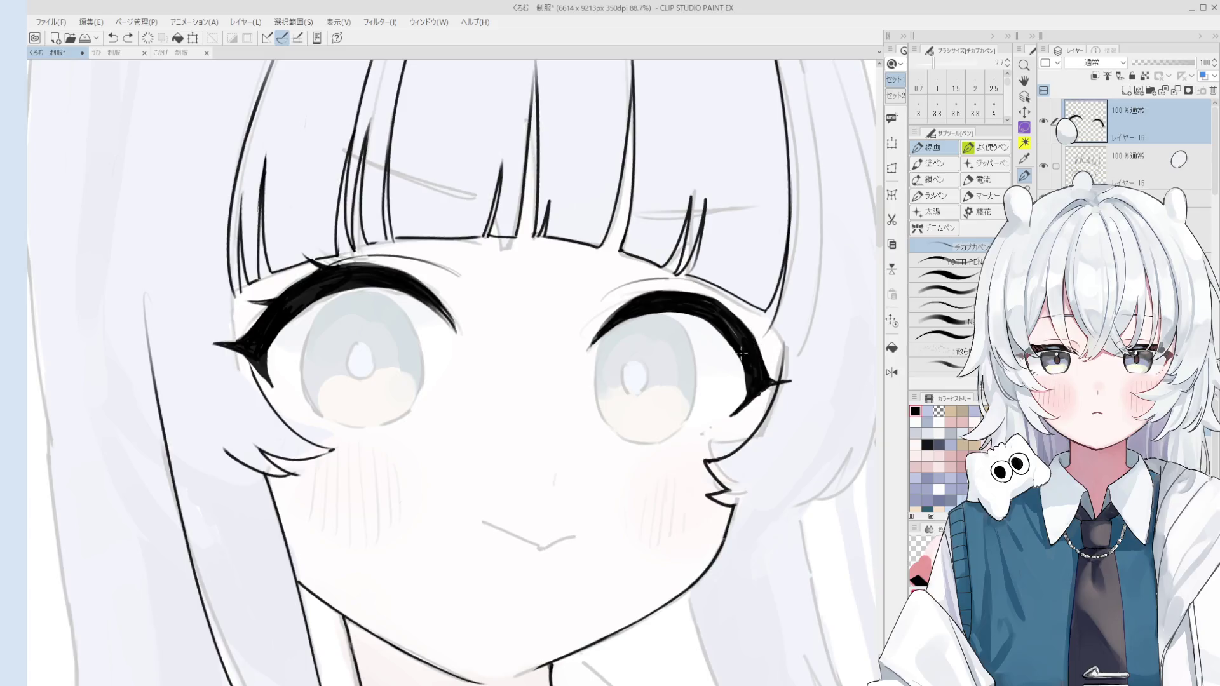
Trace the right edge of the right iris with the pen, then undo it
{"action": "scroll", "coordinate": [748, 379], "scroll_direction": "down", "scroll_amount": 2}
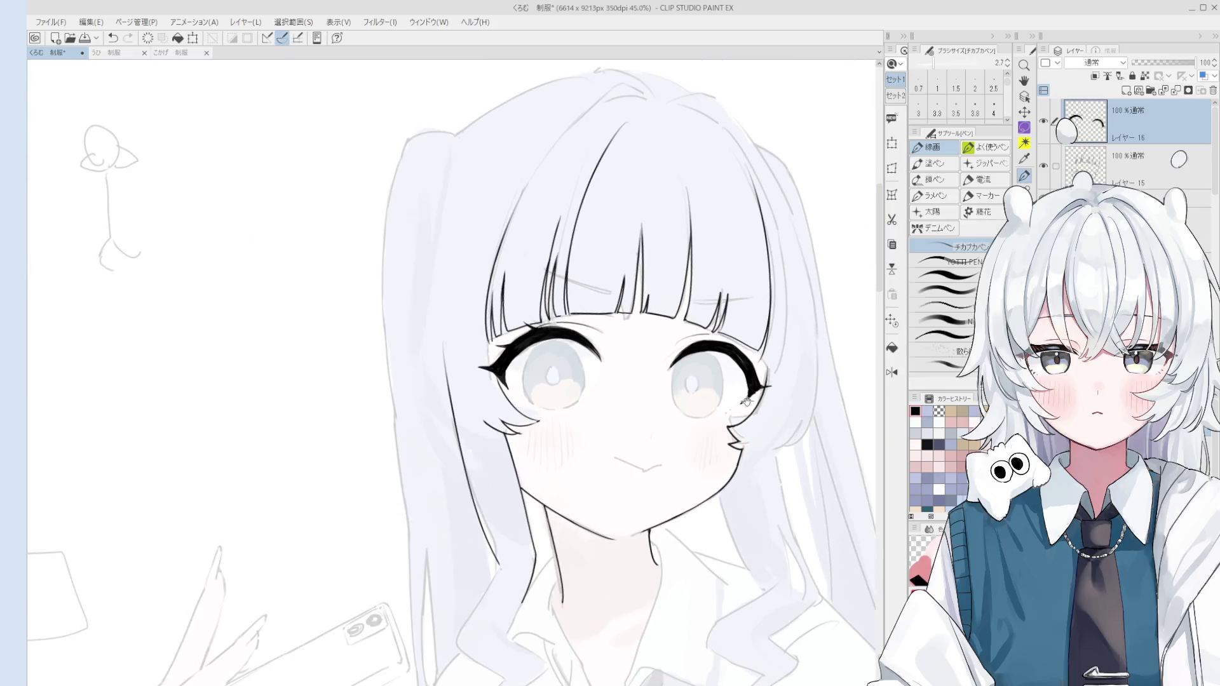
{"action": "scroll", "coordinate": [679, 294], "scroll_direction": "up", "scroll_amount": 2}
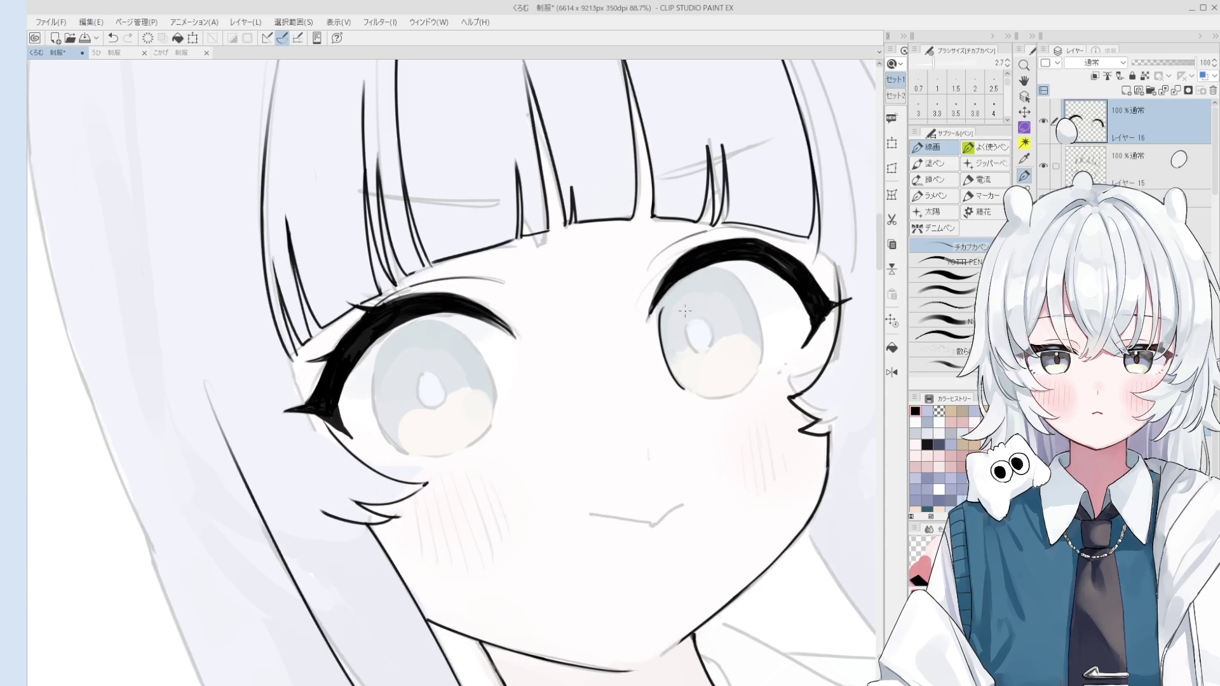
{"action": "left_click_drag", "start_coordinate": [683, 307], "coordinate": [674, 304]}
{"action": "key", "text": "ctrl+z"}
{"action": "mouse_move", "coordinate": [717, 267]}
{"action": "left_mouse_down"}
{"action": "mouse_move", "coordinate": [761, 380]}
{"action": "mouse_move", "coordinate": [759, 366]}
{"action": "left_mouse_up"}
{"action": "key", "text": "ctrl+z"}
Redraw the lower line of the right iris in black and trim it with the eraser
{"action": "scroll", "coordinate": [731, 375], "scroll_direction": "down", "scroll_amount": 1}
{"action": "scroll", "coordinate": [699, 382], "scroll_direction": "up", "scroll_amount": 1}
{"action": "key", "text": "e"}
{"action": "key", "text": "ctrl+z"}
{"action": "key", "text": "p"}
{"action": "left_click_drag", "start_coordinate": [699, 391], "coordinate": [757, 381]}
{"action": "key", "text": "e"}
{"action": "key", "text": "p"}
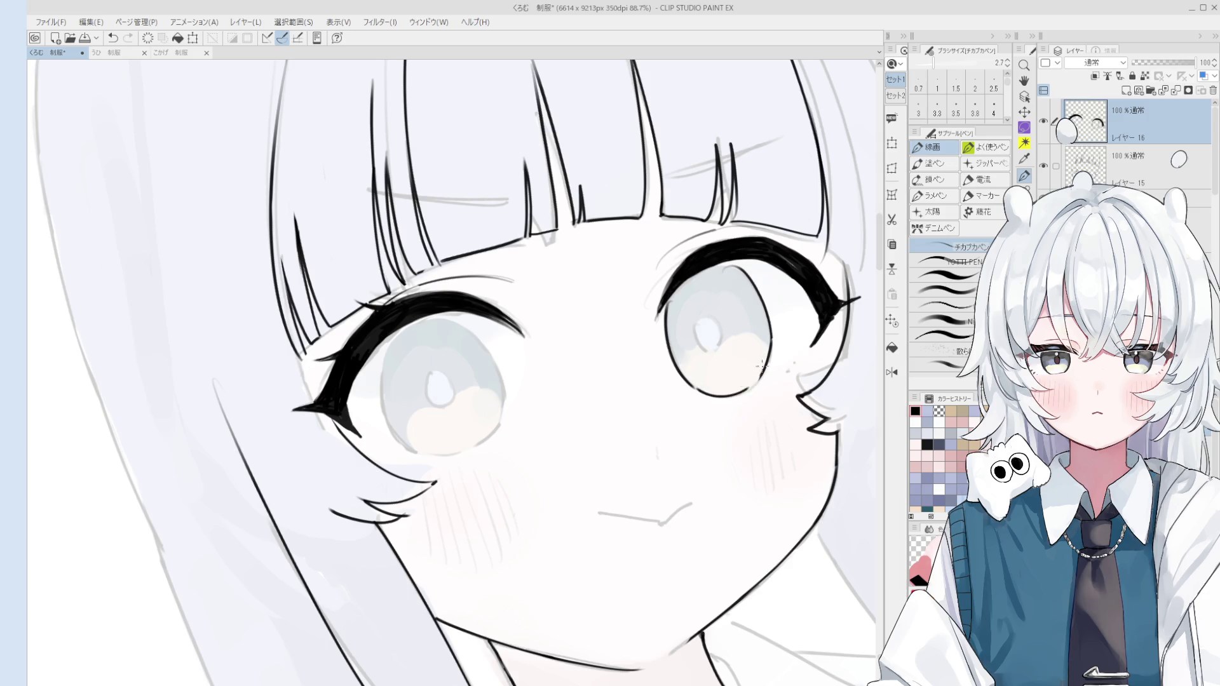
Pan the view up and left over the eyes
{"action": "key", "text": "space"}
{"action": "left_click_drag", "start_coordinate": [763, 373], "coordinate": [770, 354]}
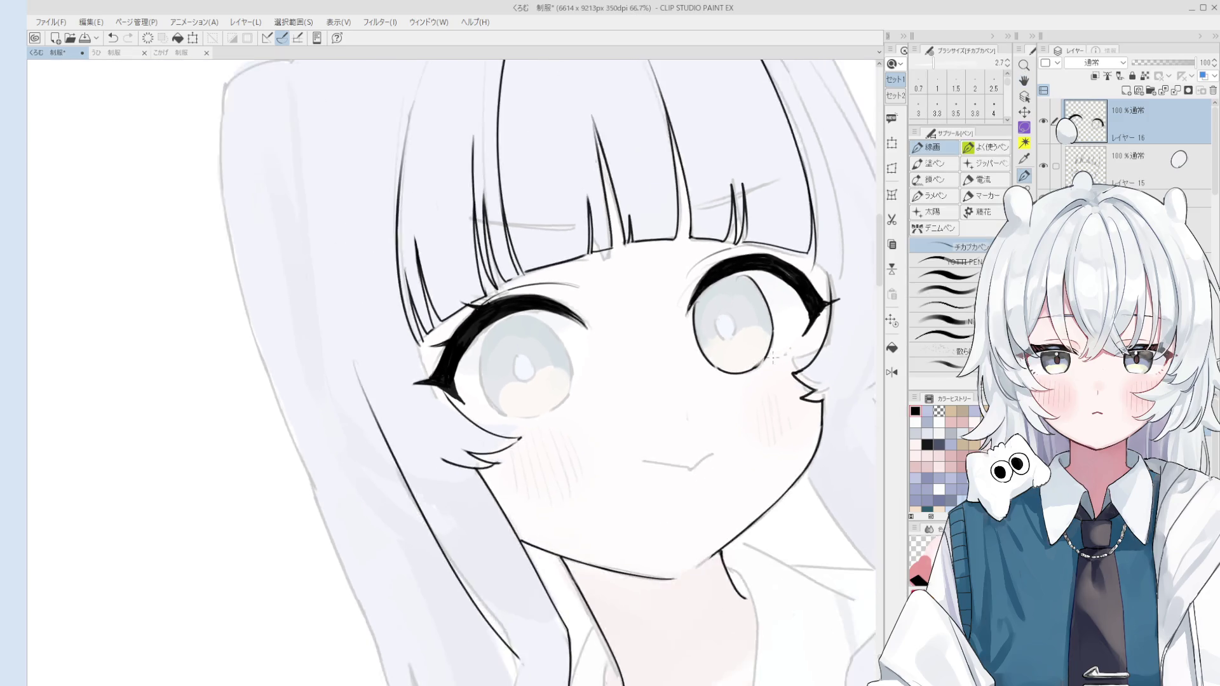
{"action": "scroll", "coordinate": [763, 372], "scroll_direction": "down", "scroll_amount": 2}
{"action": "scroll", "coordinate": [763, 372], "scroll_direction": "up", "scroll_amount": 2}
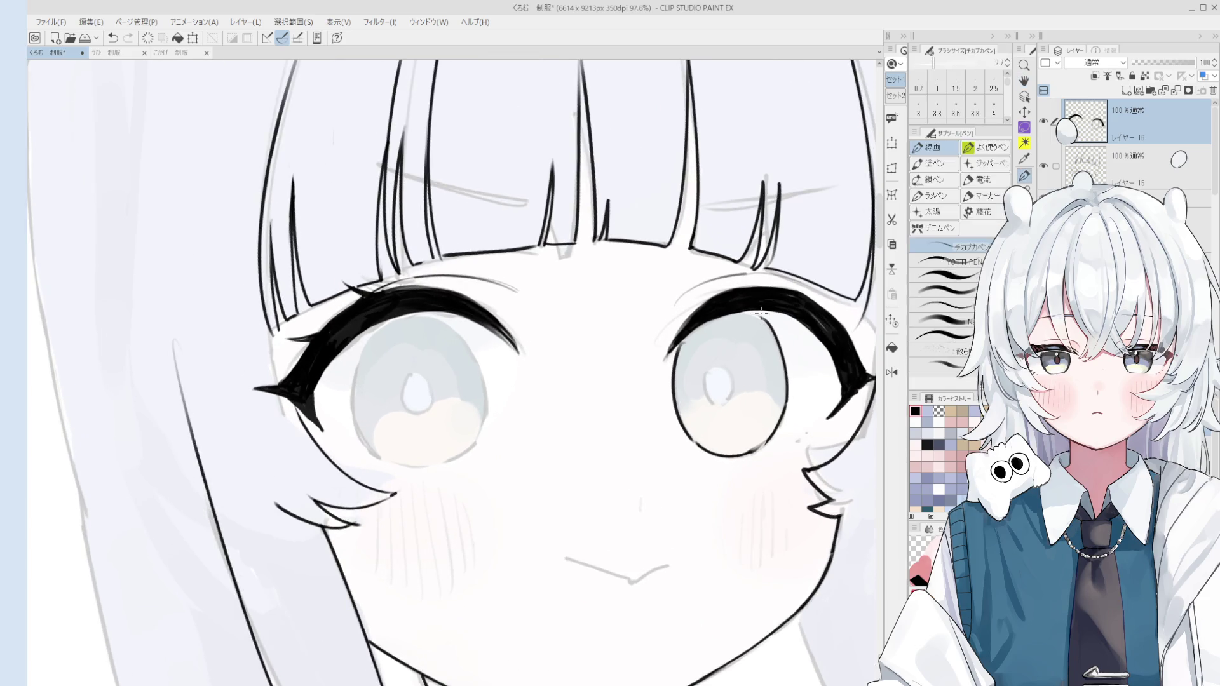
{"action": "scroll", "coordinate": [766, 318], "scroll_direction": "up", "scroll_amount": 2}
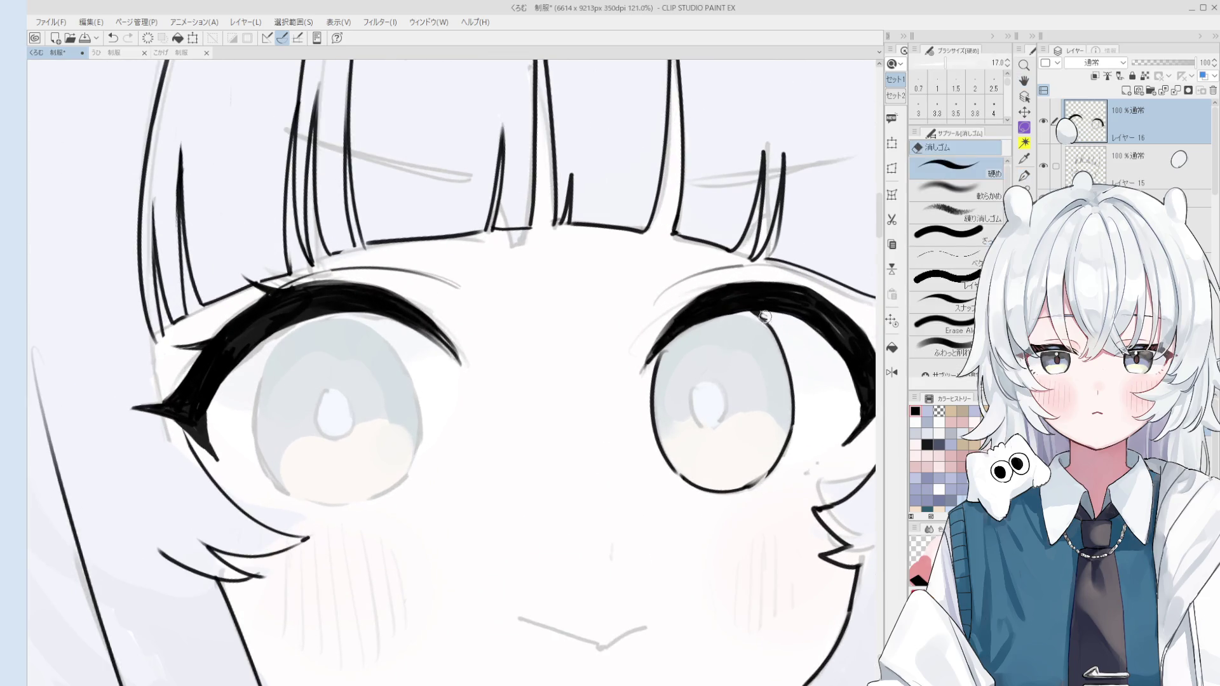
{"action": "key", "text": "space"}
{"action": "left_click_drag", "start_coordinate": [768, 362], "coordinate": [754, 310]}
{"action": "left_click_drag", "start_coordinate": [778, 439], "coordinate": [752, 348]}
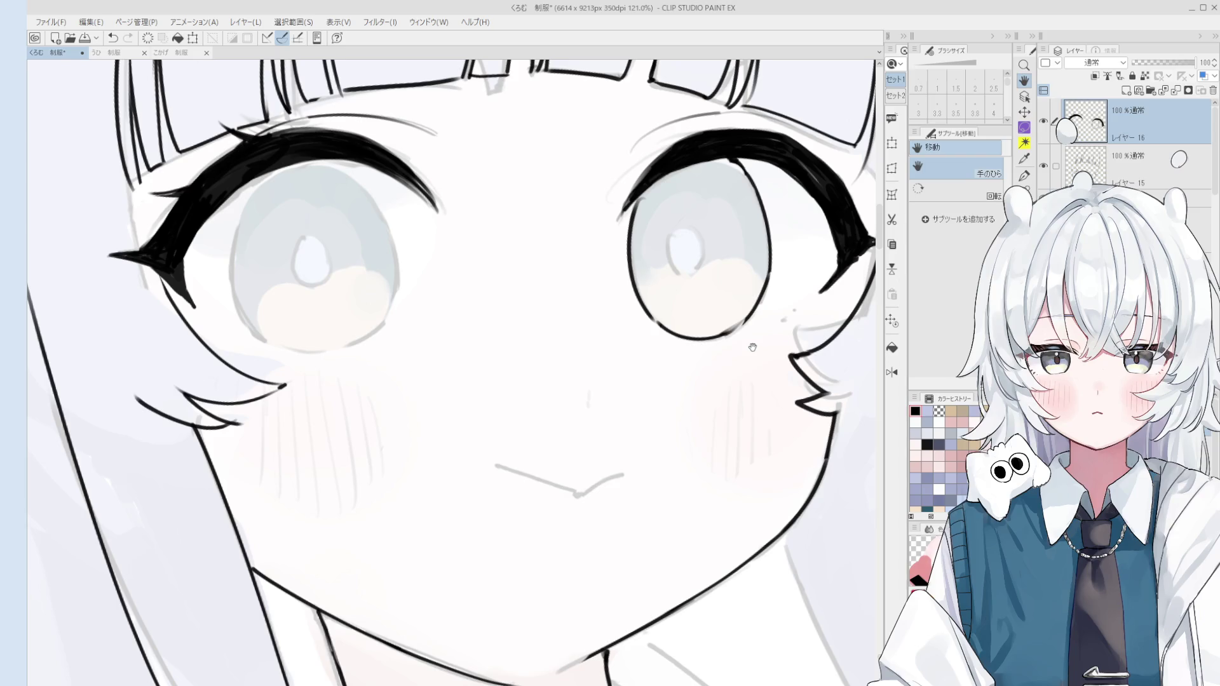
Bring the left eye into view on the canvas
{"action": "scroll", "coordinate": [750, 343], "scroll_direction": "up", "scroll_amount": 1}
{"action": "key", "text": "e"}
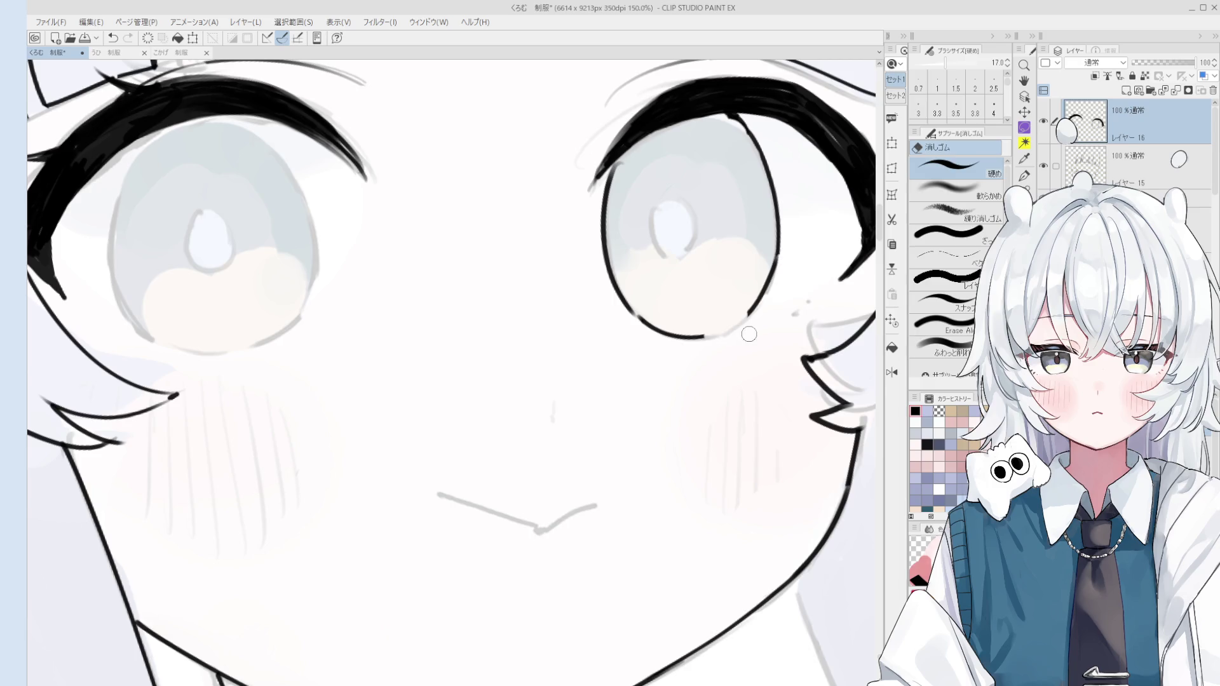
{"action": "key", "text": "p"}
{"action": "scroll", "coordinate": [750, 331], "scroll_direction": "up", "scroll_amount": 2}
{"action": "scroll", "coordinate": [757, 324], "scroll_direction": "down", "scroll_amount": 2}
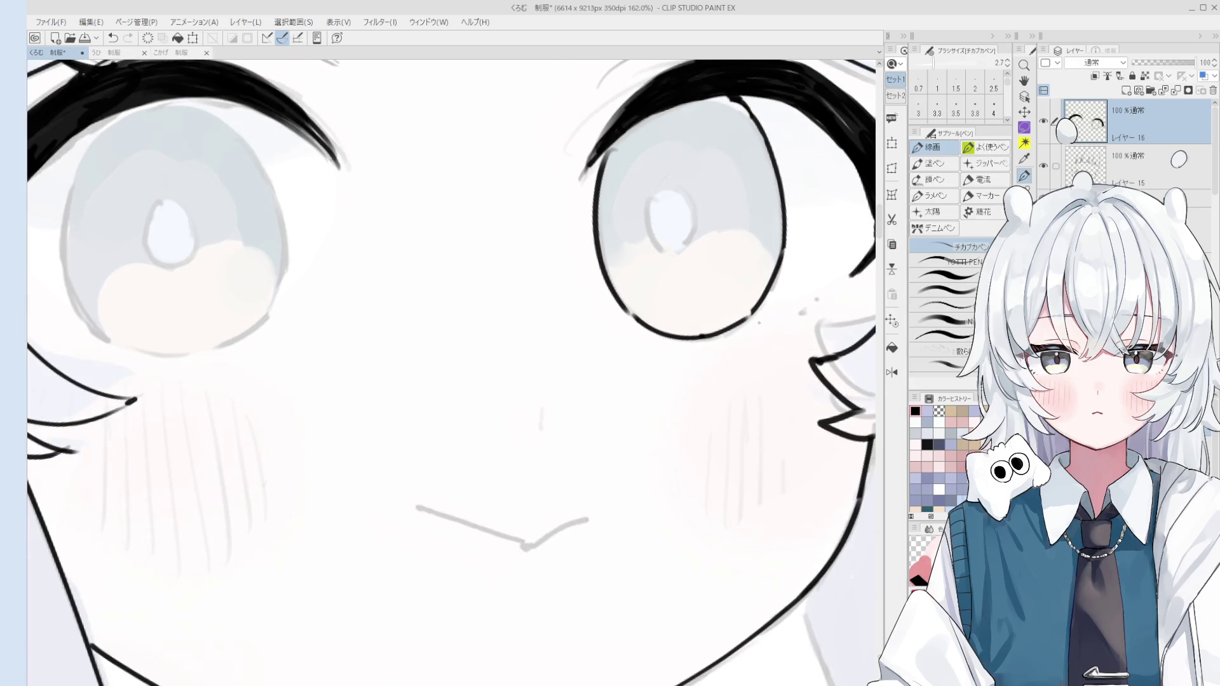
{"action": "scroll", "coordinate": [758, 323], "scroll_direction": "down", "scroll_amount": 3}
{"action": "key", "text": "h"}
{"action": "left_click_drag", "start_coordinate": [333, 286], "coordinate": [515, 451]}
{"action": "scroll", "coordinate": [515, 451], "scroll_direction": "up", "scroll_amount": 3}
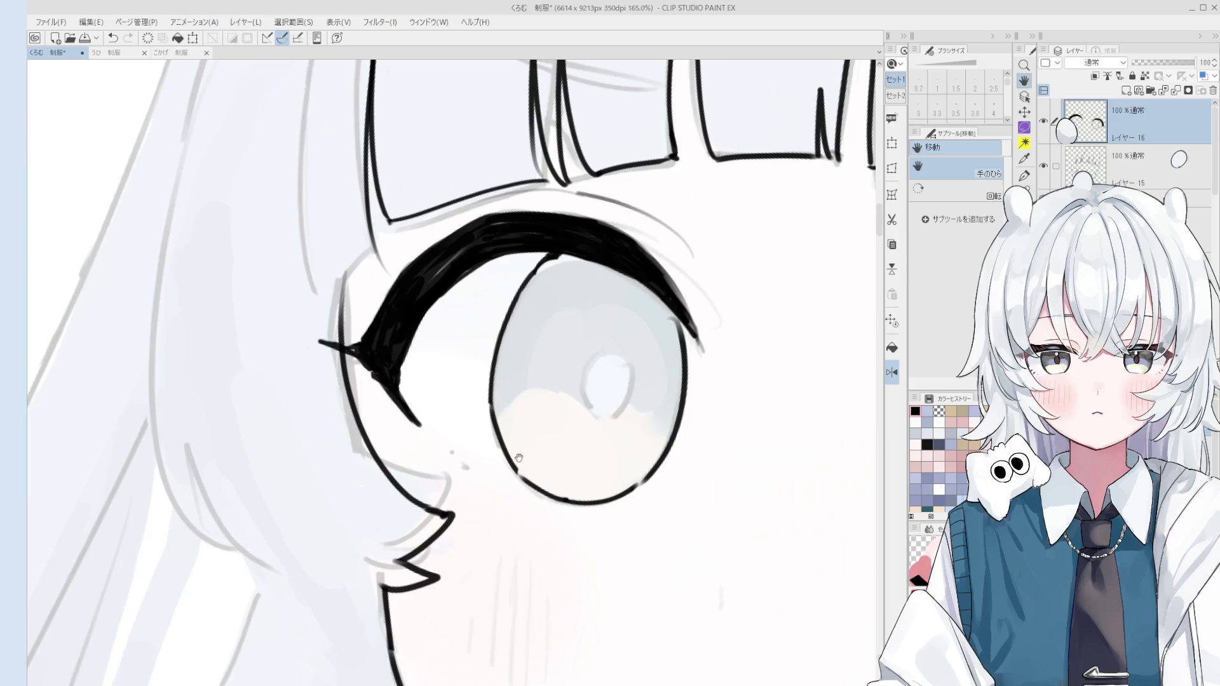
{"action": "scroll", "coordinate": [515, 450], "scroll_direction": "up", "scroll_amount": 1}
Erase the left iris's lower outline, redraw it in black and clean up faint marks
{"action": "key", "text": "e"}
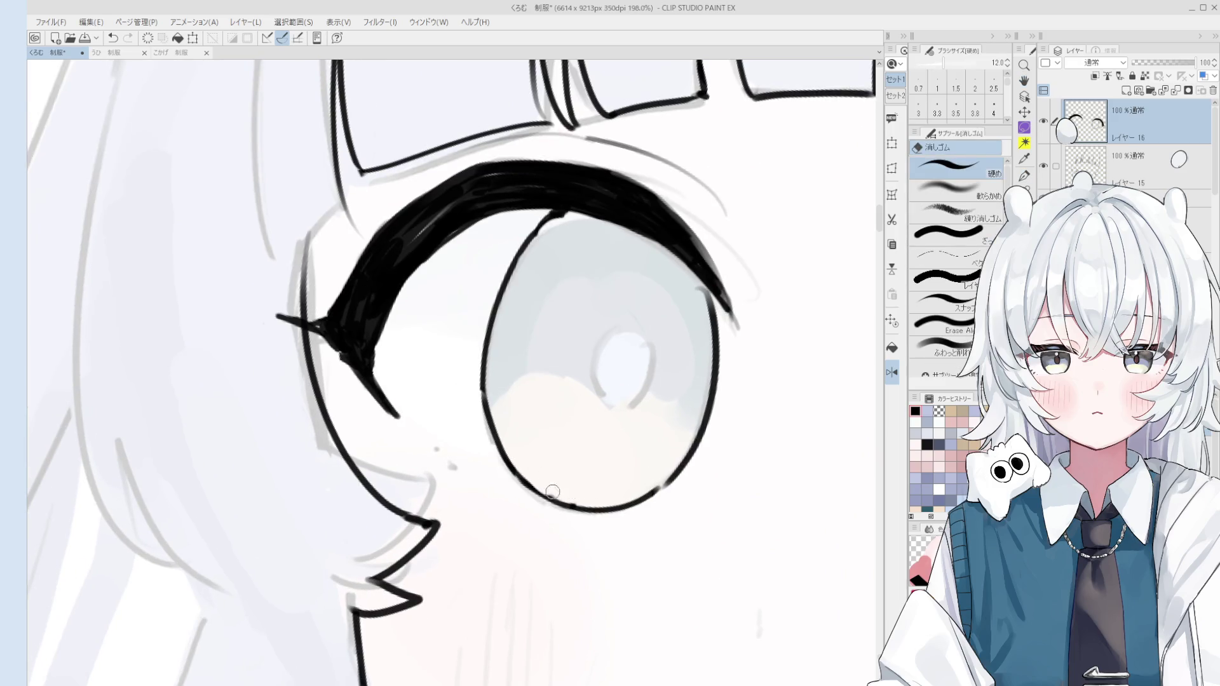
{"action": "scroll", "coordinate": [538, 483], "scroll_direction": "down", "scroll_amount": 1}
{"action": "scroll", "coordinate": [538, 482], "scroll_direction": "up", "scroll_amount": 1}
{"action": "mouse_move", "coordinate": [553, 483]}
{"action": "left_mouse_down"}
{"action": "mouse_move", "coordinate": [492, 407]}
{"action": "mouse_move", "coordinate": [546, 477]}
{"action": "left_mouse_up"}
{"action": "key", "text": "p"}
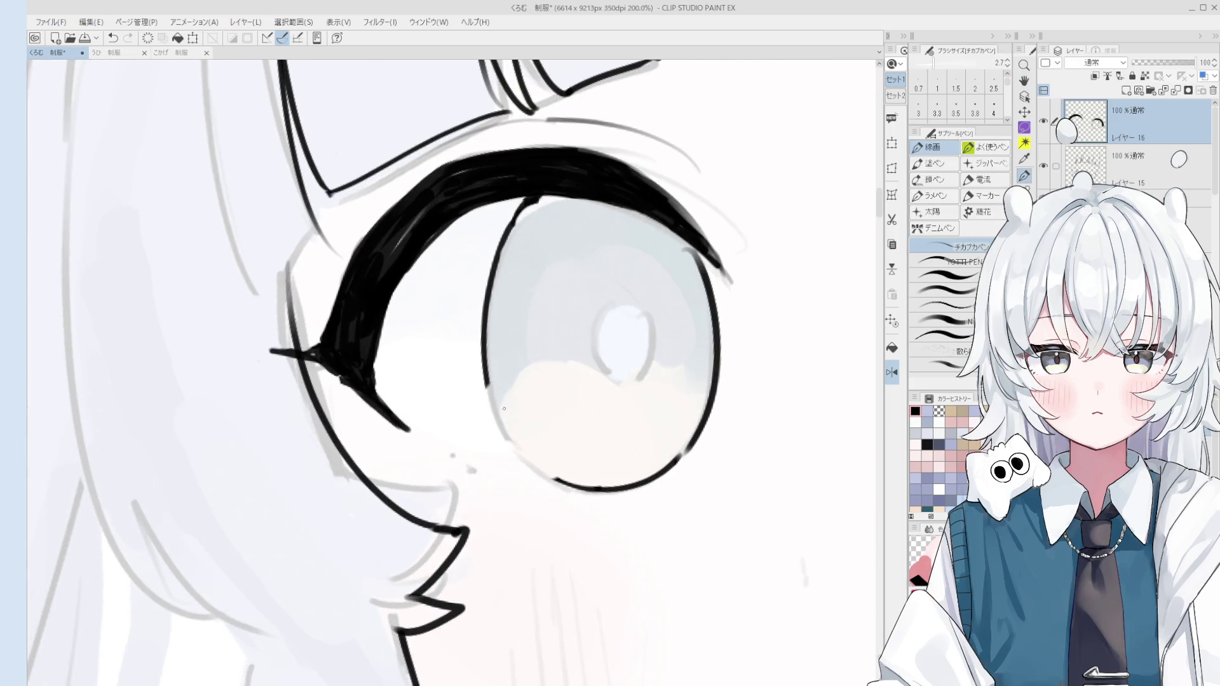
{"action": "scroll", "coordinate": [505, 408], "scroll_direction": "up", "scroll_amount": 1}
{"action": "left_click_drag", "start_coordinate": [493, 381], "coordinate": [543, 476]}
{"action": "scroll", "coordinate": [556, 469], "scroll_direction": "down", "scroll_amount": 2}
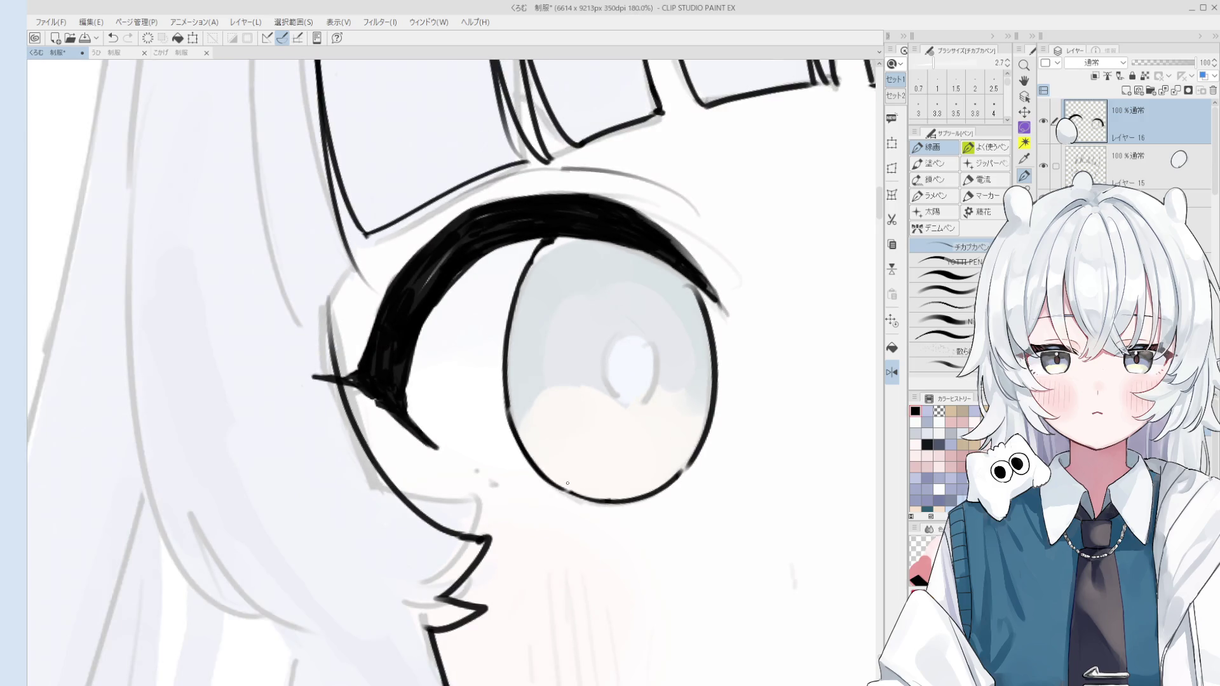
{"action": "key", "text": "e"}
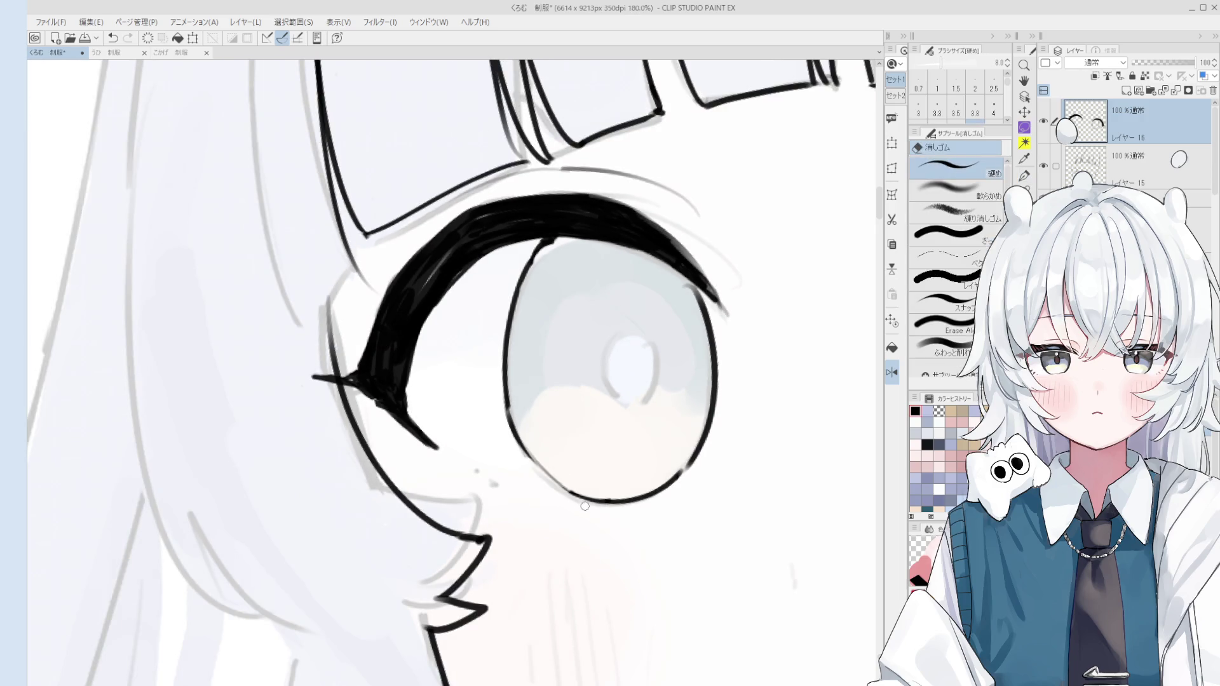
{"action": "left_click_drag", "start_coordinate": [499, 389], "coordinate": [537, 459]}
Mirror the canvas horizontally and rotate it slightly to check the eye's proportions
{"action": "scroll", "coordinate": [570, 499], "scroll_direction": "down", "scroll_amount": 3}
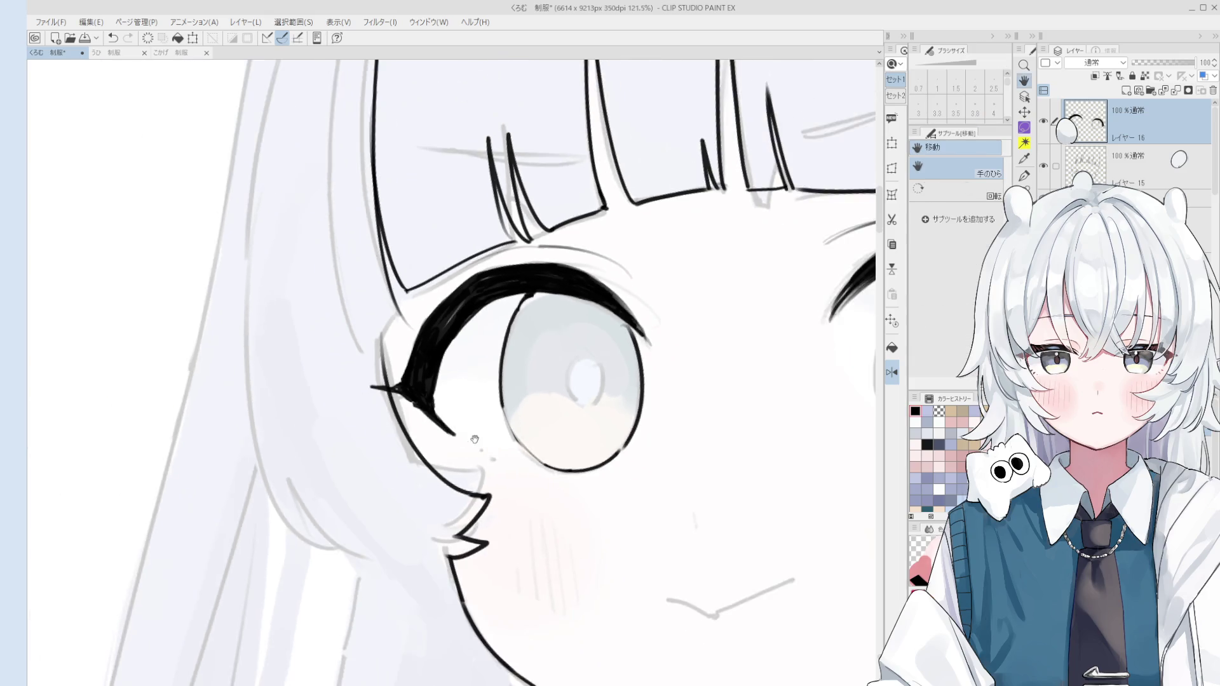
{"action": "key", "text": "p"}
{"action": "key", "text": "space"}
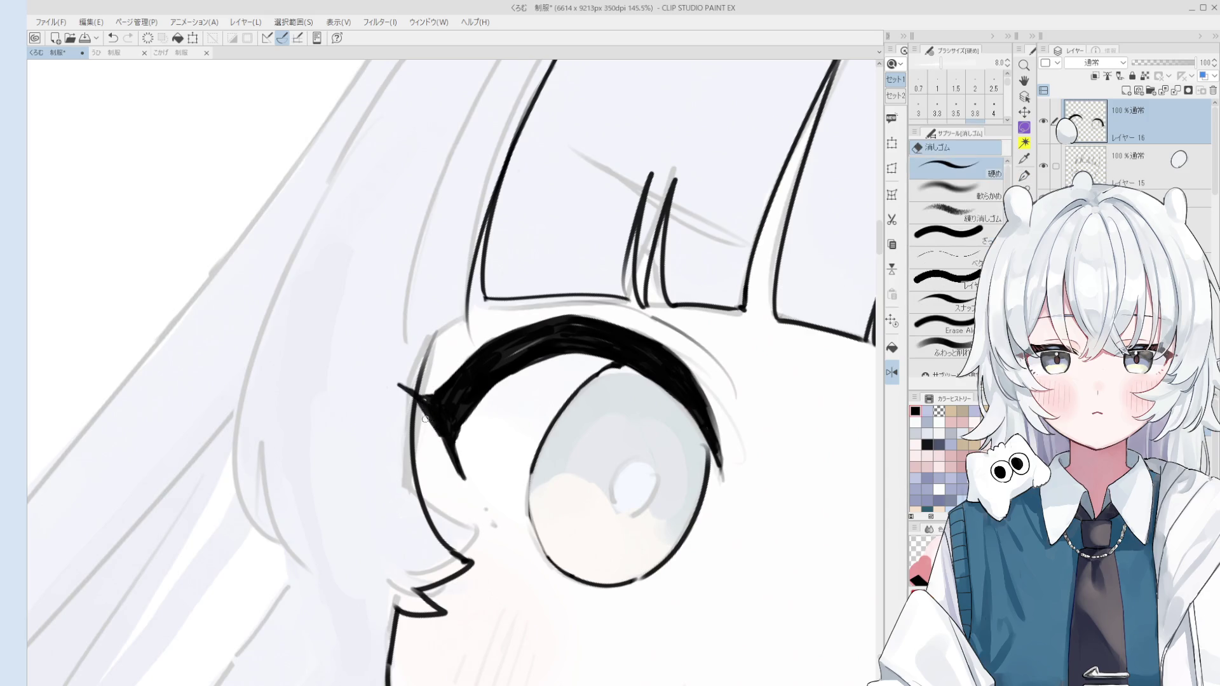
{"action": "left_click_drag", "start_coordinate": [450, 469], "coordinate": [479, 488]}
{"action": "scroll", "coordinate": [518, 448], "scroll_direction": "down", "scroll_amount": 1}
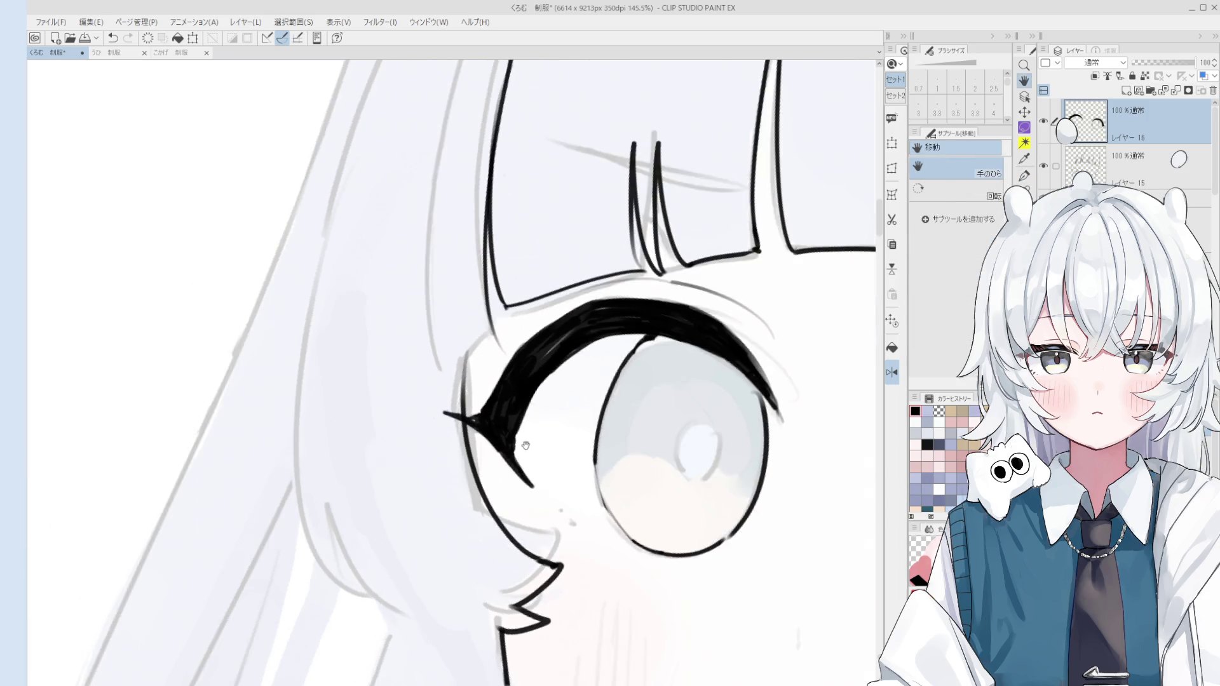
{"action": "key", "text": "h"}
{"action": "left_click_drag", "start_coordinate": [483, 404], "coordinate": [505, 463]}
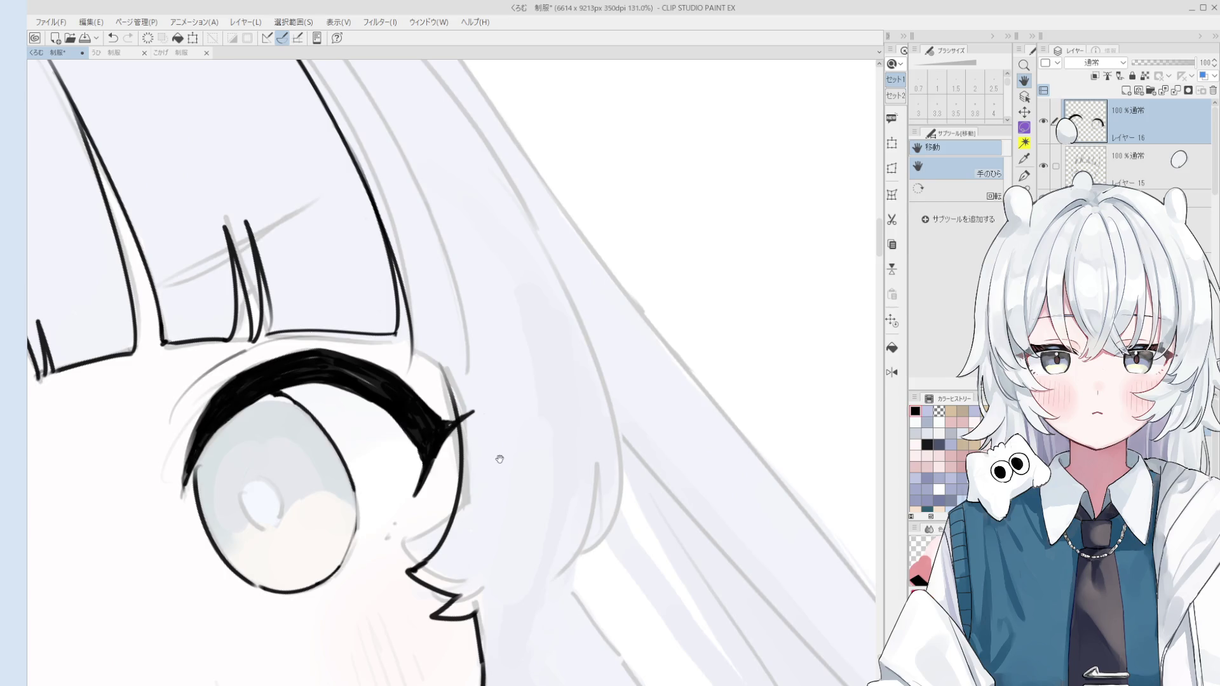
{"action": "mouse_move", "coordinate": [448, 531]}
{"action": "left_mouse_down"}
{"action": "mouse_move", "coordinate": [500, 438]}
{"action": "mouse_move", "coordinate": [540, 433]}
{"action": "left_mouse_up"}
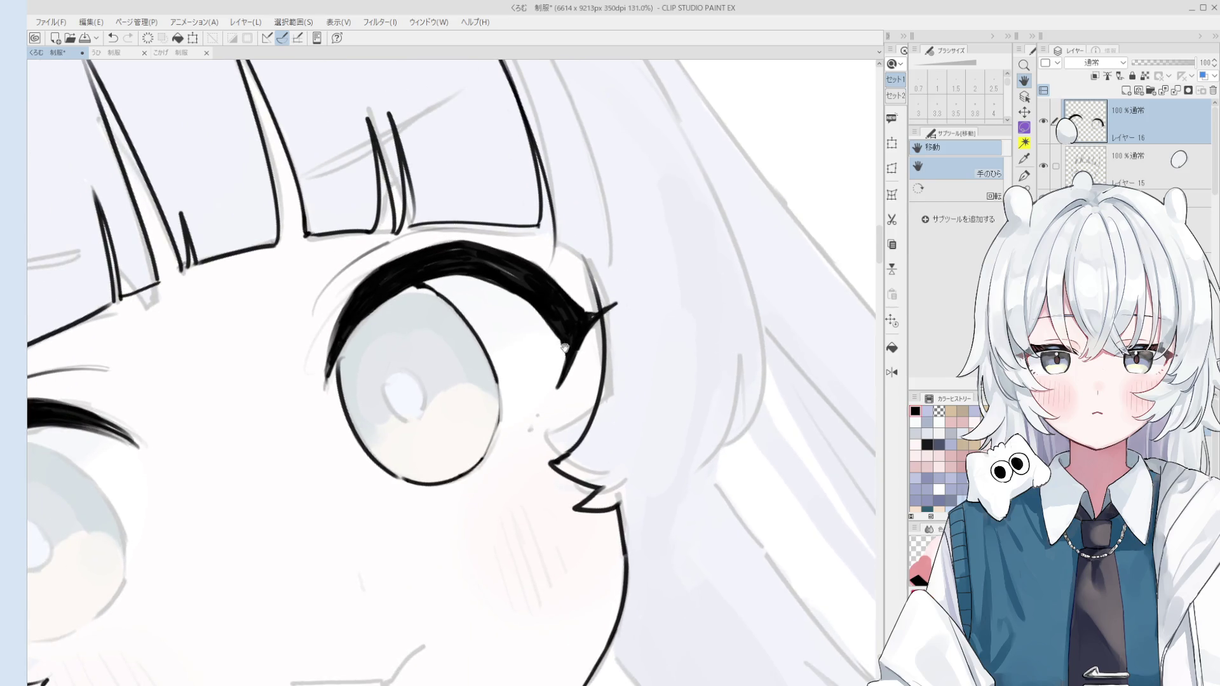
{"action": "scroll", "coordinate": [594, 331], "scroll_direction": "up", "scroll_amount": 2}
{"action": "scroll", "coordinate": [597, 335], "scroll_direction": "down", "scroll_amount": 8}
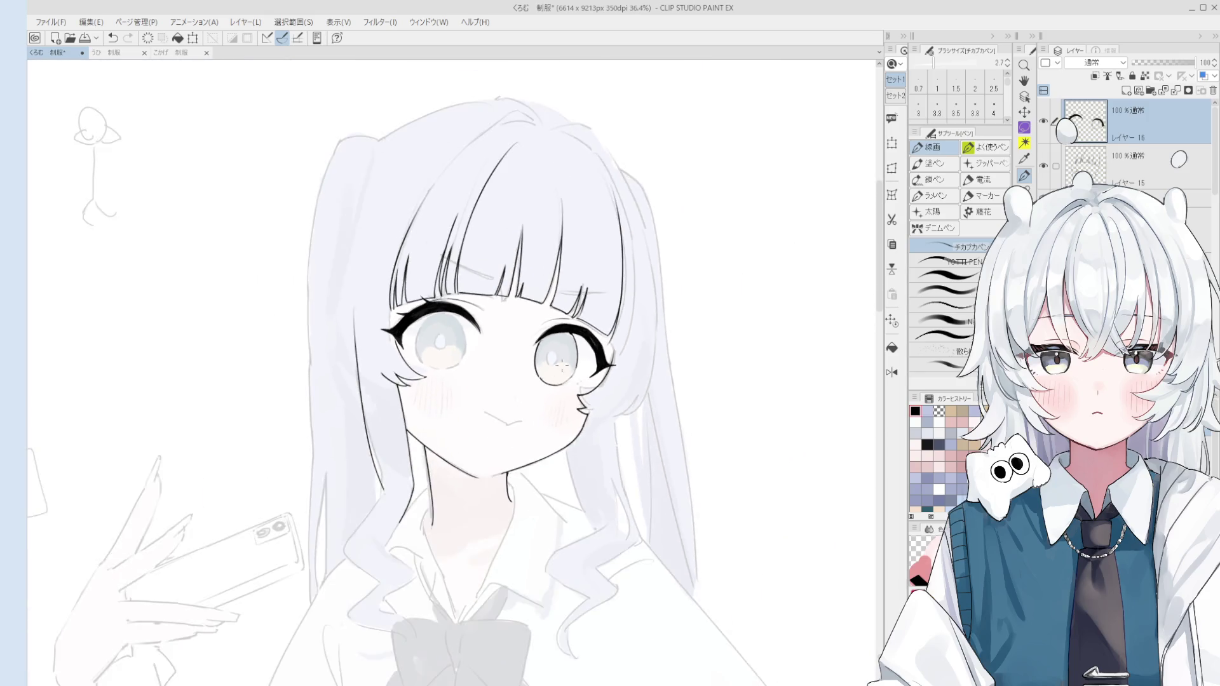
{"action": "left_click_drag", "start_coordinate": [562, 364], "coordinate": [685, 629]}
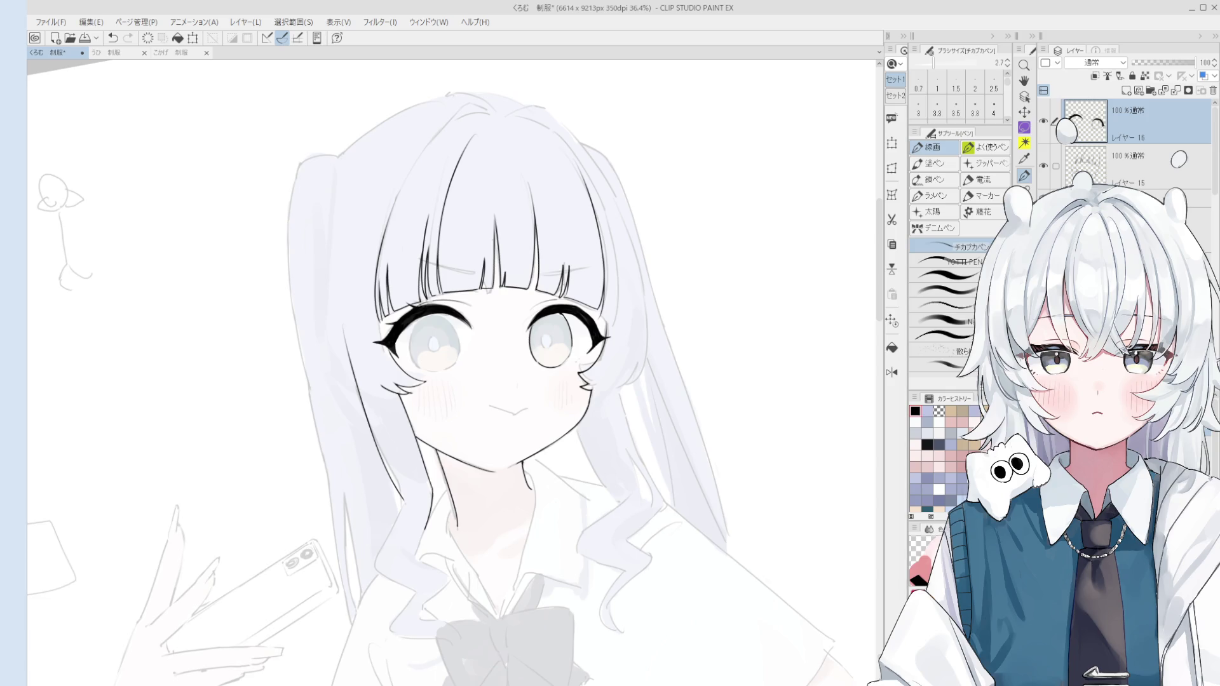
{"action": "scroll", "coordinate": [806, 455], "scroll_direction": "down", "scroll_amount": 2}
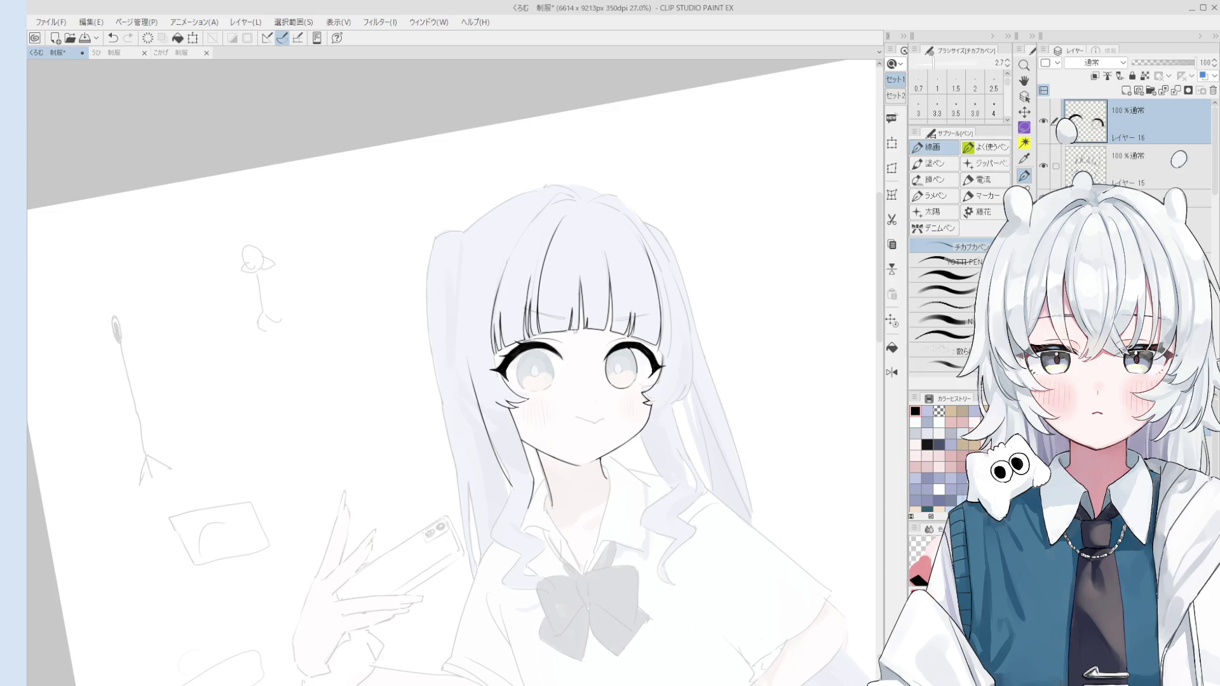
{"action": "scroll", "coordinate": [767, 390], "scroll_direction": "up", "scroll_amount": 2}
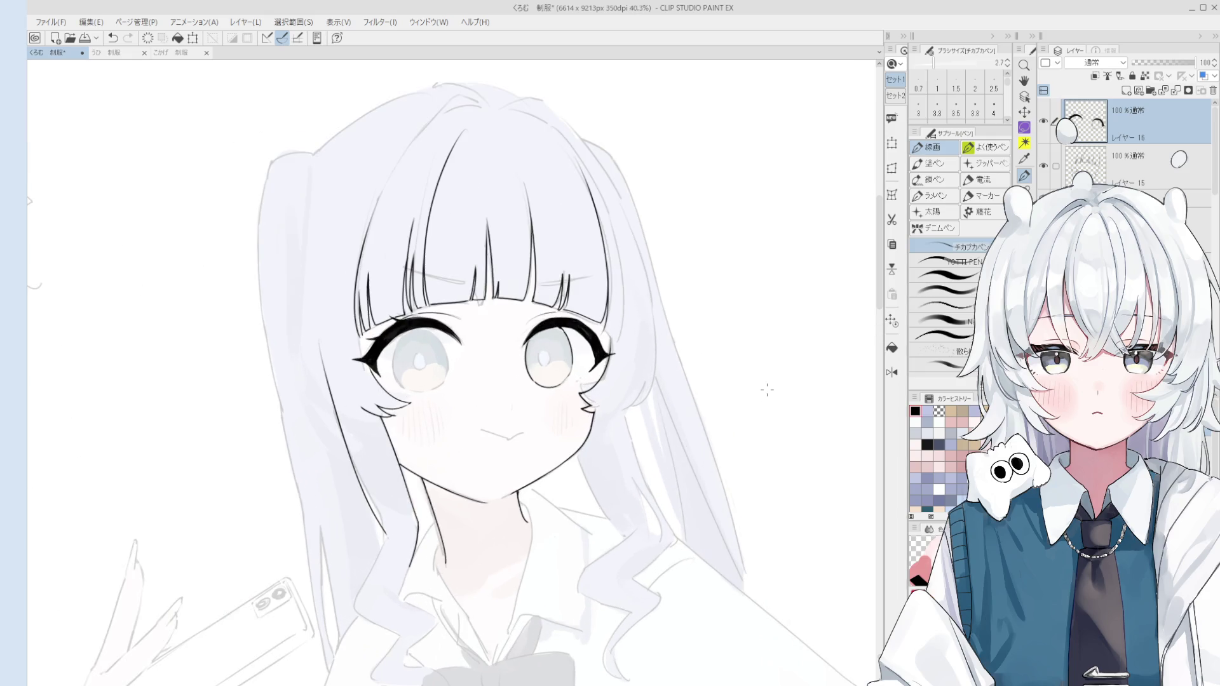
{"action": "key", "text": "space"}
{"action": "mouse_move", "coordinate": [566, 471]}
{"action": "left_mouse_down"}
{"action": "mouse_move", "coordinate": [613, 477]}
{"action": "mouse_move", "coordinate": [653, 512]}
{"action": "left_mouse_up"}
{"action": "left_click_drag", "start_coordinate": [567, 514], "coordinate": [651, 453]}
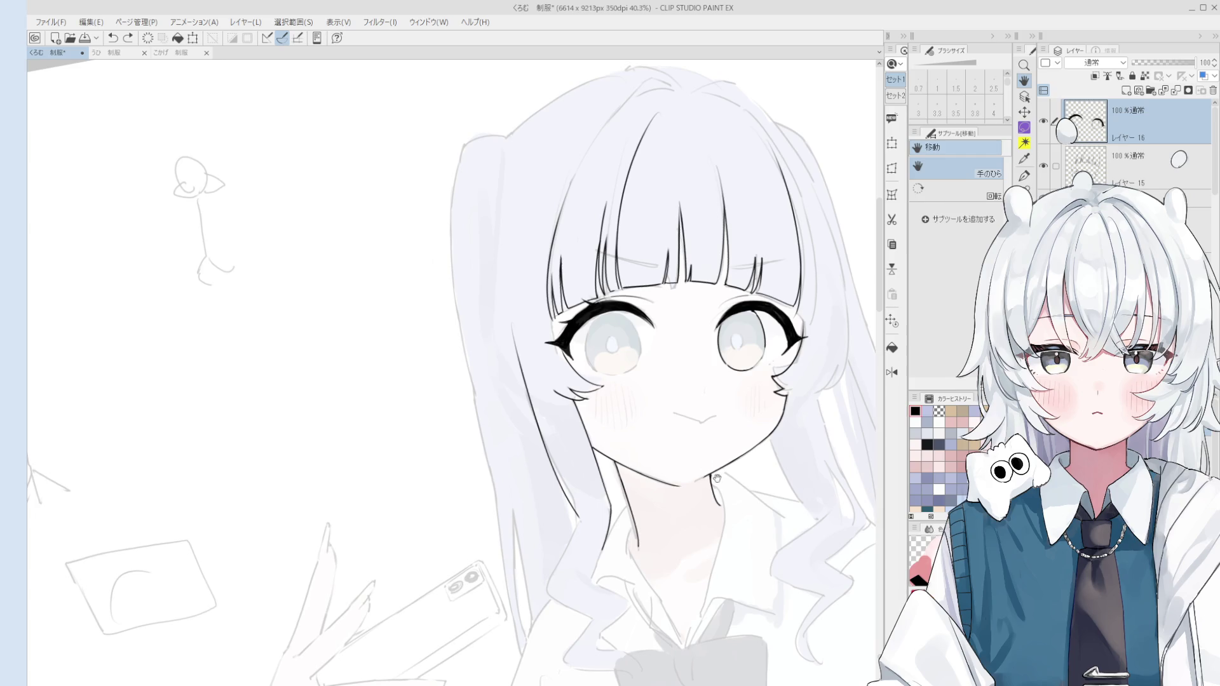
{"action": "left_click_drag", "start_coordinate": [731, 432], "coordinate": [787, 270]}
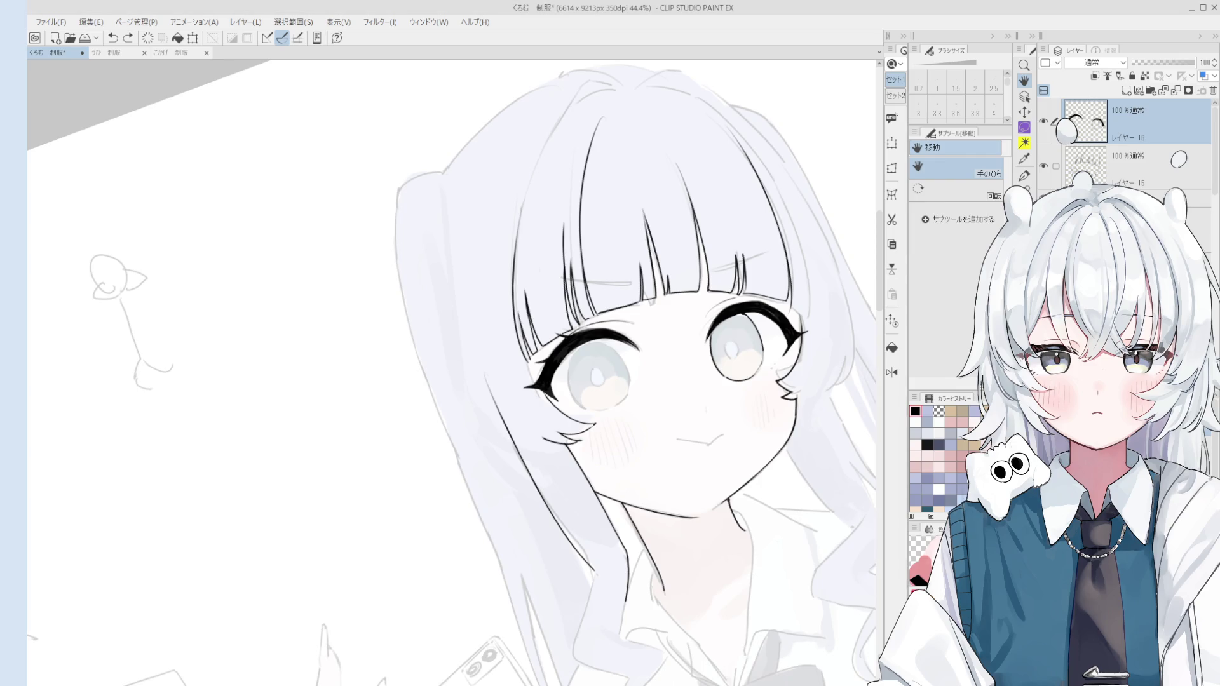
{"action": "key", "text": "p"}
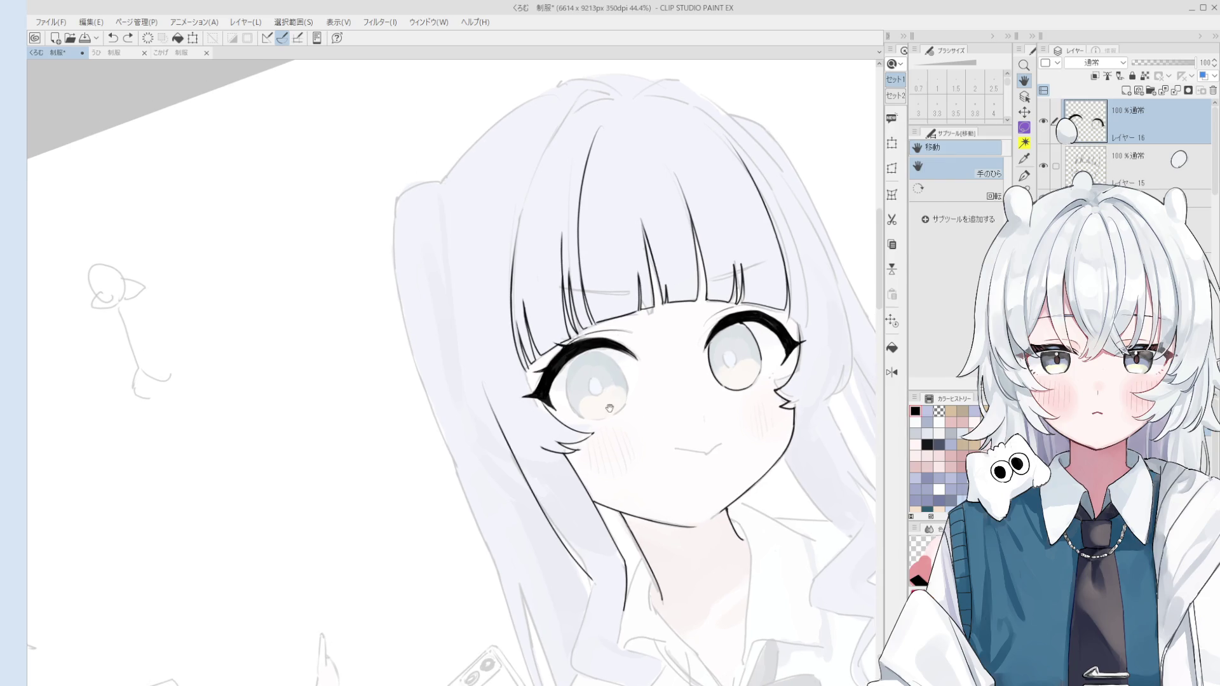
{"action": "scroll", "coordinate": [641, 363], "scroll_direction": "up", "scroll_amount": 3}
{"action": "scroll", "coordinate": [537, 362], "scroll_direction": "up", "scroll_amount": 1}
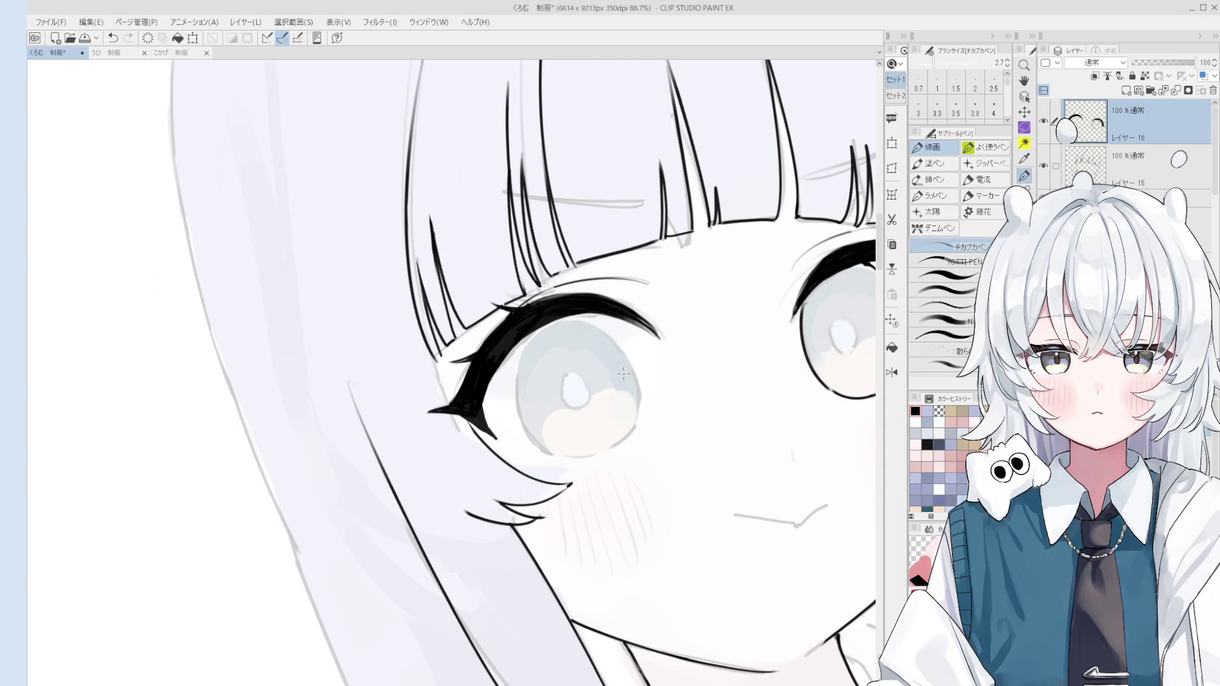
Erase the right iris's upper outline with a size-40 eraser and redraw it with a 3.0 pen
{"action": "scroll", "coordinate": [804, 366], "scroll_direction": "down", "scroll_amount": 3}
{"action": "key", "text": "e"}
{"action": "scroll", "coordinate": [804, 367], "scroll_direction": "up", "scroll_amount": 3}
{"action": "key", "text": "bracketright"}
{"action": "key", "text": "bracketright"}
{"action": "key", "text": "bracketright"}
{"action": "left_click_drag", "start_coordinate": [817, 391], "coordinate": [778, 317]}
{"action": "key", "text": "p"}
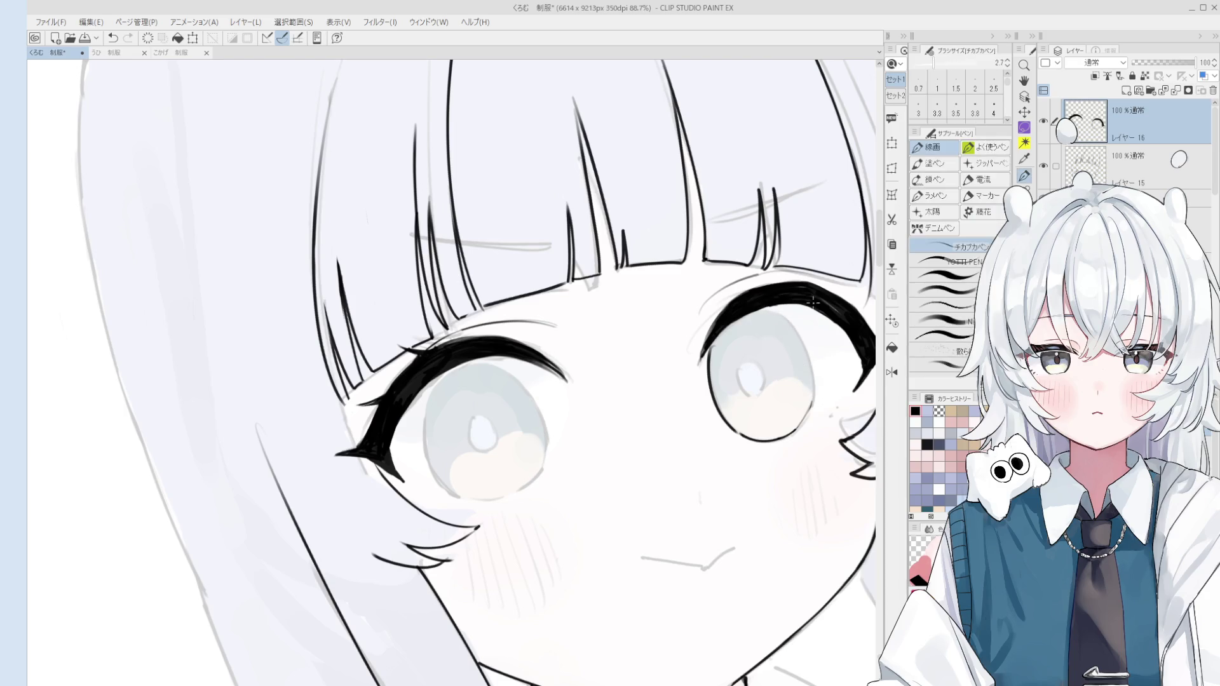
{"action": "key", "text": "bracketleft"}
{"action": "scroll", "coordinate": [821, 308], "scroll_direction": "down", "scroll_amount": 1}
{"action": "scroll", "coordinate": [822, 308], "scroll_direction": "down", "scroll_amount": 1}
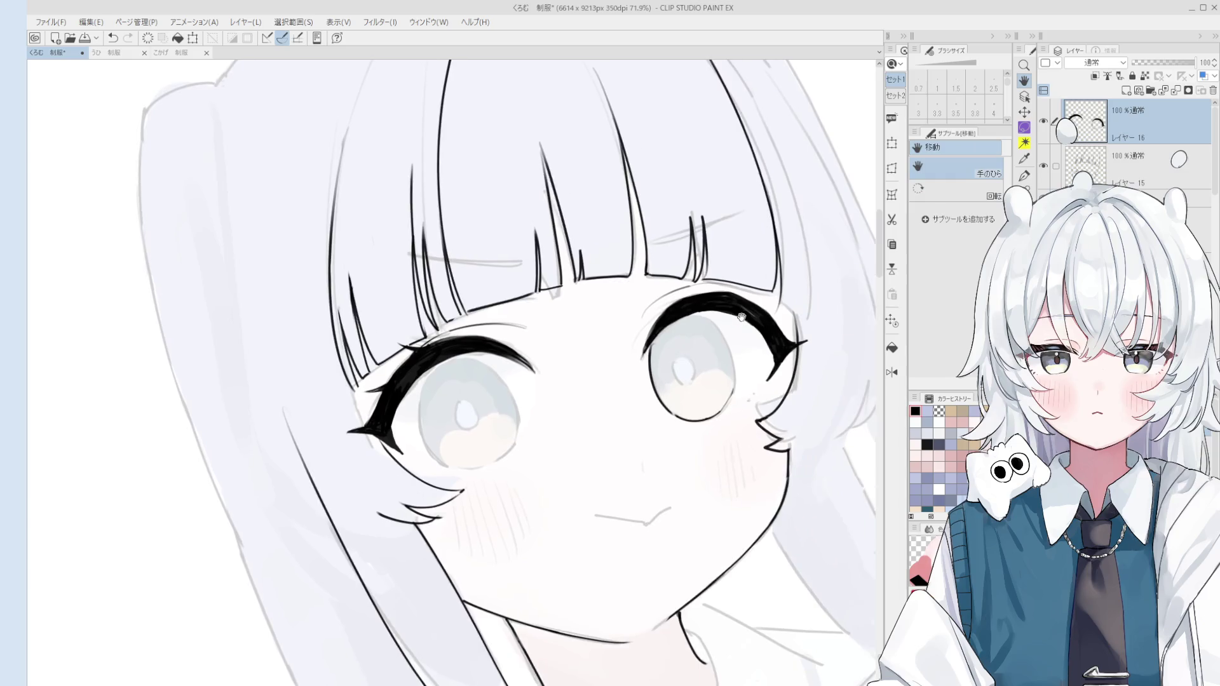
{"action": "scroll", "coordinate": [731, 356], "scroll_direction": "up", "scroll_amount": 3}
{"action": "key", "text": "bracketleft"}
{"action": "key", "text": "ctrl+z"}
{"action": "mouse_move", "coordinate": [664, 306]}
{"action": "left_mouse_down"}
{"action": "mouse_move", "coordinate": [711, 347]}
{"action": "mouse_move", "coordinate": [724, 379]}
{"action": "left_mouse_up"}
Lightly erase and retrace the right iris's outer edge in black
{"action": "key", "text": "e"}
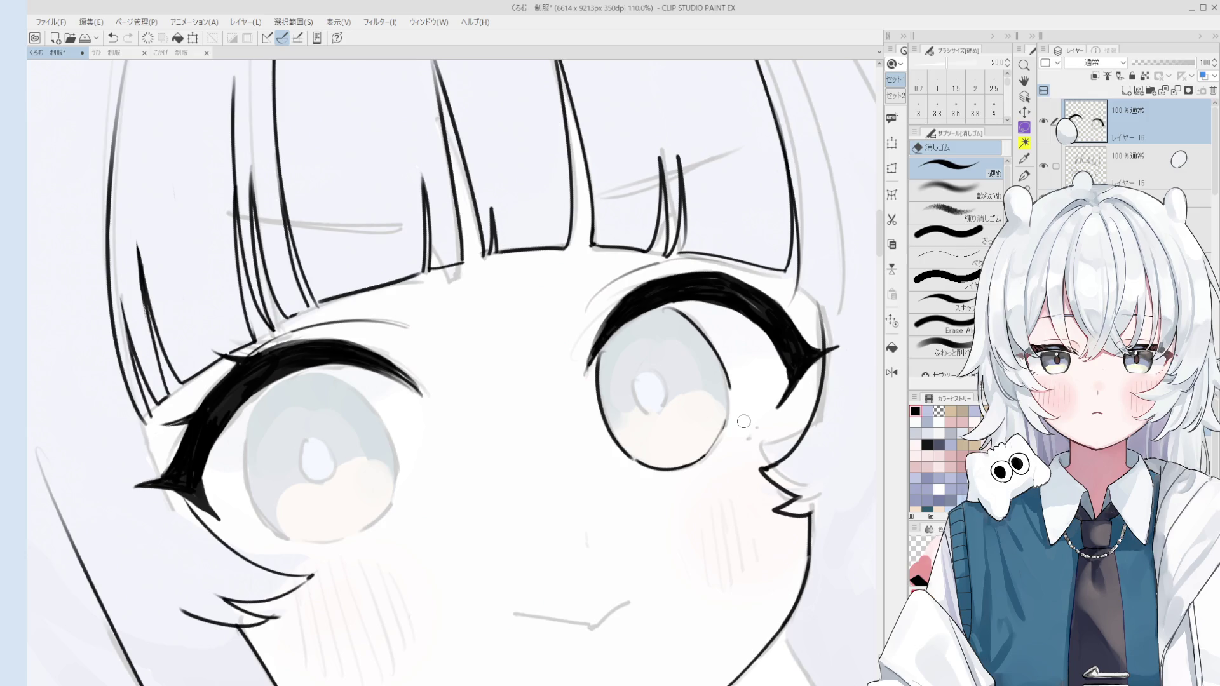
{"action": "left_click_drag", "start_coordinate": [732, 395], "coordinate": [730, 422]}
{"action": "key", "text": "p"}
{"action": "key", "text": "ctrl+z"}
{"action": "left_click_drag", "start_coordinate": [716, 355], "coordinate": [720, 466]}
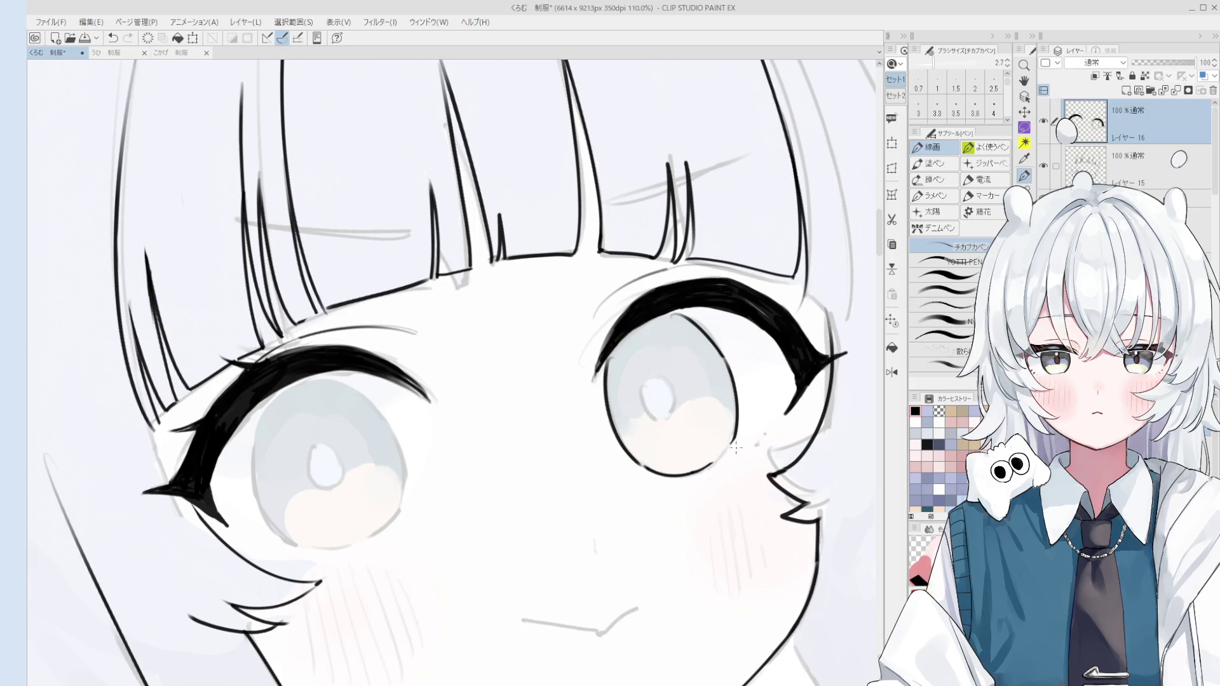
{"action": "key", "text": "h"}
{"action": "left_click_drag", "start_coordinate": [734, 439], "coordinate": [725, 404]}
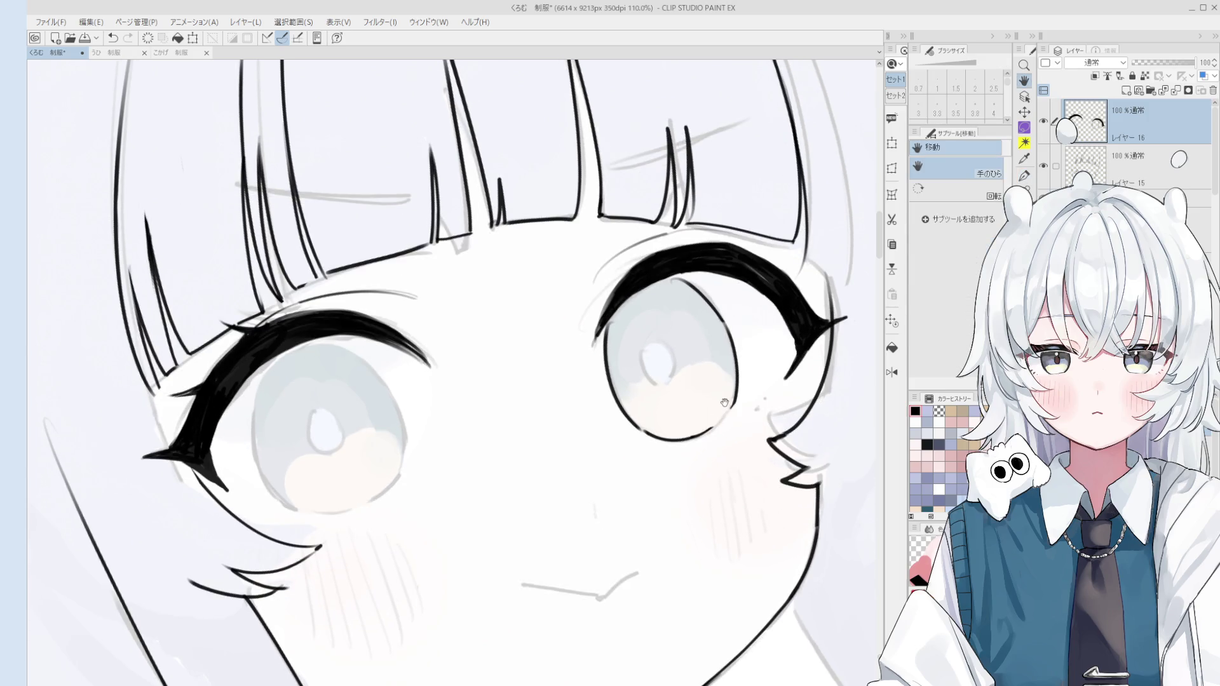
Bring the left eye into view and redraw the left iris's left-edge stroke
{"action": "key", "text": "e"}
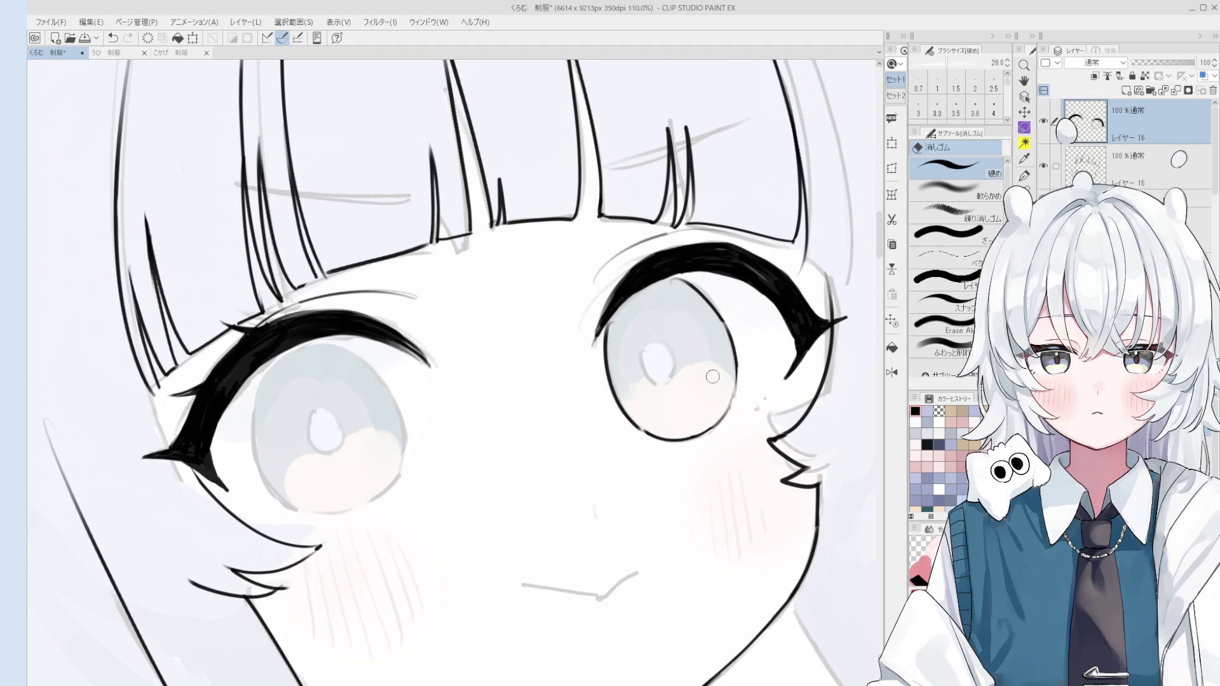
{"action": "scroll", "coordinate": [713, 410], "scroll_direction": "down", "scroll_amount": 3}
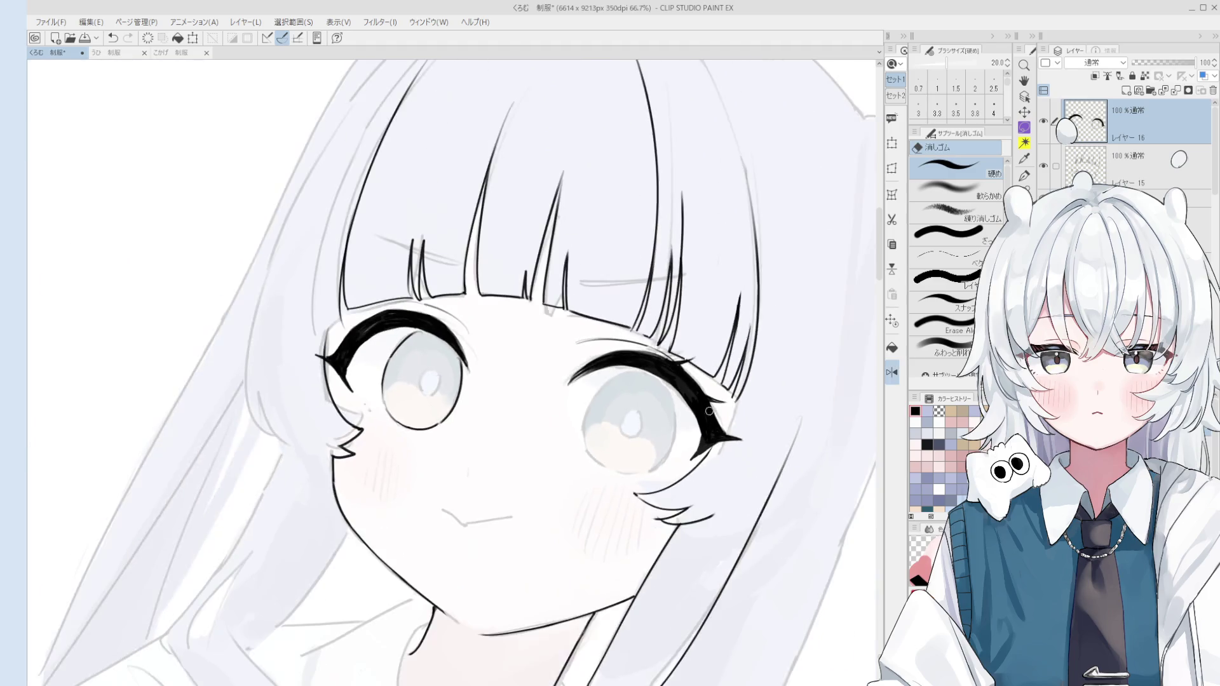
{"action": "left_click_drag", "start_coordinate": [681, 437], "coordinate": [788, 448]}
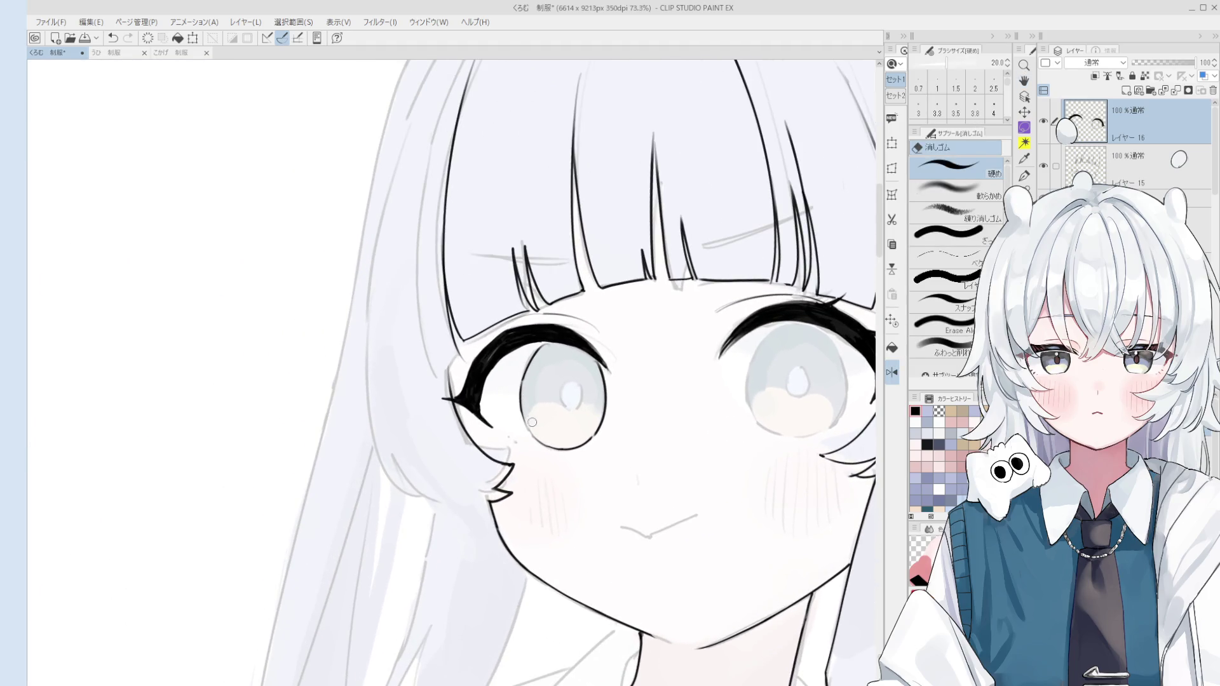
{"action": "scroll", "coordinate": [532, 426], "scroll_direction": "up", "scroll_amount": 3}
{"action": "key", "text": "p"}
{"action": "left_click_drag", "start_coordinate": [515, 408], "coordinate": [552, 457]}
{"action": "key", "text": "ctrl+z"}
{"action": "key", "text": "ctrl+z"}
{"action": "left_click_drag", "start_coordinate": [509, 382], "coordinate": [559, 465]}
Retry the left iris's edge and bottom-edge touch-ups, undoing the unwanted strokes
{"action": "key", "text": "ctrl+z"}
{"action": "left_click_drag", "start_coordinate": [509, 403], "coordinate": [553, 460]}
{"action": "scroll", "coordinate": [509, 403], "scroll_direction": "up", "scroll_amount": 2}
{"action": "key", "text": "ctrl+z"}
{"action": "left_click_drag", "start_coordinate": [500, 370], "coordinate": [543, 451]}
{"action": "key", "text": "ctrl+z"}
{"action": "mouse_move", "coordinate": [510, 393]}
{"action": "left_mouse_down"}
{"action": "mouse_move", "coordinate": [559, 464]}
{"action": "mouse_move", "coordinate": [525, 430]}
{"action": "left_mouse_up"}
{"action": "key", "text": "e"}
{"action": "key", "text": "p"}
{"action": "key", "text": "ctrl+z"}
{"action": "scroll", "coordinate": [516, 406], "scroll_direction": "up", "scroll_amount": 1}
{"action": "left_click_drag", "start_coordinate": [508, 314], "coordinate": [512, 352]}
{"action": "key", "text": "ctrl+z"}
Rotate the view counter-clockwise around the left eye
{"action": "scroll", "coordinate": [512, 352], "scroll_direction": "down", "scroll_amount": 1}
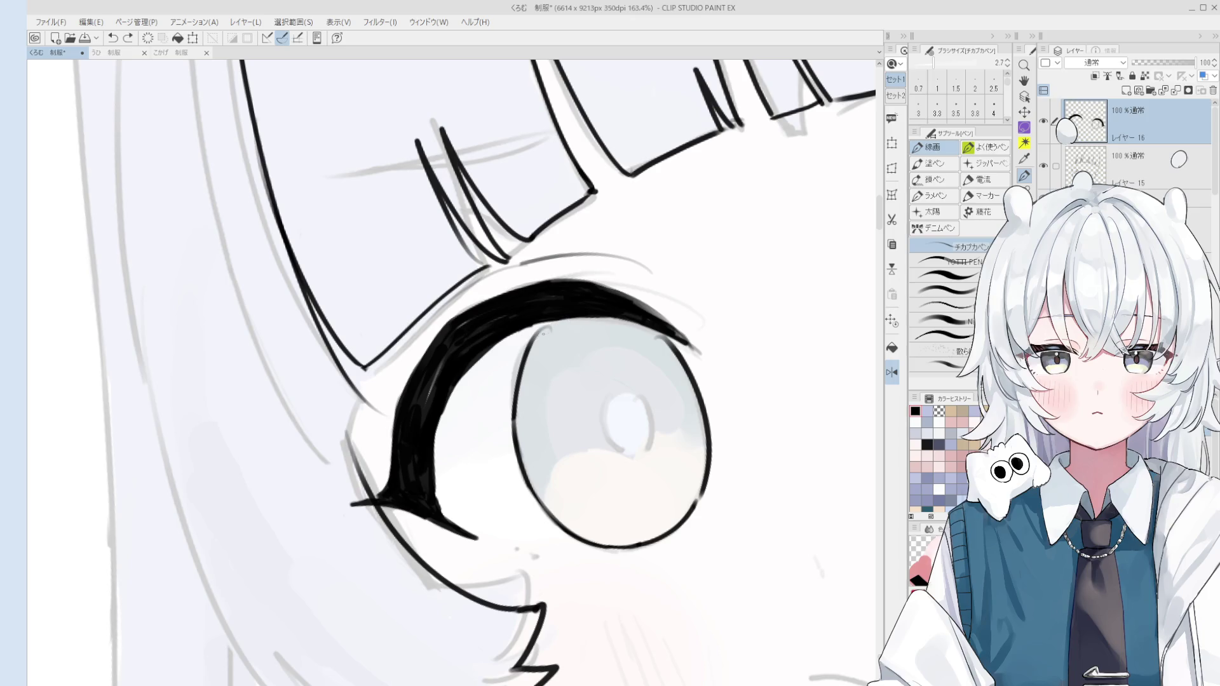
{"action": "key", "text": "e"}
{"action": "key", "text": "minus"}
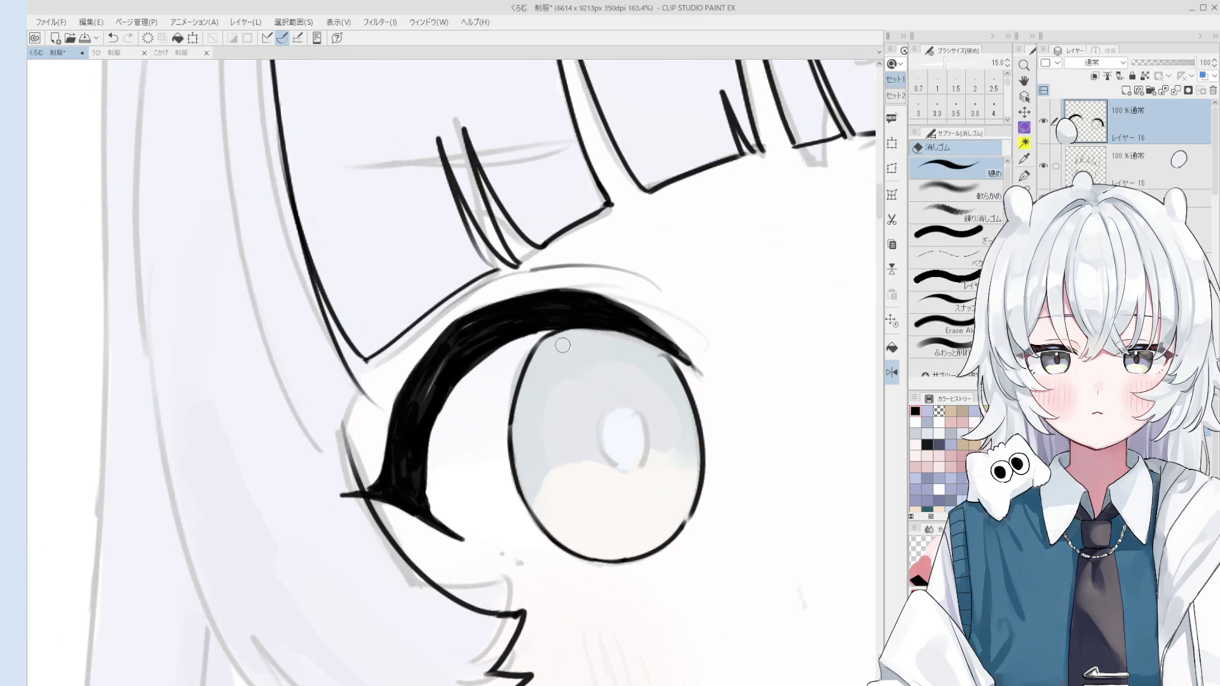
{"action": "key", "text": "p"}
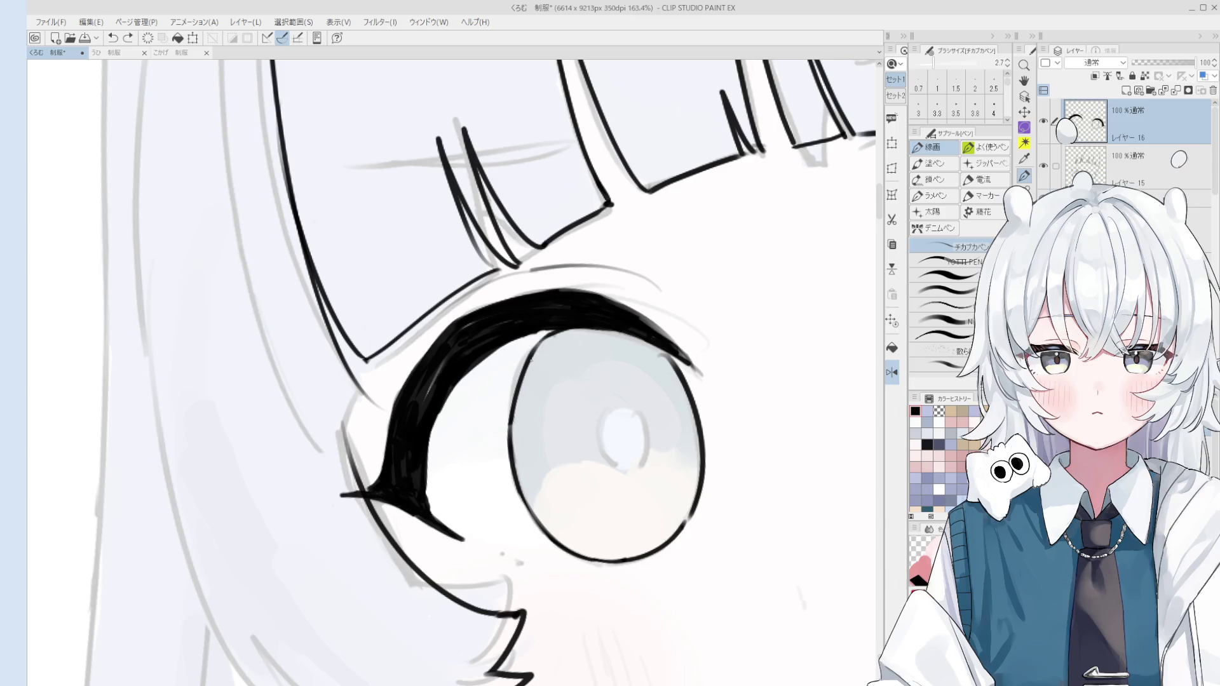
{"action": "scroll", "coordinate": [540, 344], "scroll_direction": "down", "scroll_amount": 2}
{"action": "scroll", "coordinate": [548, 344], "scroll_direction": "down", "scroll_amount": 4}
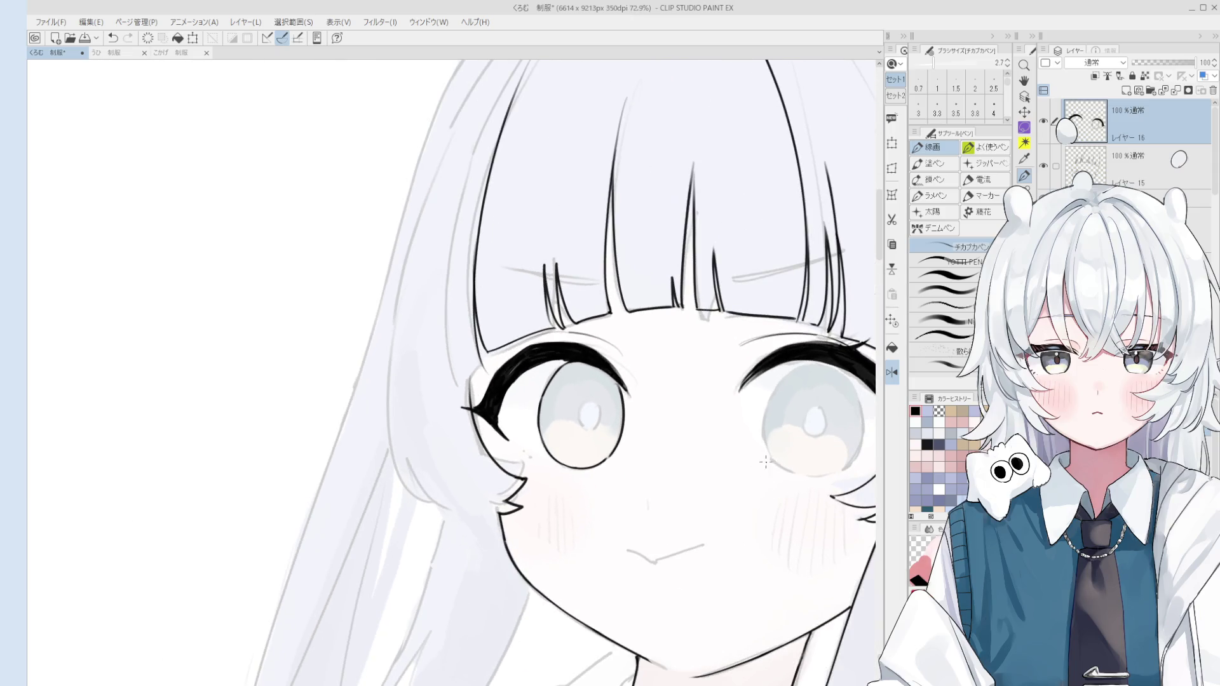
{"action": "key", "text": "ctrl+z"}
{"action": "key", "text": "minus"}
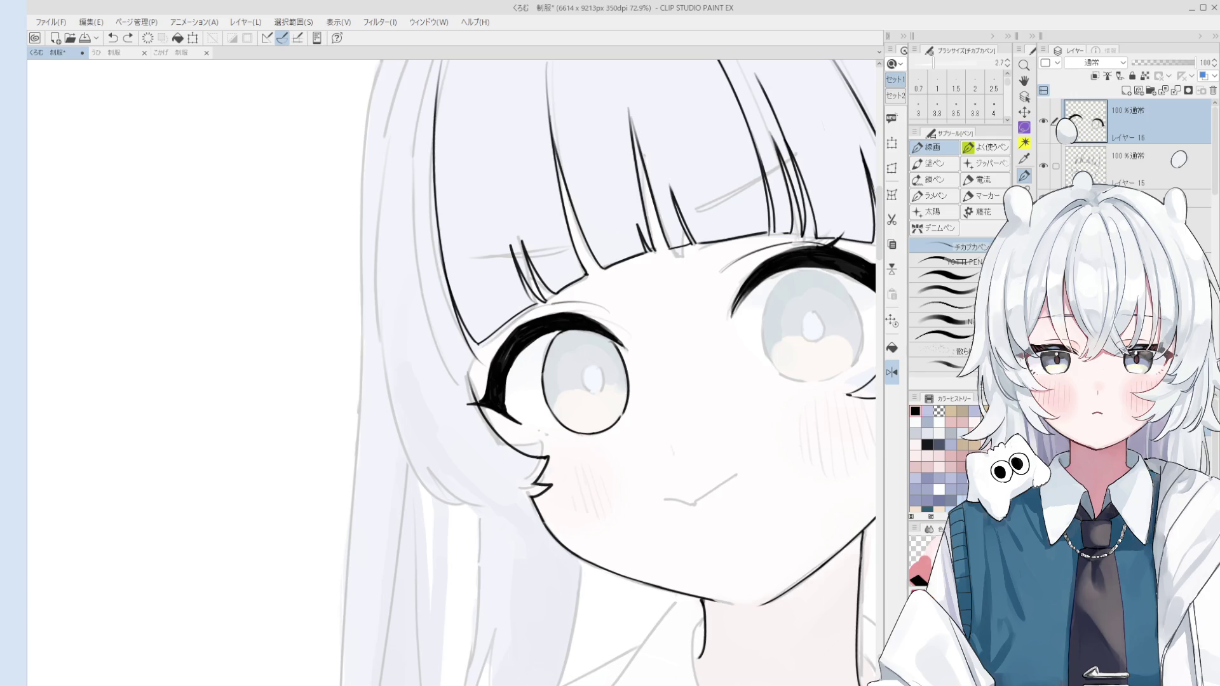
Doodle a small face left of the girl with the thicker YOTTI PEN
{"action": "scroll", "coordinate": [472, 266], "scroll_direction": "down", "scroll_amount": 5}
{"action": "left_click", "coordinate": [947, 261]}
{"action": "scroll", "coordinate": [395, 332], "scroll_direction": "up", "scroll_amount": 3}
{"action": "mouse_move", "coordinate": [395, 328]}
{"action": "left_mouse_down"}
{"action": "mouse_move", "coordinate": [374, 361]}
{"action": "mouse_move", "coordinate": [433, 335]}
{"action": "mouse_move", "coordinate": [368, 365]}
{"action": "left_mouse_up"}
{"action": "left_click_drag", "start_coordinate": [394, 328], "coordinate": [437, 337]}
{"action": "key", "text": "ctrl+z"}
{"action": "key", "text": "ctrl+z"}
{"action": "mouse_move", "coordinate": [375, 361]}
{"action": "left_mouse_down"}
{"action": "mouse_move", "coordinate": [395, 328]}
{"action": "mouse_move", "coordinate": [437, 338]}
{"action": "mouse_move", "coordinate": [443, 367]}
{"action": "mouse_move", "coordinate": [435, 334]}
{"action": "left_mouse_up"}
{"action": "scroll", "coordinate": [415, 377], "scroll_direction": "up", "scroll_amount": 1}
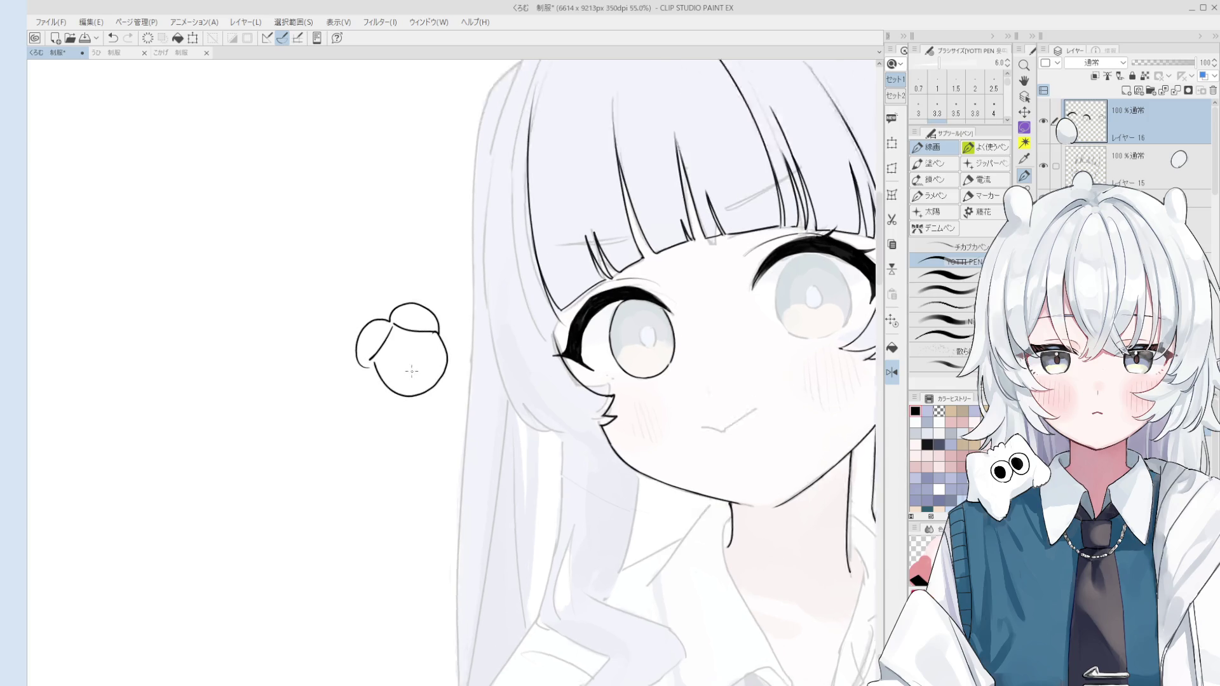
{"action": "mouse_move", "coordinate": [408, 378]}
{"action": "left_mouse_down"}
{"action": "mouse_move", "coordinate": [425, 367]}
{"action": "mouse_move", "coordinate": [410, 380]}
{"action": "mouse_move", "coordinate": [414, 344]}
{"action": "left_mouse_up"}
{"action": "scroll", "coordinate": [415, 376], "scroll_direction": "up", "scroll_amount": 1}
{"action": "key", "text": "ctrl+z"}
{"action": "key", "text": "ctrl+z"}
{"action": "left_click", "coordinate": [396, 350]}
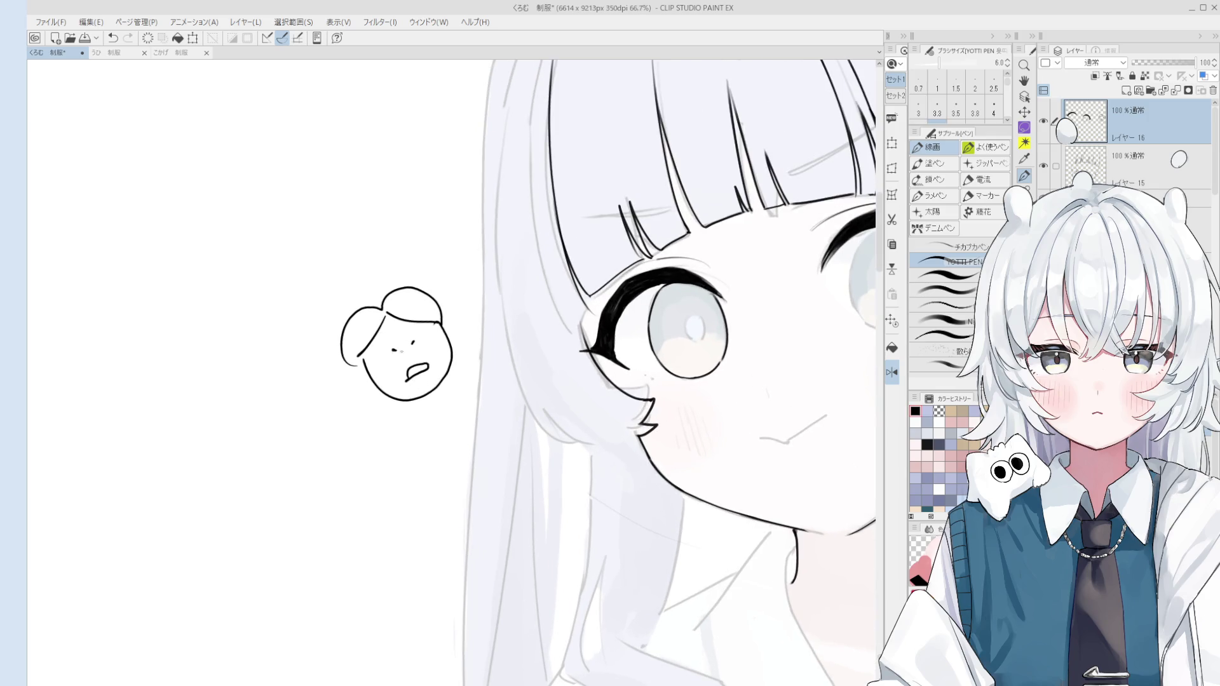
{"action": "scroll", "coordinate": [391, 347], "scroll_direction": "down", "scroll_amount": 1}
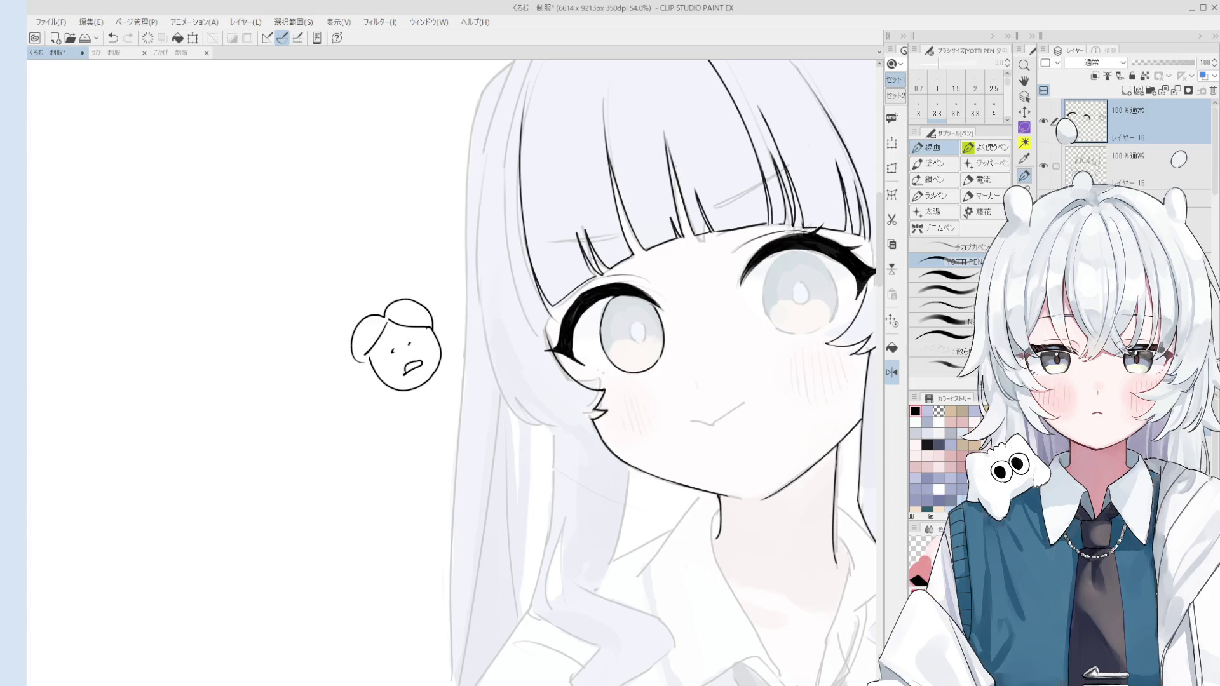
Erase the small doodle face and shift the view slightly down
{"action": "key", "text": "e"}
{"action": "mouse_move", "coordinate": [409, 387]}
{"action": "left_mouse_down"}
{"action": "mouse_move", "coordinate": [373, 354]}
{"action": "mouse_move", "coordinate": [409, 389]}
{"action": "left_mouse_up"}
{"action": "scroll", "coordinate": [346, 394], "scroll_direction": "down", "scroll_amount": 3}
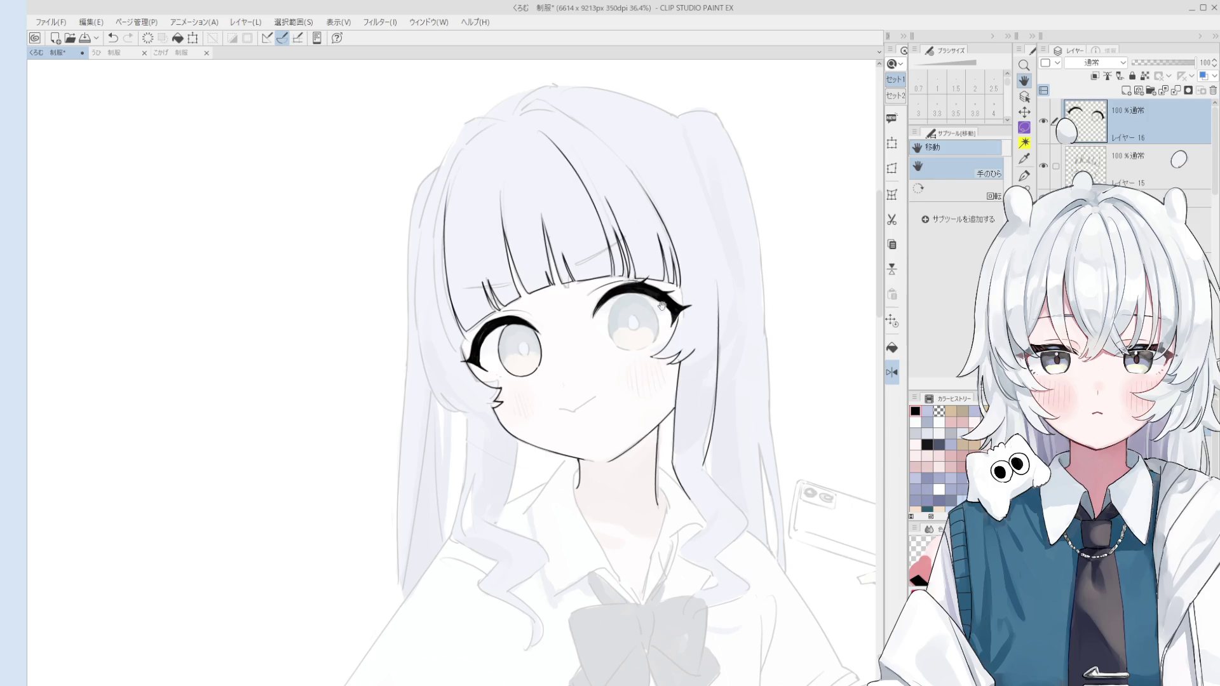
{"action": "key", "text": "o"}
{"action": "scroll", "coordinate": [673, 304], "scroll_direction": "up", "scroll_amount": 3}
{"action": "key", "text": "h"}
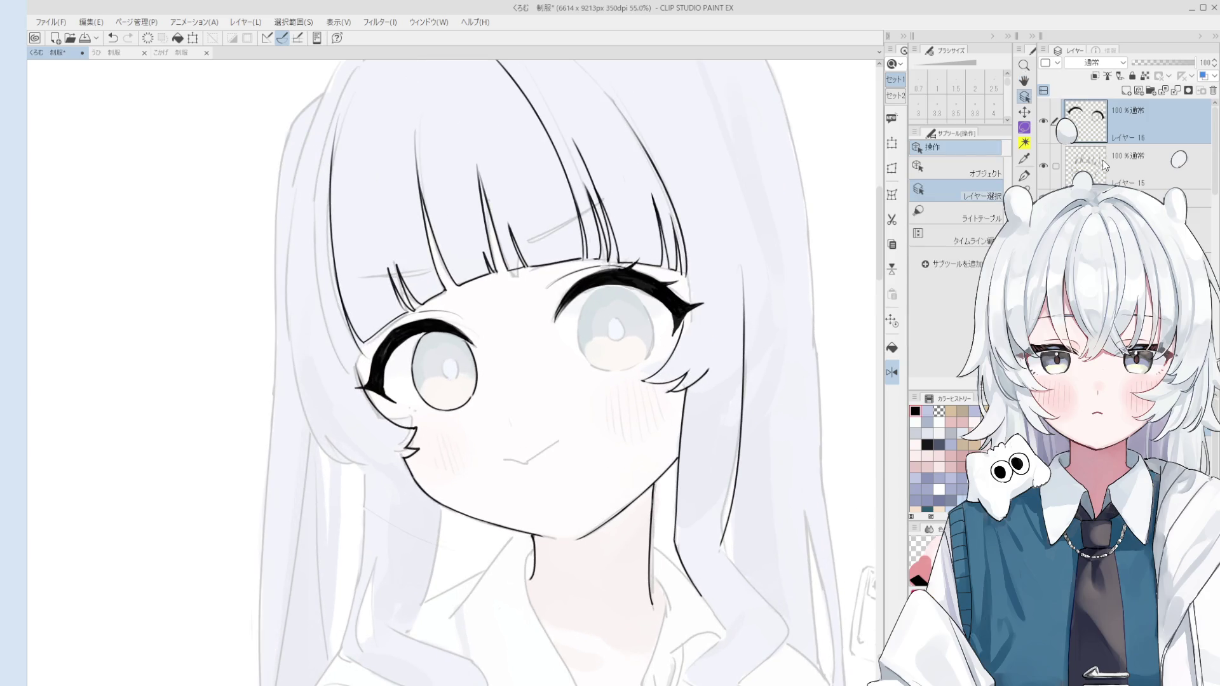
{"action": "left_click_drag", "start_coordinate": [678, 357], "coordinate": [674, 380]}
{"action": "key", "text": "p"}
{"action": "scroll", "coordinate": [593, 324], "scroll_direction": "up", "scroll_amount": 3}
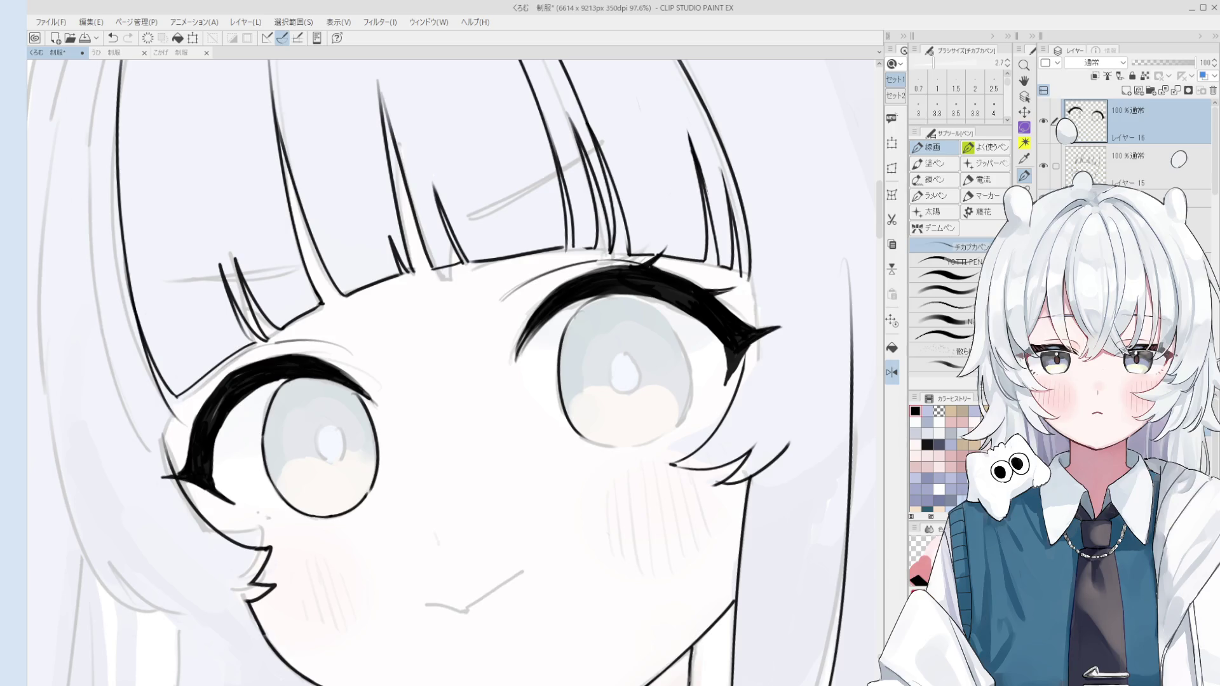
Outline the right iris's left edge and redraw its top edge with the チカブカペン pen
{"action": "scroll", "coordinate": [580, 487], "scroll_direction": "down", "scroll_amount": 1}
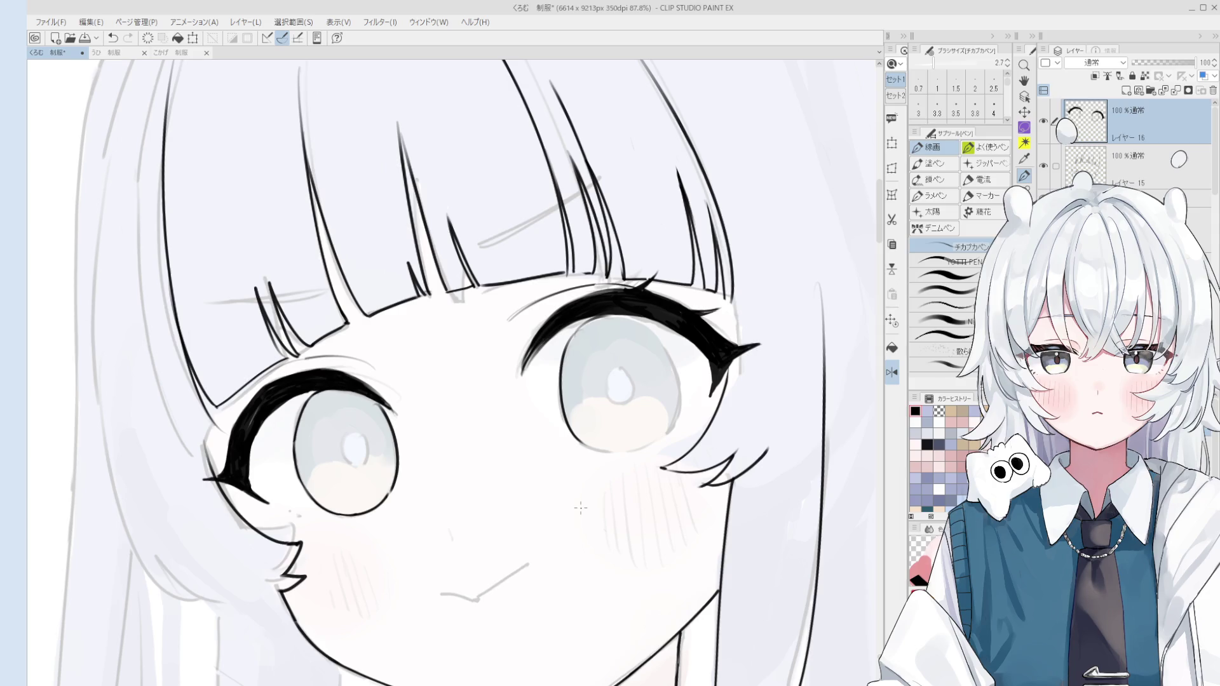
{"action": "key", "text": "e"}
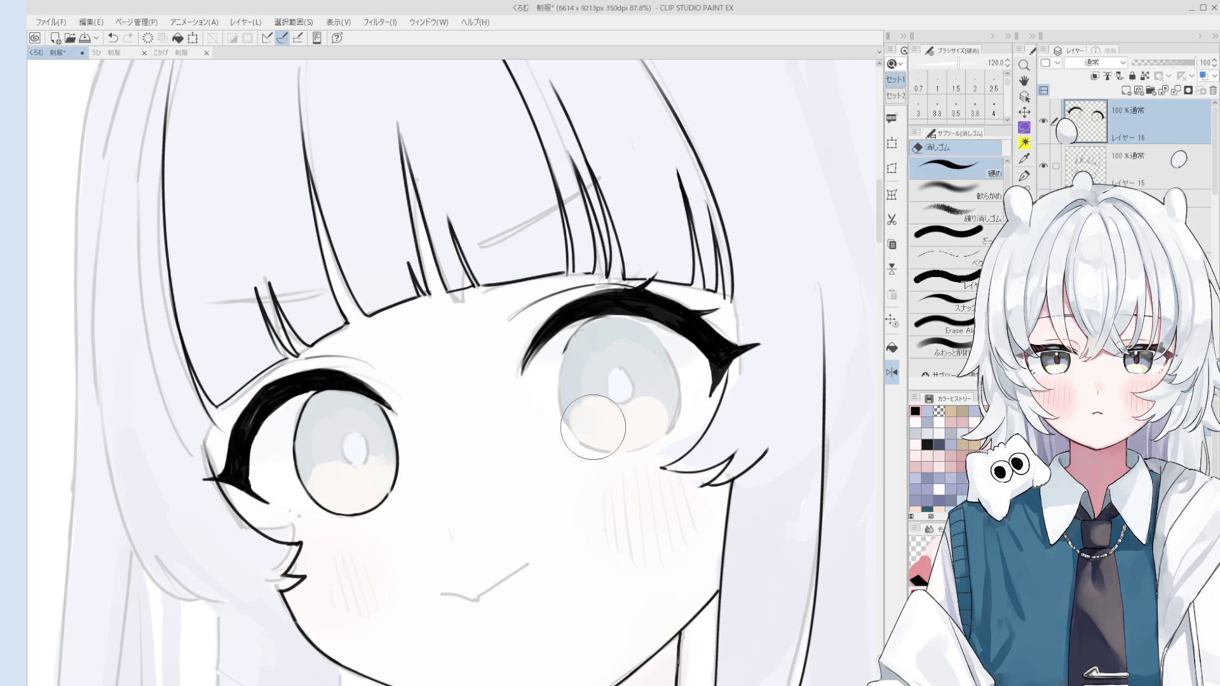
{"action": "key", "text": "p"}
{"action": "scroll", "coordinate": [592, 356], "scroll_direction": "down", "scroll_amount": 3}
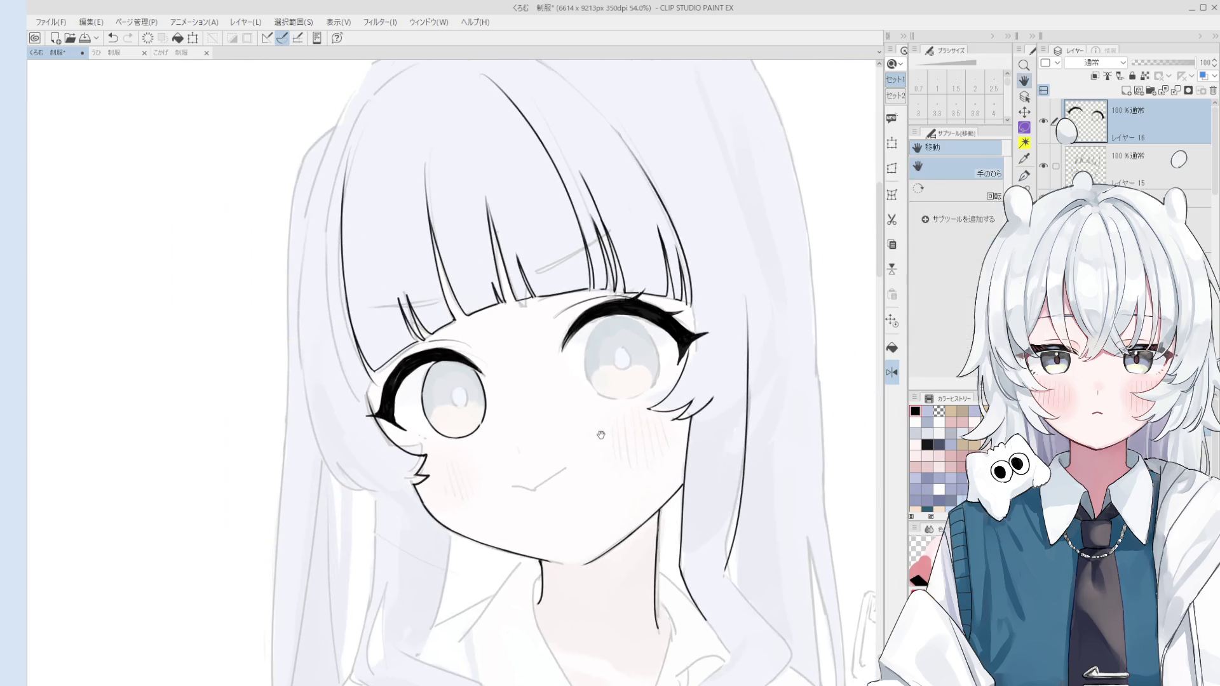
{"action": "scroll", "coordinate": [592, 331], "scroll_direction": "up", "scroll_amount": 2}
{"action": "scroll", "coordinate": [592, 331], "scroll_direction": "up", "scroll_amount": 2}
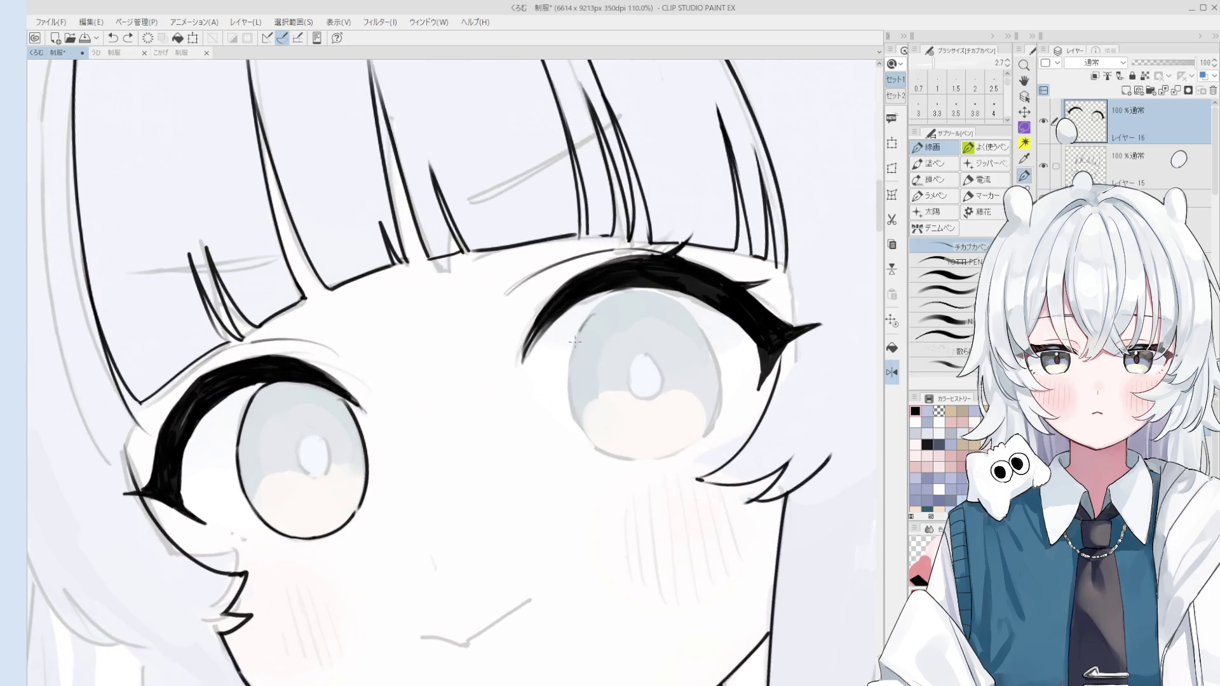
{"action": "left_click_drag", "start_coordinate": [589, 309], "coordinate": [573, 449]}
{"action": "key", "text": "ctrl+z"}
{"action": "left_click_drag", "start_coordinate": [605, 308], "coordinate": [646, 289]}
{"action": "scroll", "coordinate": [642, 311], "scroll_direction": "up", "scroll_amount": 1}
{"action": "key", "text": "ctrl+z"}
{"action": "key", "text": "ctrl+y"}
{"action": "key", "text": "ctrl+z"}
{"action": "key", "text": "ctrl+y"}
{"action": "key", "text": "ctrl+z"}
{"action": "key", "text": "ctrl+y"}
Rotate the view counter-clockwise and redraw the iris's left edge as a thin line, adjusting pen size
{"action": "scroll", "coordinate": [643, 292], "scroll_direction": "down", "scroll_amount": 3}
{"action": "key", "text": "minus"}
{"action": "key", "text": "minus"}
{"action": "key", "text": "minus"}
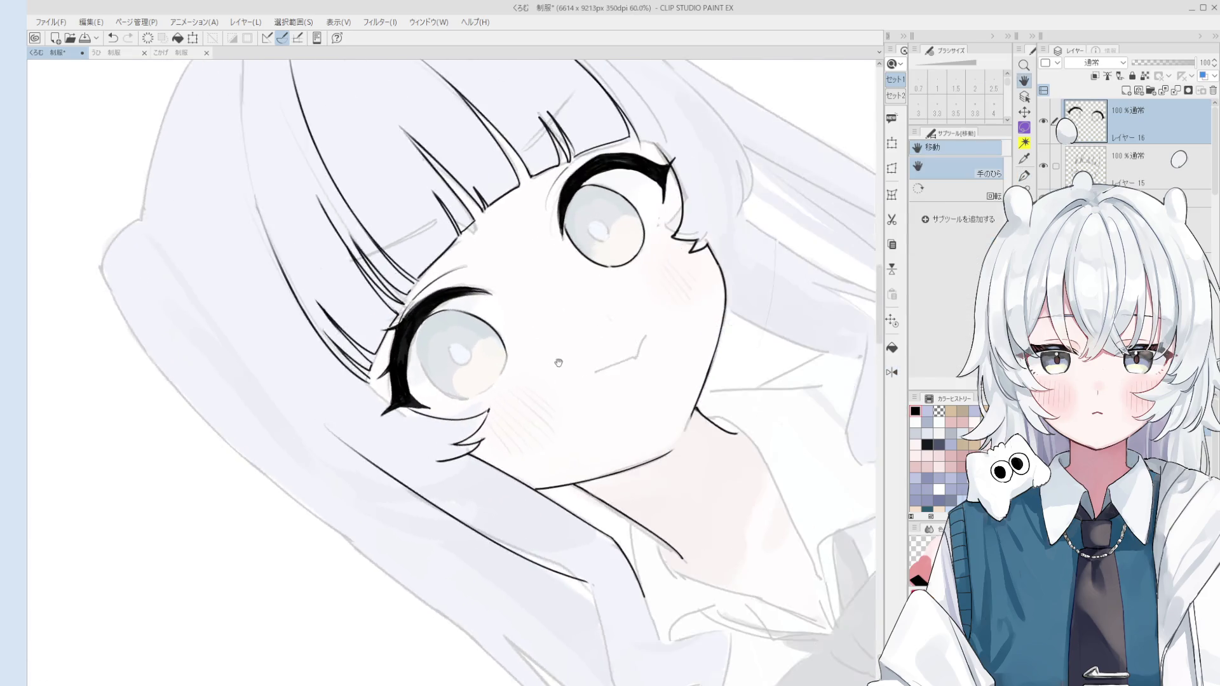
{"action": "scroll", "coordinate": [397, 326], "scroll_direction": "up", "scroll_amount": 3}
{"action": "left_click_drag", "start_coordinate": [397, 303], "coordinate": [445, 414]}
{"action": "key", "text": "ctrl+z"}
{"action": "key", "text": "bracketleft"}
{"action": "key", "text": "bracketleft"}
{"action": "key", "text": "ctrl+z"}
{"action": "left_click_drag", "start_coordinate": [395, 312], "coordinate": [444, 416]}
{"action": "key", "text": "ctrl+z"}
{"action": "left_click_drag", "start_coordinate": [393, 304], "coordinate": [433, 410]}
{"action": "key", "text": "ctrl+z"}
{"action": "key", "text": "bracketright"}
{"action": "left_click_drag", "start_coordinate": [389, 313], "coordinate": [438, 421]}
Reset the view rotation and redraw the iris's lower outline
{"action": "key", "text": "ctrl+at"}
{"action": "scroll", "coordinate": [432, 393], "scroll_direction": "down", "scroll_amount": 3}
{"action": "key", "text": "bracketright"}
{"action": "key", "text": "ctrl+z"}
{"action": "scroll", "coordinate": [440, 396], "scroll_direction": "up", "scroll_amount": 5}
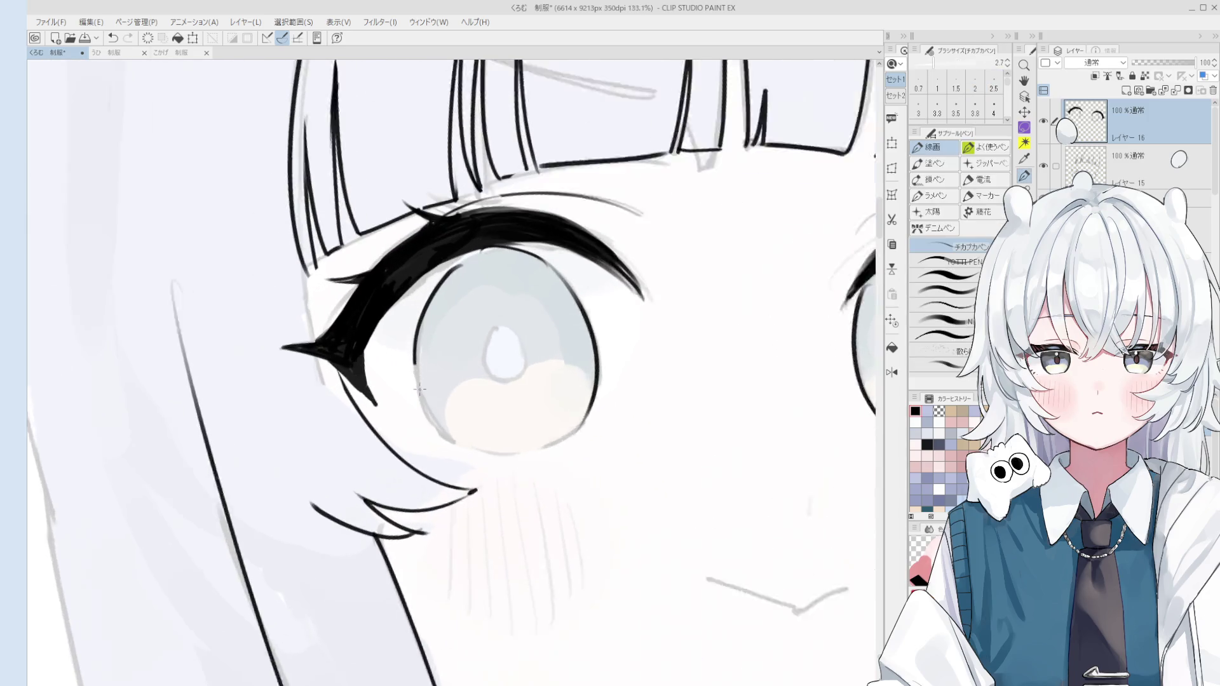
{"action": "left_click_drag", "start_coordinate": [409, 349], "coordinate": [471, 452]}
{"action": "scroll", "coordinate": [445, 413], "scroll_direction": "down", "scroll_amount": 3}
{"action": "scroll", "coordinate": [445, 413], "scroll_direction": "up", "scroll_amount": 3}
{"action": "key", "text": "ctrl+z"}
{"action": "left_click_drag", "start_coordinate": [420, 420], "coordinate": [490, 474]}
{"action": "key", "text": "ctrl+z"}
{"action": "key", "text": "ctrl+z"}
{"action": "key", "text": "ctrl+z"}
{"action": "left_click_drag", "start_coordinate": [422, 429], "coordinate": [494, 477]}
Rotate and mirror the view, then try a faint lower-iris stroke and undo it
{"action": "key", "text": "minus"}
{"action": "key", "text": "h"}
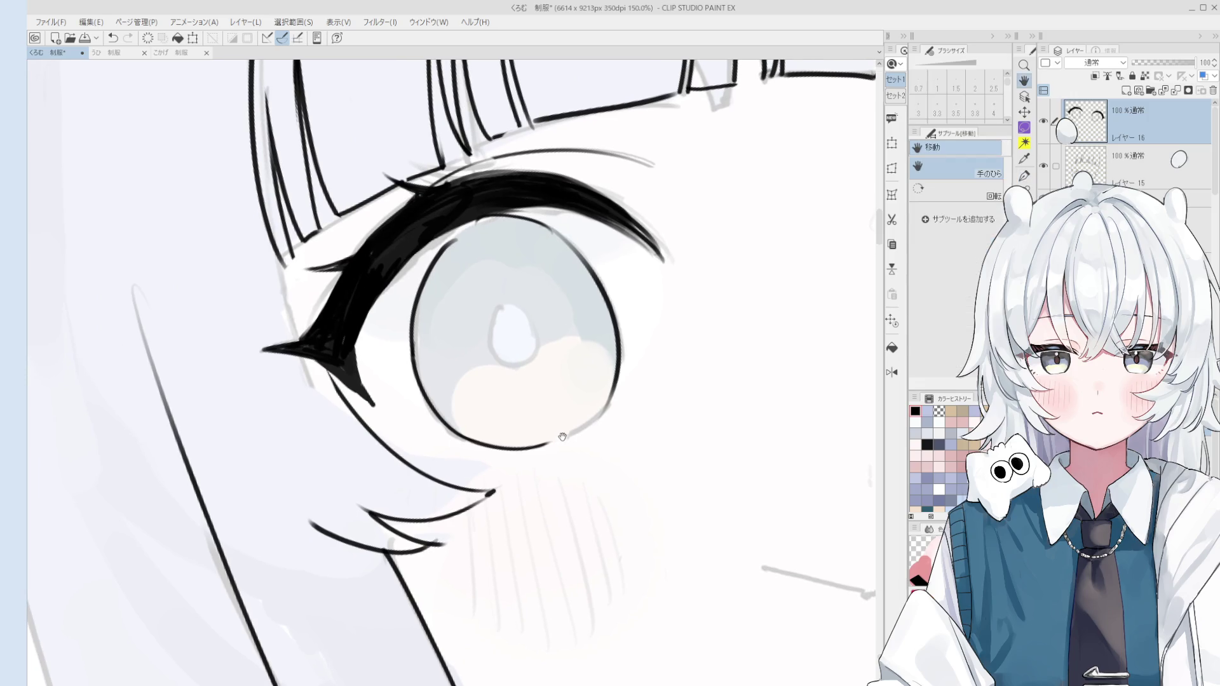
{"action": "key", "text": "f"}
{"action": "key", "text": "asciicircum"}
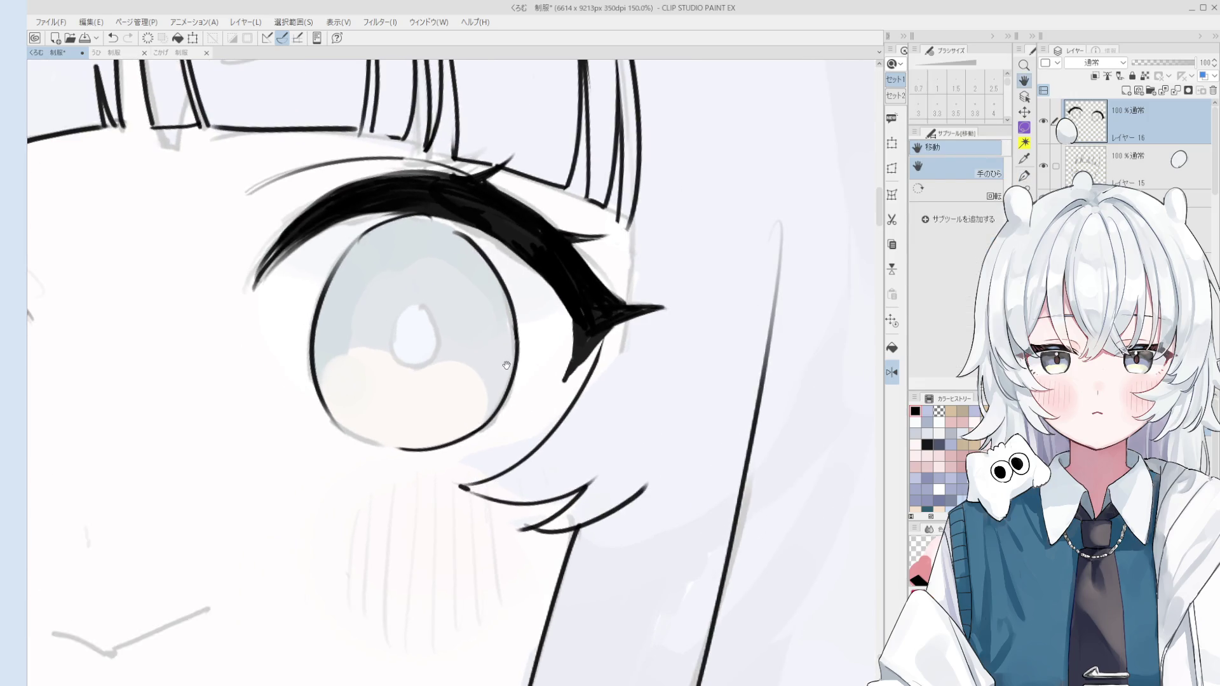
{"action": "scroll", "coordinate": [502, 438], "scroll_direction": "up", "scroll_amount": 2}
{"action": "scroll", "coordinate": [498, 453], "scroll_direction": "up", "scroll_amount": 2}
{"action": "key", "text": "p"}
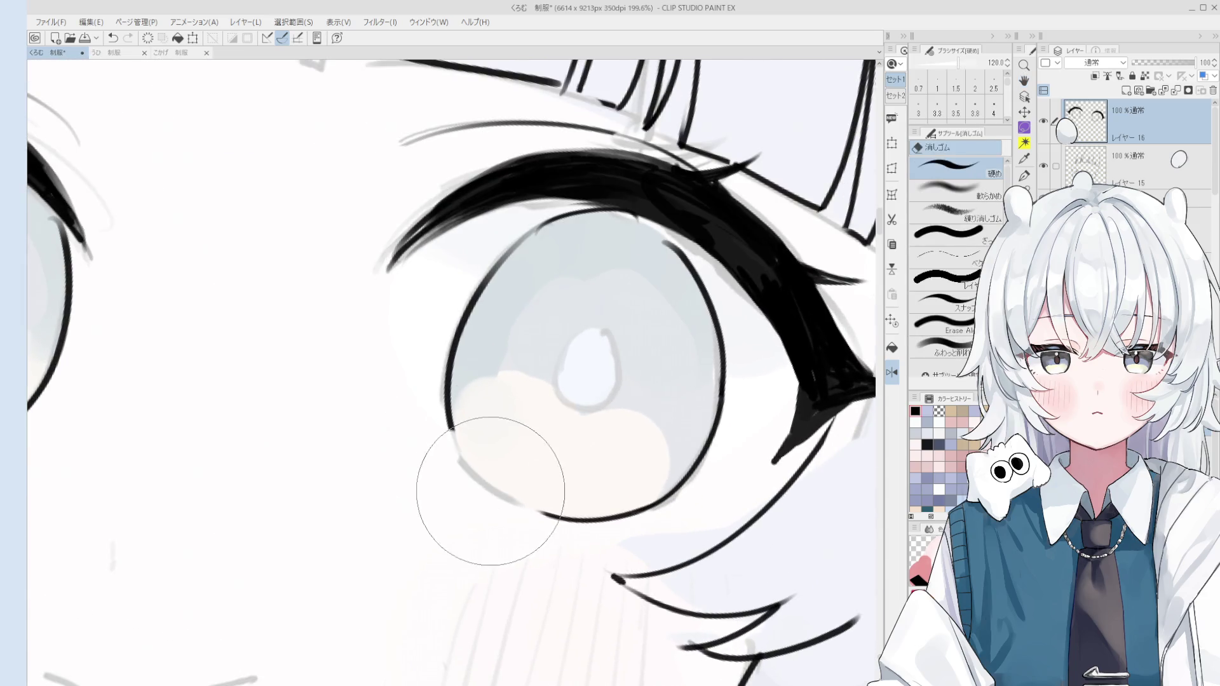
{"action": "left_click_drag", "start_coordinate": [470, 452], "coordinate": [559, 520]}
{"action": "key", "text": "ctrl+z"}
{"action": "scroll", "coordinate": [550, 401], "scroll_direction": "down", "scroll_amount": 2}
Lighten the iris's upper-right outline with a smaller eraser, then undo the stray strokes
{"action": "key", "text": "h"}
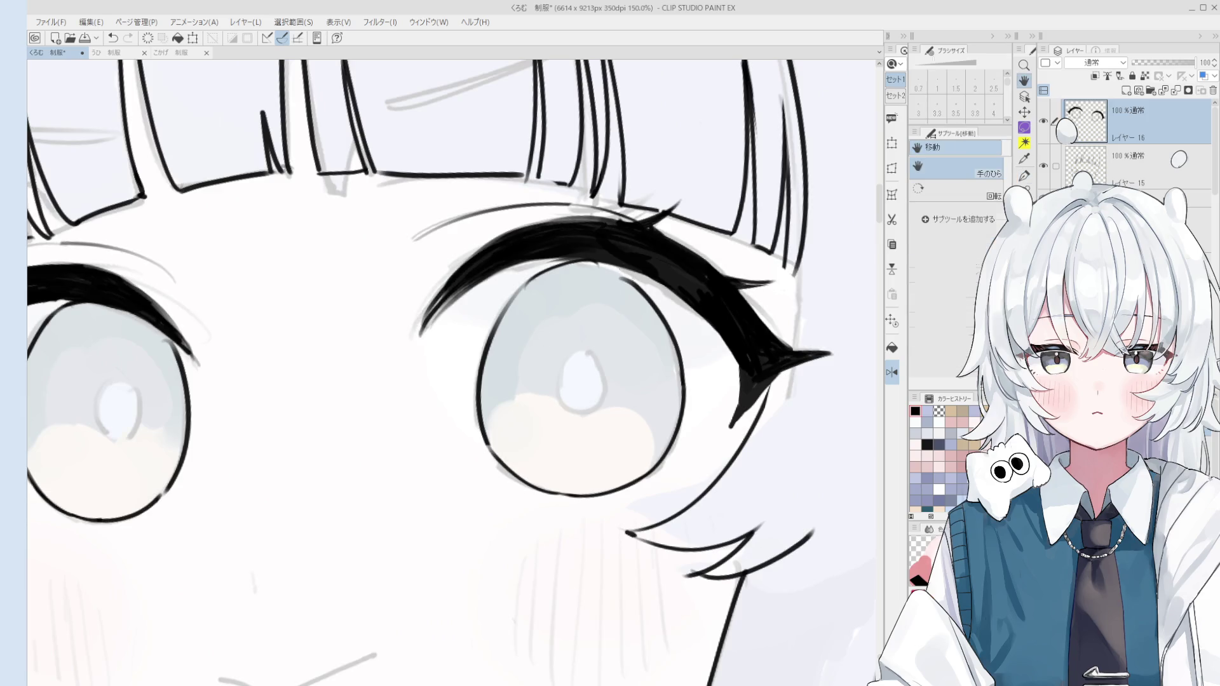
{"action": "key", "text": "e"}
{"action": "key", "text": "asciicircum"}
{"action": "key", "text": "bracketleft"}
{"action": "key", "text": "bracketleft"}
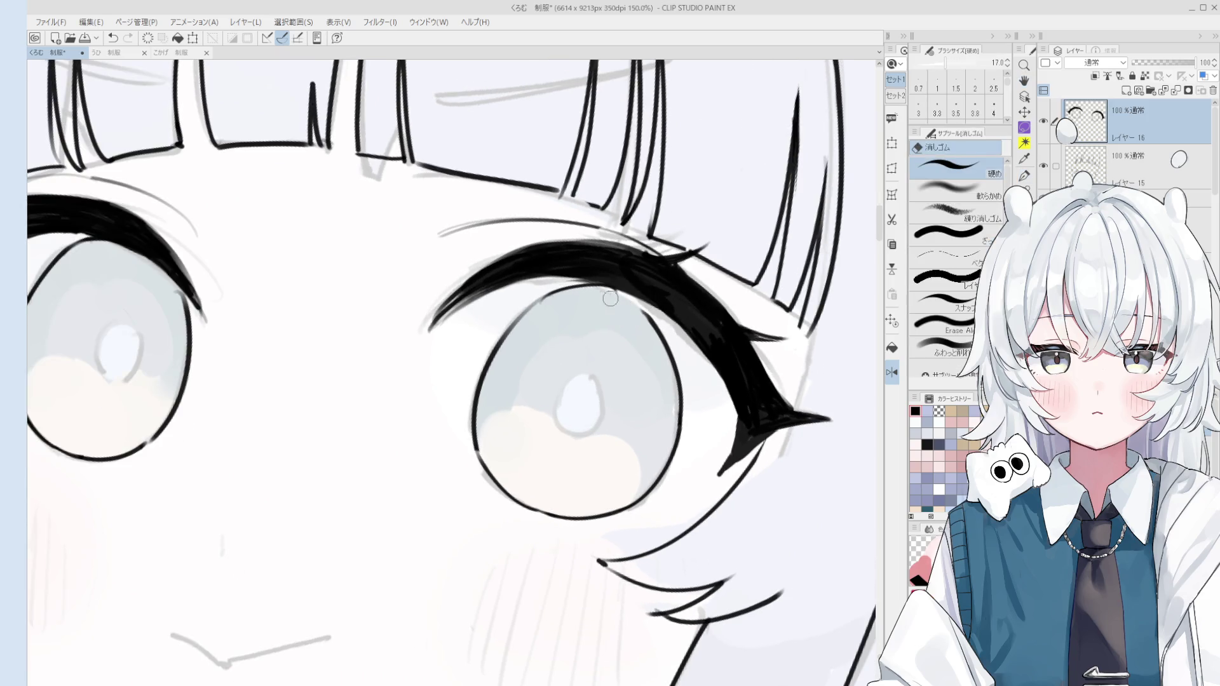
{"action": "key", "text": "asciicircum"}
{"action": "scroll", "coordinate": [610, 318], "scroll_direction": "up", "scroll_amount": 2}
{"action": "mouse_move", "coordinate": [592, 332]}
{"action": "left_mouse_down"}
{"action": "mouse_move", "coordinate": [626, 353]}
{"action": "mouse_move", "coordinate": [649, 417]}
{"action": "left_mouse_up"}
{"action": "key", "text": "p"}
{"action": "key", "text": "ctrl+z"}
{"action": "scroll", "coordinate": [648, 391], "scroll_direction": "down", "scroll_amount": 1}
{"action": "key", "text": "ctrl+z"}
Reset the view to upright and recentre the canvas on the whole face
{"action": "key", "text": "ctrl+0"}
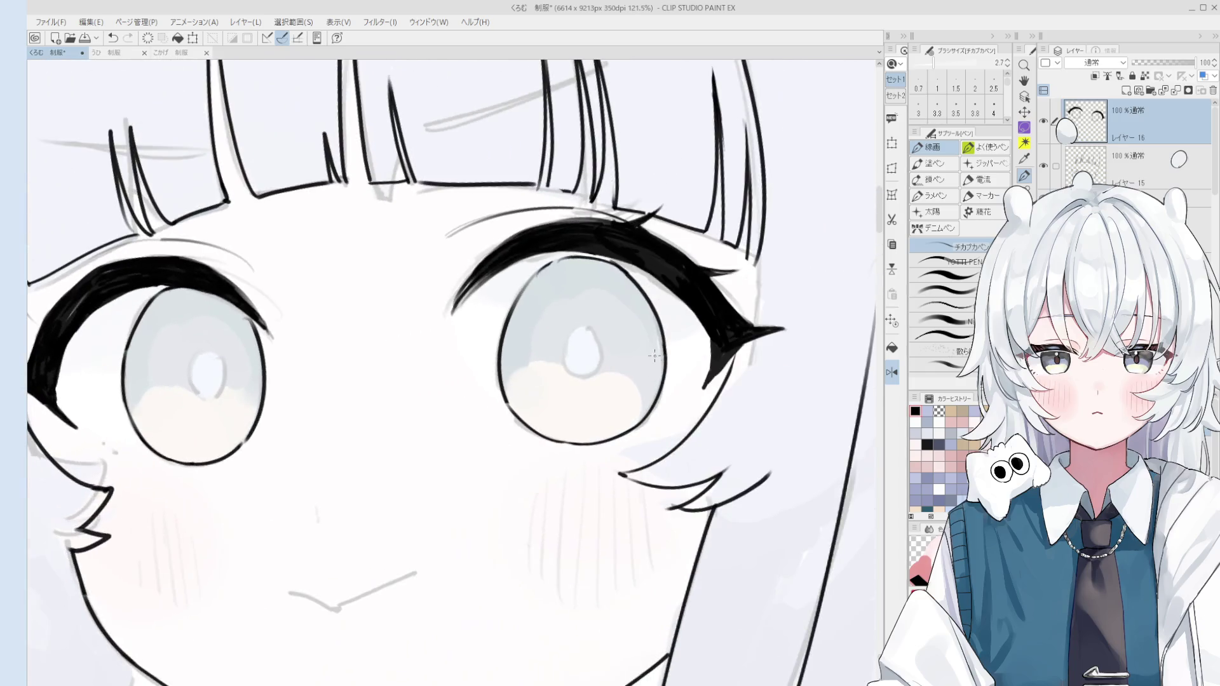
{"action": "key", "text": "e"}
{"action": "scroll", "coordinate": [574, 324], "scroll_direction": "up", "scroll_amount": 3}
{"action": "key", "text": "asciicircum"}
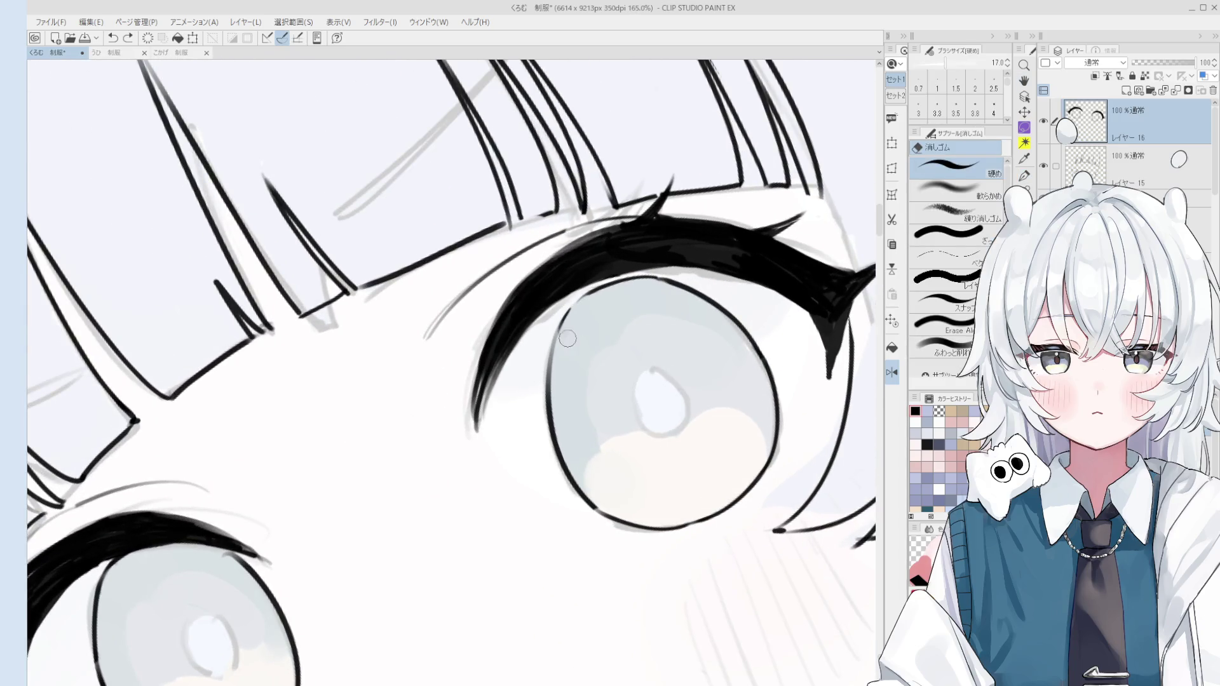
{"action": "key", "text": "p"}
{"action": "key", "text": "ctrl+0"}
{"action": "key", "text": "h"}
{"action": "scroll", "coordinate": [654, 346], "scroll_direction": "down", "scroll_amount": 5}
{"action": "left_click_drag", "start_coordinate": [637, 405], "coordinate": [663, 397]}
{"action": "scroll", "coordinate": [568, 337], "scroll_direction": "up", "scroll_amount": 4}
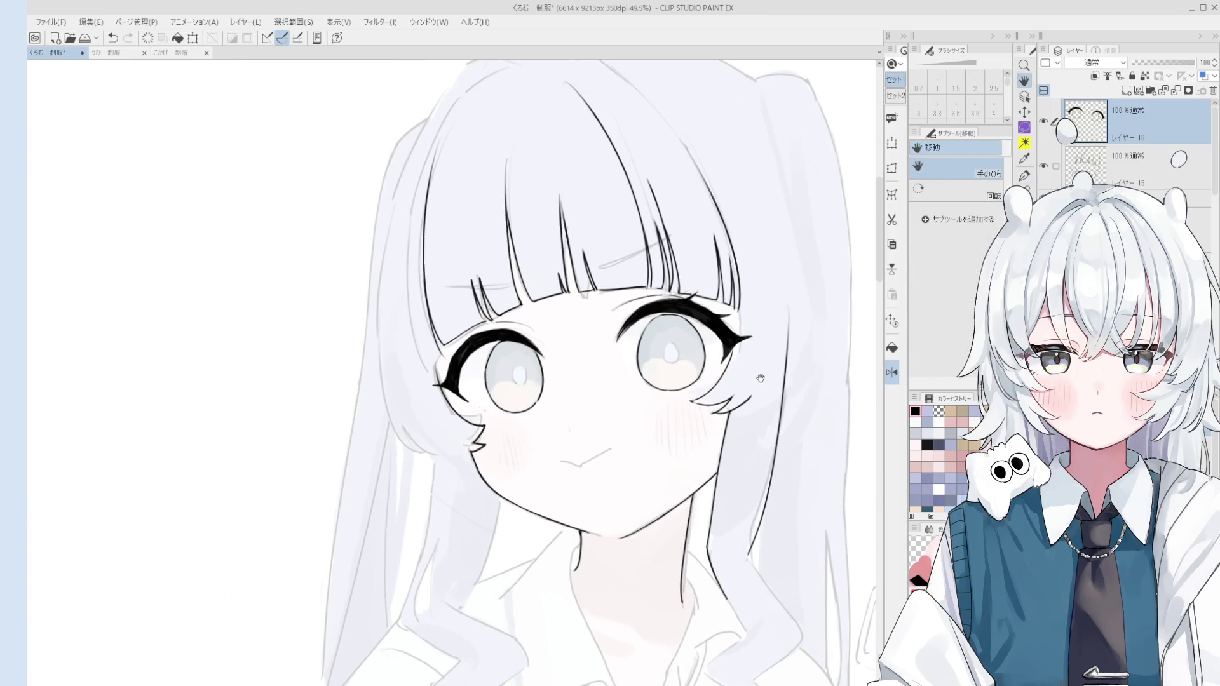
Thicken the right eye's lower-left outline with the pen
{"action": "key", "text": "e"}
{"action": "scroll", "coordinate": [568, 336], "scroll_direction": "up", "scroll_amount": 4}
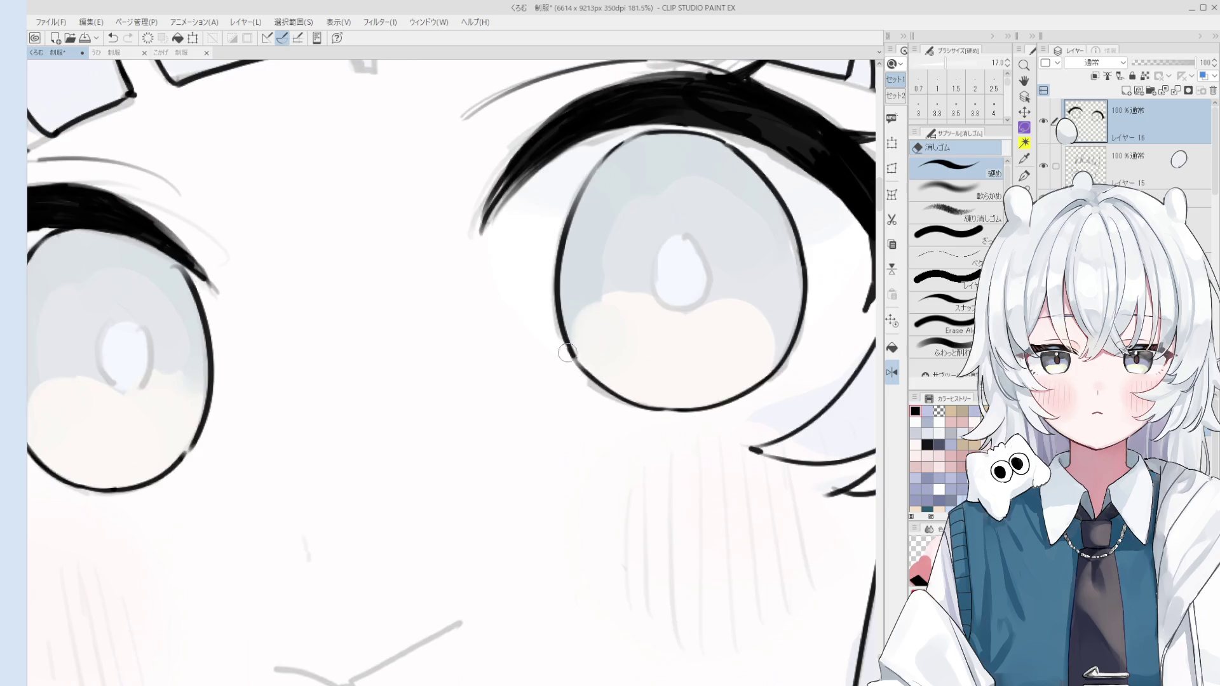
{"action": "key", "text": "p"}
{"action": "left_click_drag", "start_coordinate": [560, 332], "coordinate": [593, 381]}
{"action": "key", "text": "e"}
{"action": "scroll", "coordinate": [572, 318], "scroll_direction": "up", "scroll_amount": 2}
{"action": "scroll", "coordinate": [565, 308], "scroll_direction": "down", "scroll_amount": 2}
{"action": "key", "text": "p"}
{"action": "scroll", "coordinate": [629, 426], "scroll_direction": "up", "scroll_amount": 1}
{"action": "scroll", "coordinate": [633, 434], "scroll_direction": "down", "scroll_amount": 3}
{"action": "scroll", "coordinate": [650, 401], "scroll_direction": "up", "scroll_amount": 2}
Rotate the view about 30° counter-clockwise and erase stray lines around the eyes
{"action": "key", "text": "minus"}
{"action": "key", "text": "minus"}
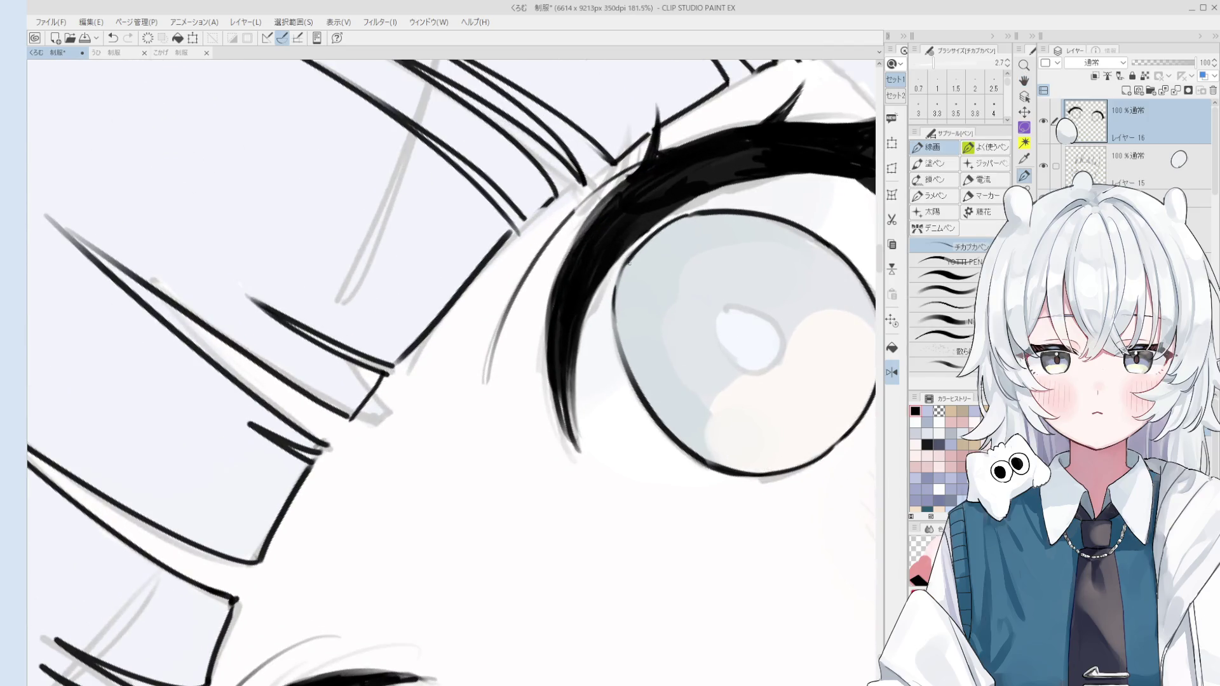
{"action": "scroll", "coordinate": [658, 364], "scroll_direction": "up", "scroll_amount": 1}
{"action": "key", "text": "e"}
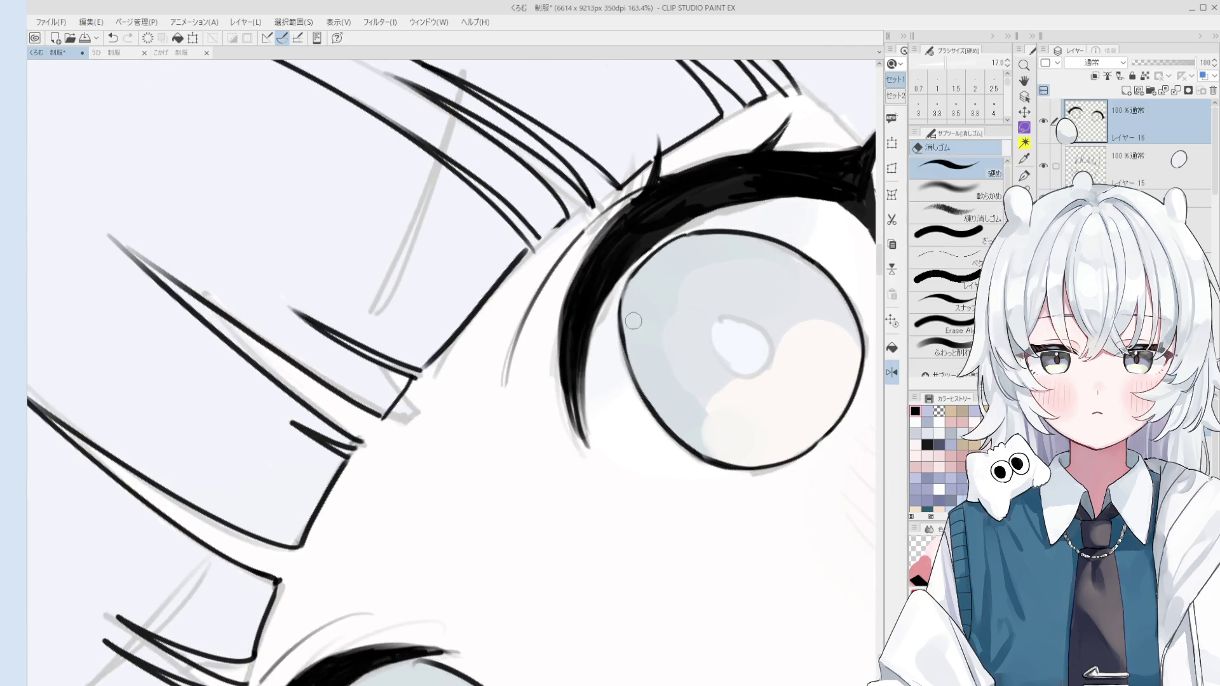
{"action": "scroll", "coordinate": [628, 322], "scroll_direction": "up", "scroll_amount": 2}
{"action": "scroll", "coordinate": [628, 322], "scroll_direction": "down", "scroll_amount": 1}
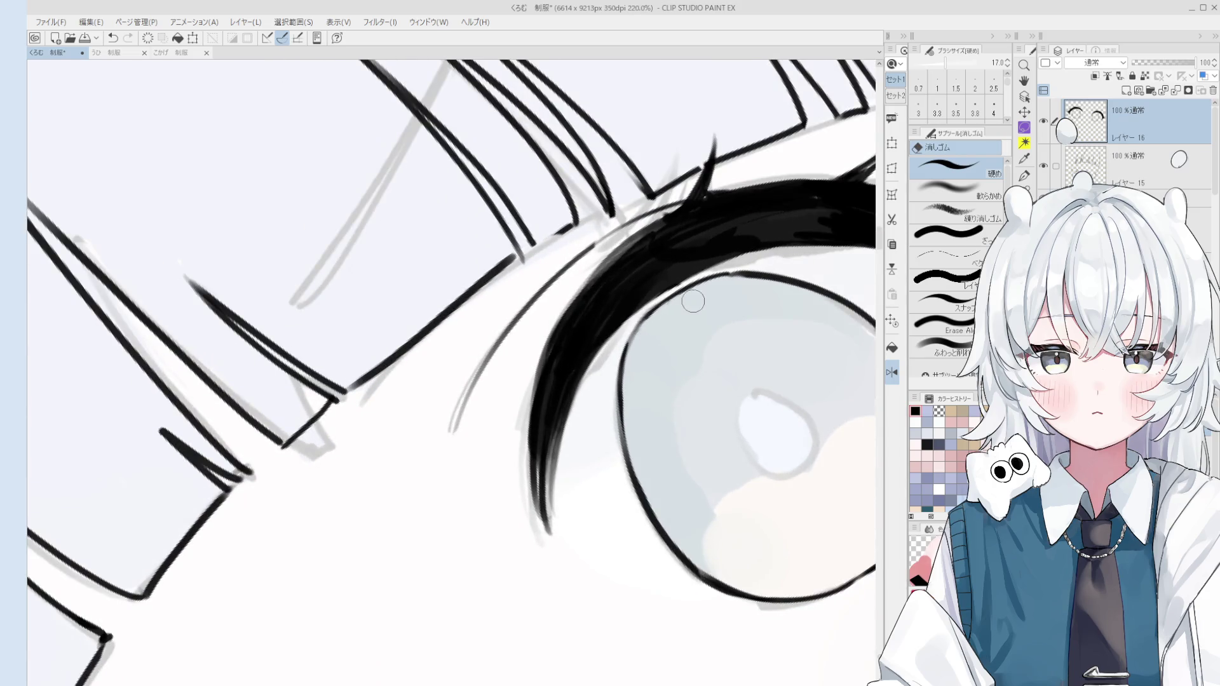
{"action": "key", "text": "p"}
{"action": "scroll", "coordinate": [673, 314], "scroll_direction": "down", "scroll_amount": 6}
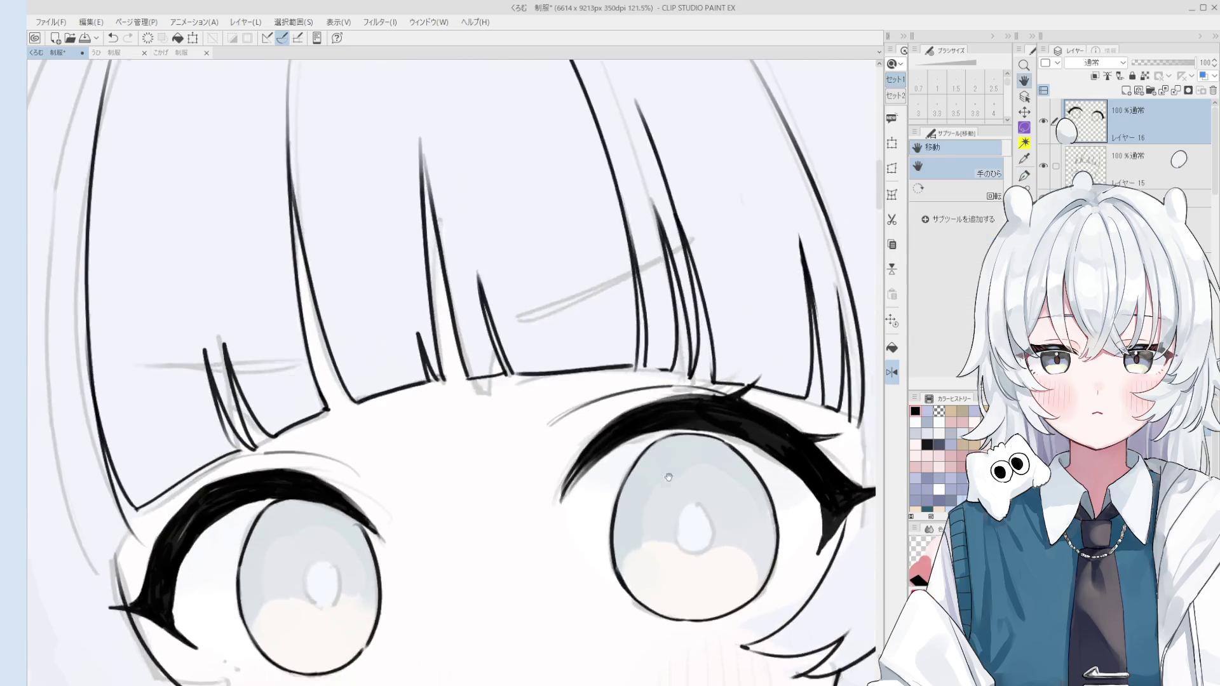
{"action": "left_click_drag", "start_coordinate": [634, 400], "coordinate": [667, 408]}
{"action": "key", "text": "e"}
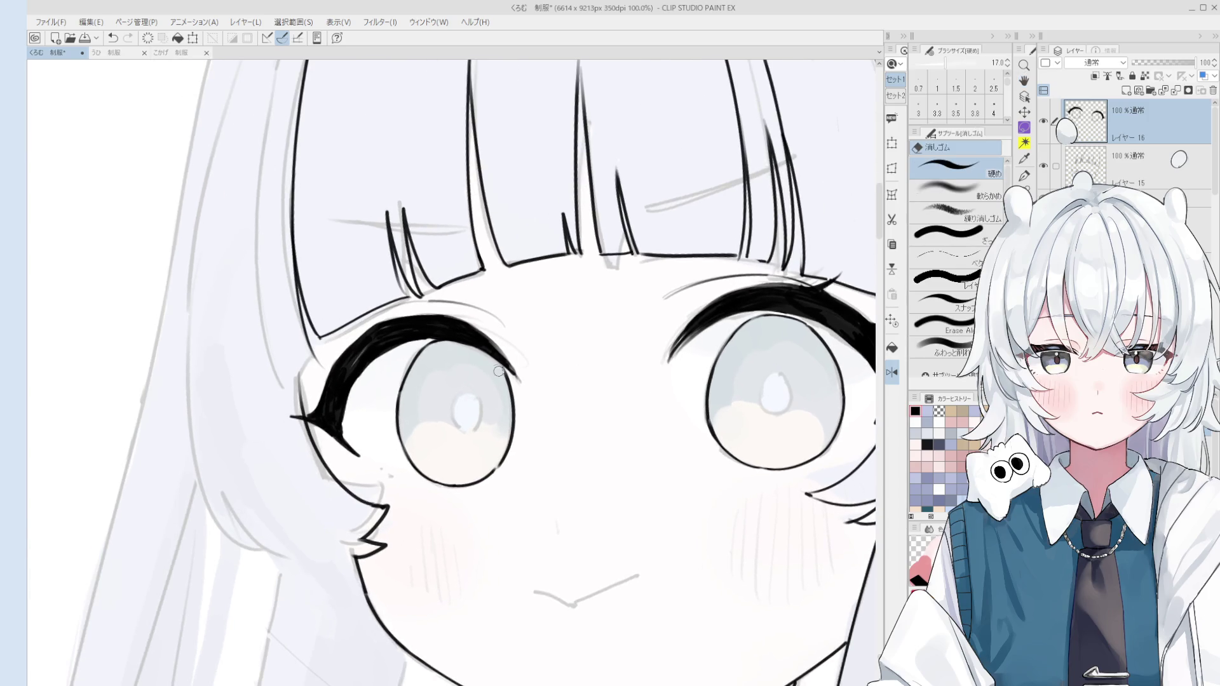
{"action": "scroll", "coordinate": [507, 396], "scroll_direction": "up", "scroll_amount": 3}
{"action": "key", "text": "p"}
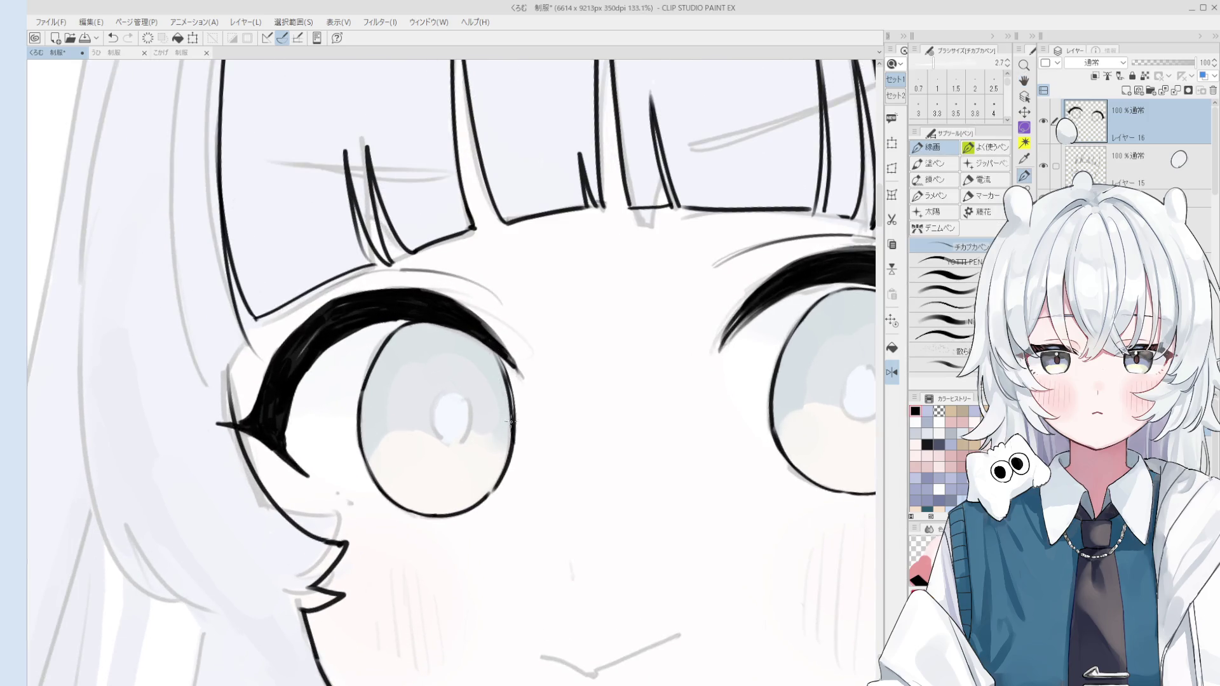
Ink a line along the iris's right edge, then undo it
{"action": "left_click_drag", "start_coordinate": [513, 451], "coordinate": [508, 395]}
{"action": "key", "text": "e"}
{"action": "scroll", "coordinate": [531, 407], "scroll_direction": "up", "scroll_amount": 1}
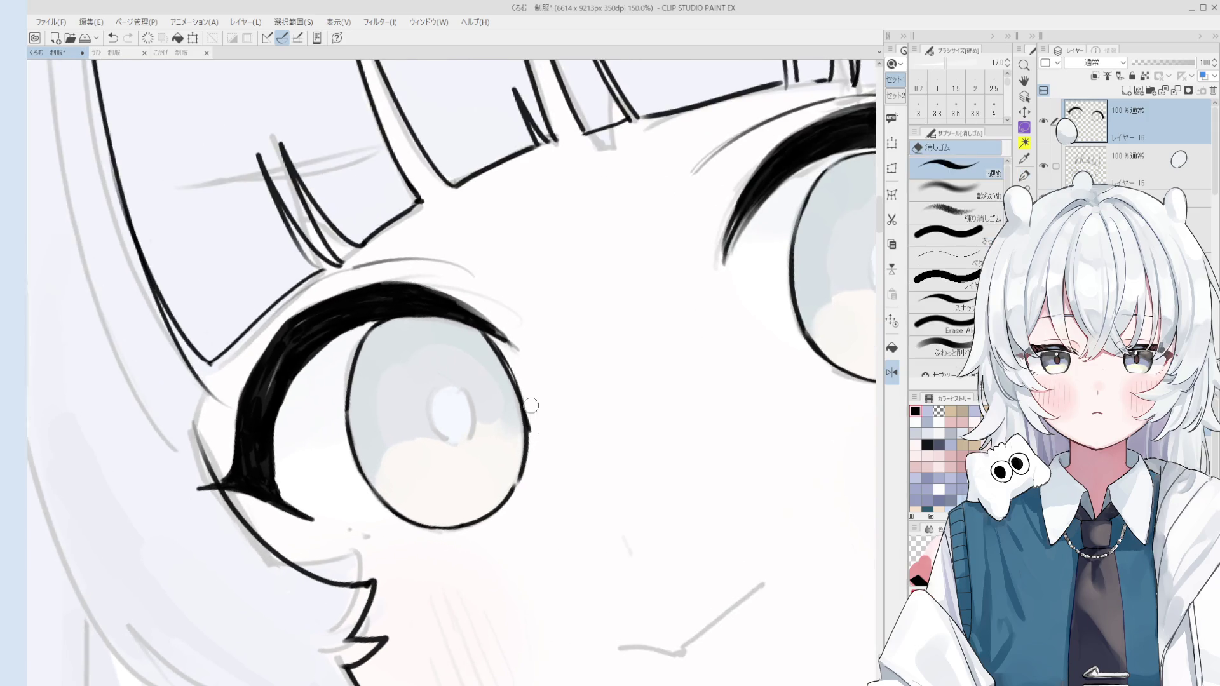
{"action": "key", "text": "ctrl+z"}
{"action": "scroll", "coordinate": [518, 429], "scroll_direction": "down", "scroll_amount": 1}
{"action": "key", "text": "p"}
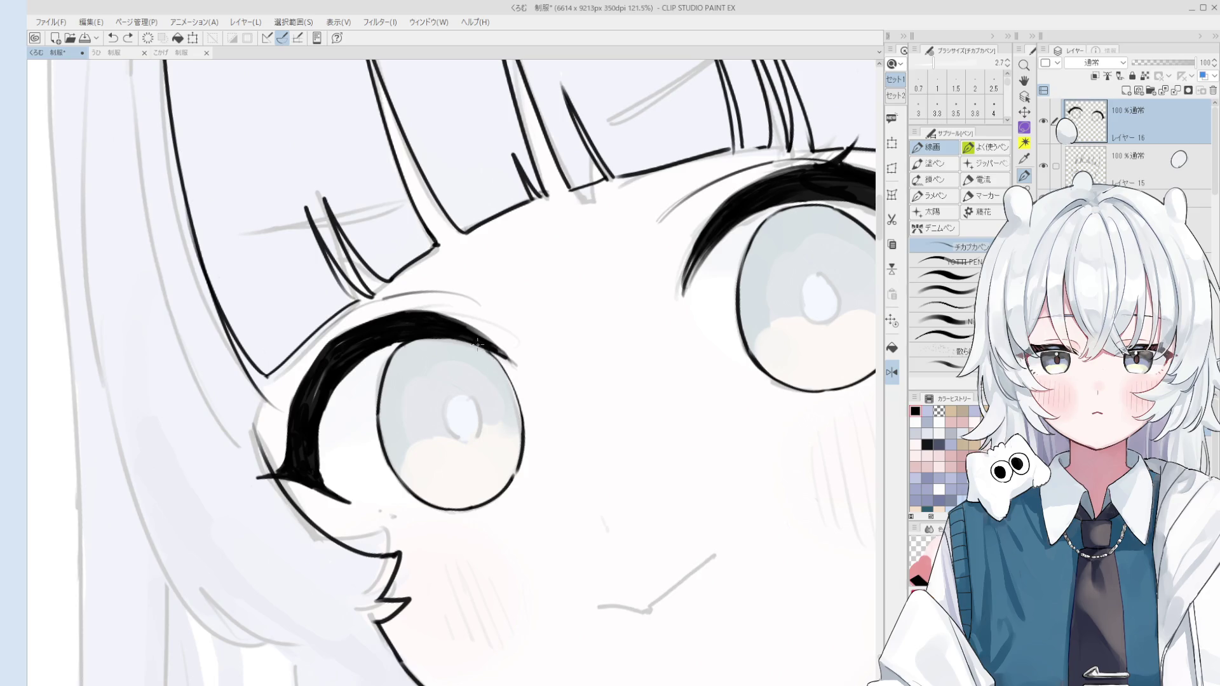
{"action": "scroll", "coordinate": [518, 397], "scroll_direction": "down", "scroll_amount": 1}
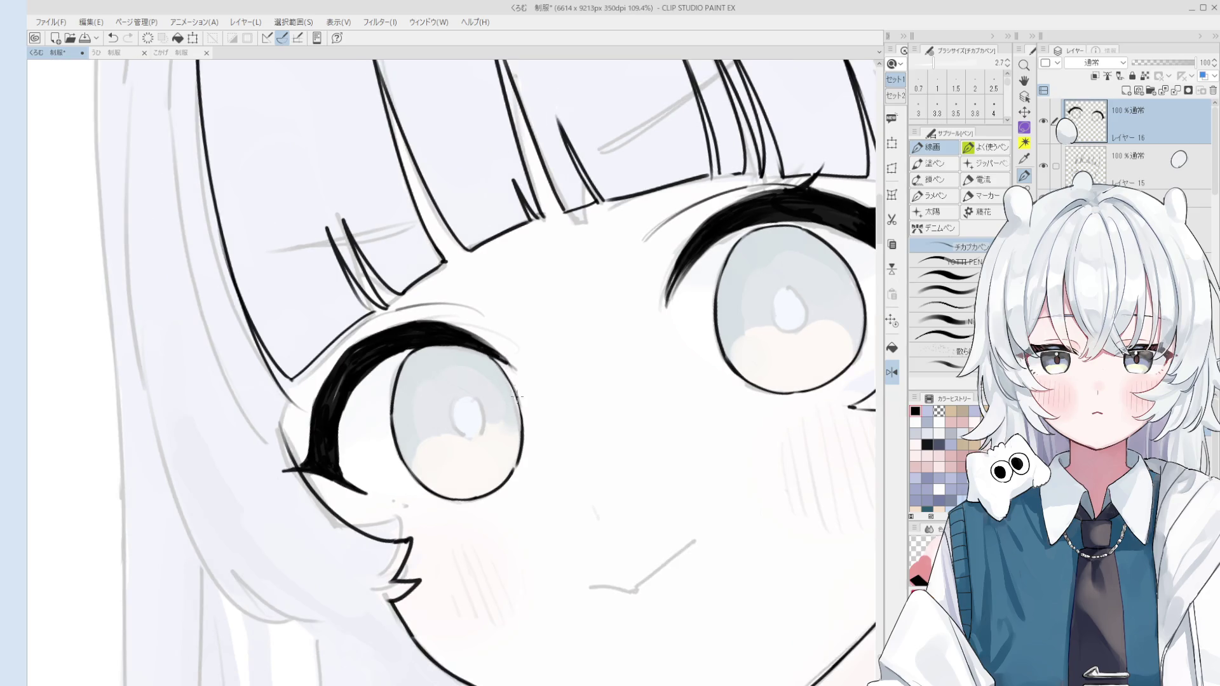
{"action": "scroll", "coordinate": [520, 413], "scroll_direction": "up", "scroll_amount": 1}
Turn off the mirrored view and redraw the iris's left outline as one clean stroke
{"action": "key", "text": "e"}
{"action": "key", "text": "h"}
{"action": "scroll", "coordinate": [455, 483], "scroll_direction": "up", "scroll_amount": 4}
{"action": "key", "text": "p"}
{"action": "left_click_drag", "start_coordinate": [406, 380], "coordinate": [480, 505]}
{"action": "key", "text": "ctrl+z"}
{"action": "left_click_drag", "start_coordinate": [399, 349], "coordinate": [486, 503]}
{"action": "scroll", "coordinate": [445, 369], "scroll_direction": "down", "scroll_amount": 1}
{"action": "key", "text": "e"}
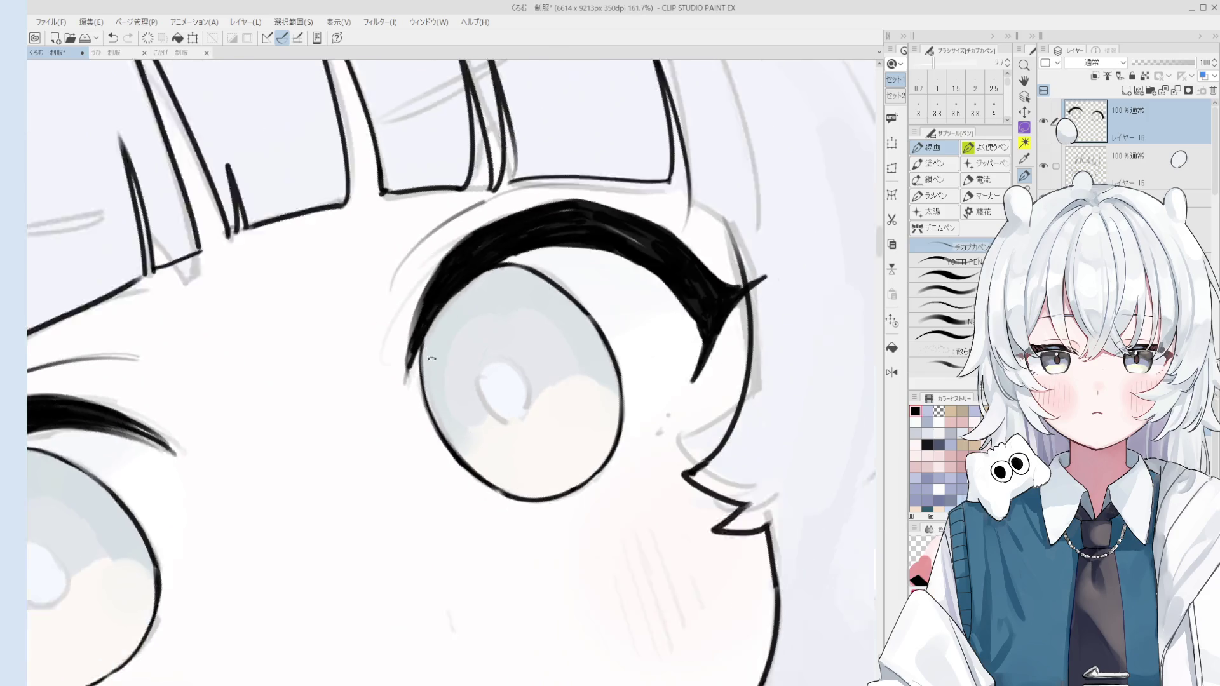
{"action": "key", "text": "p"}
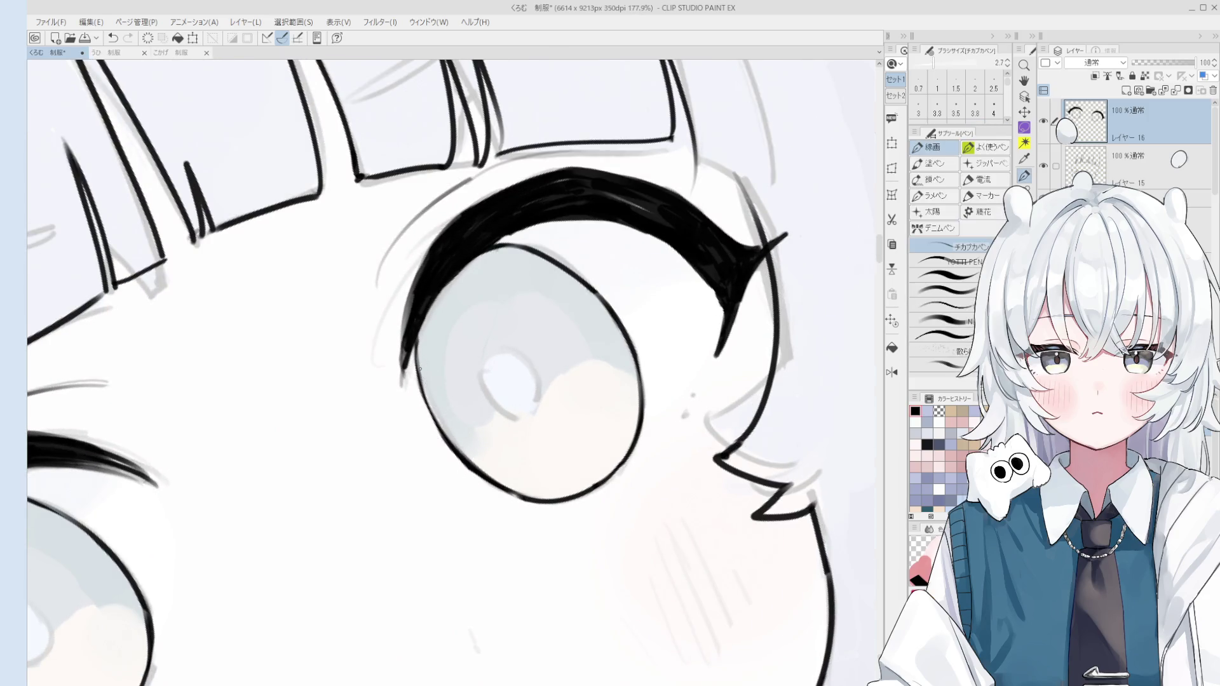
{"action": "scroll", "coordinate": [419, 379], "scroll_direction": "down", "scroll_amount": 2}
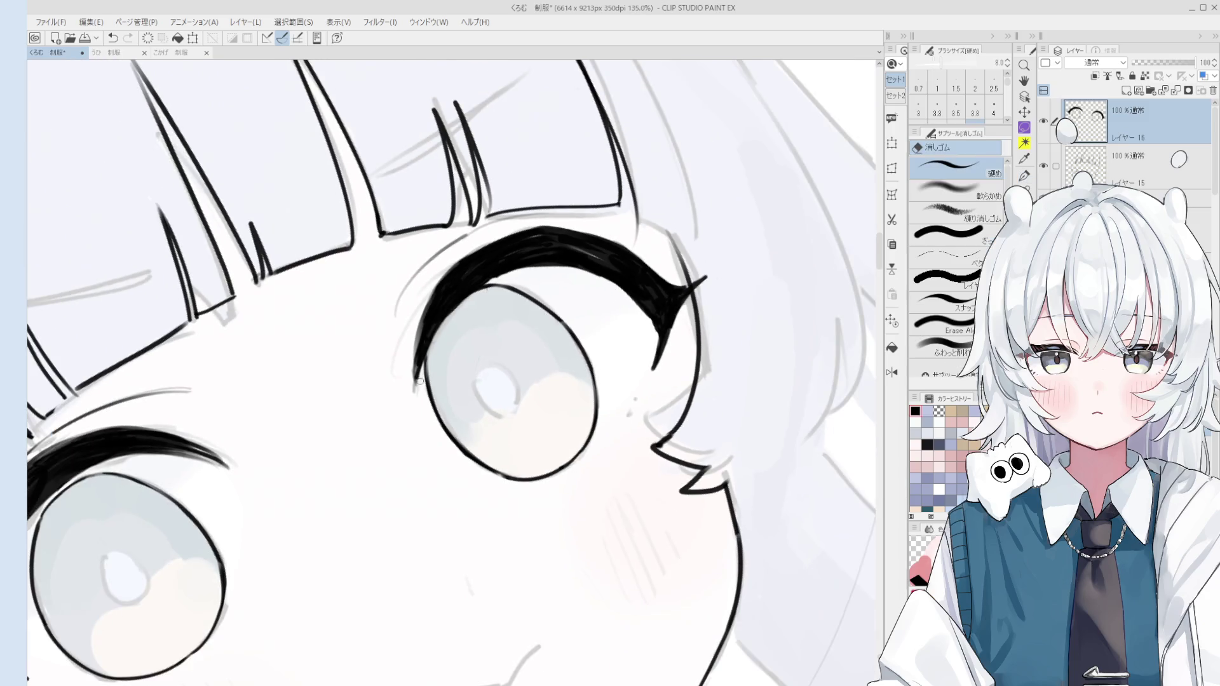
{"action": "scroll", "coordinate": [429, 337], "scroll_direction": "down", "scroll_amount": 1}
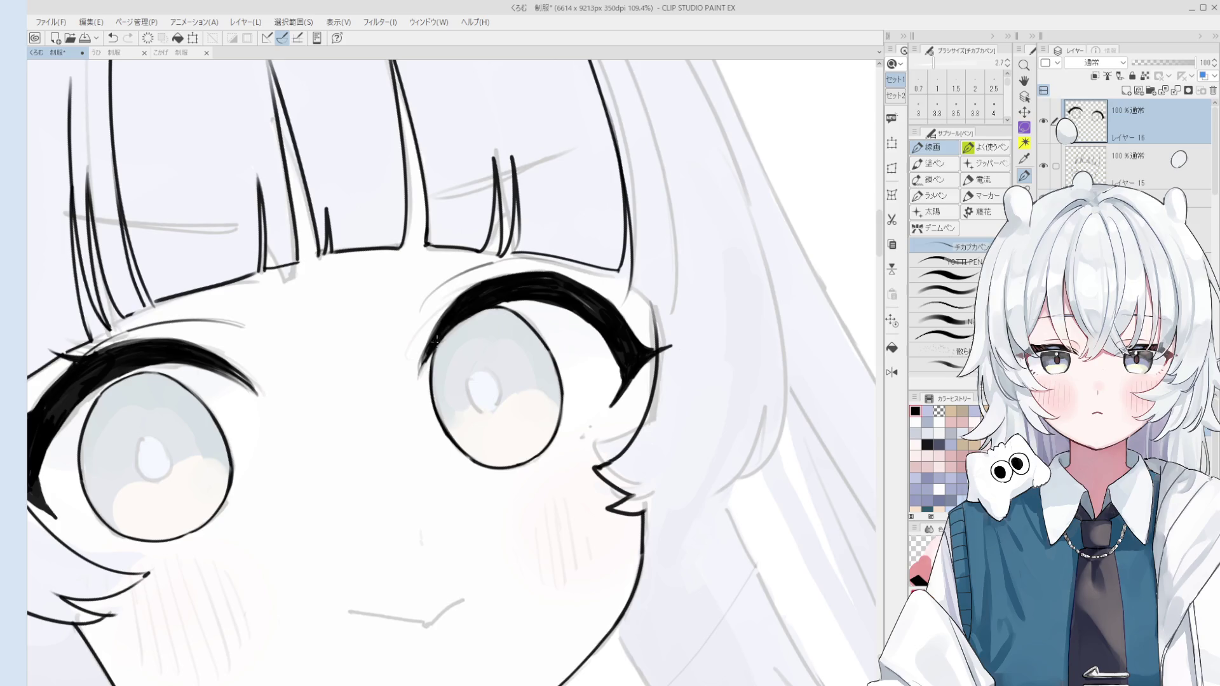
{"action": "scroll", "coordinate": [455, 324], "scroll_direction": "down", "scroll_amount": 1}
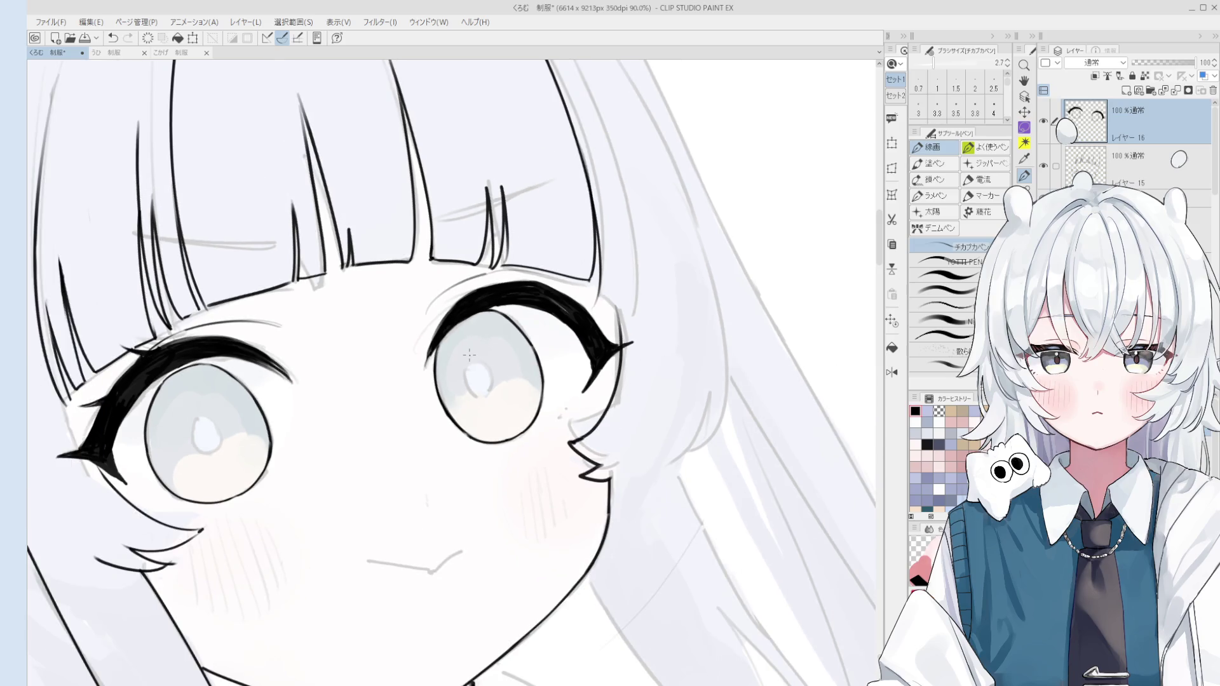
Straighten the canvas rotation and zoom out to check the whole face
{"action": "key", "text": "asciicircum"}
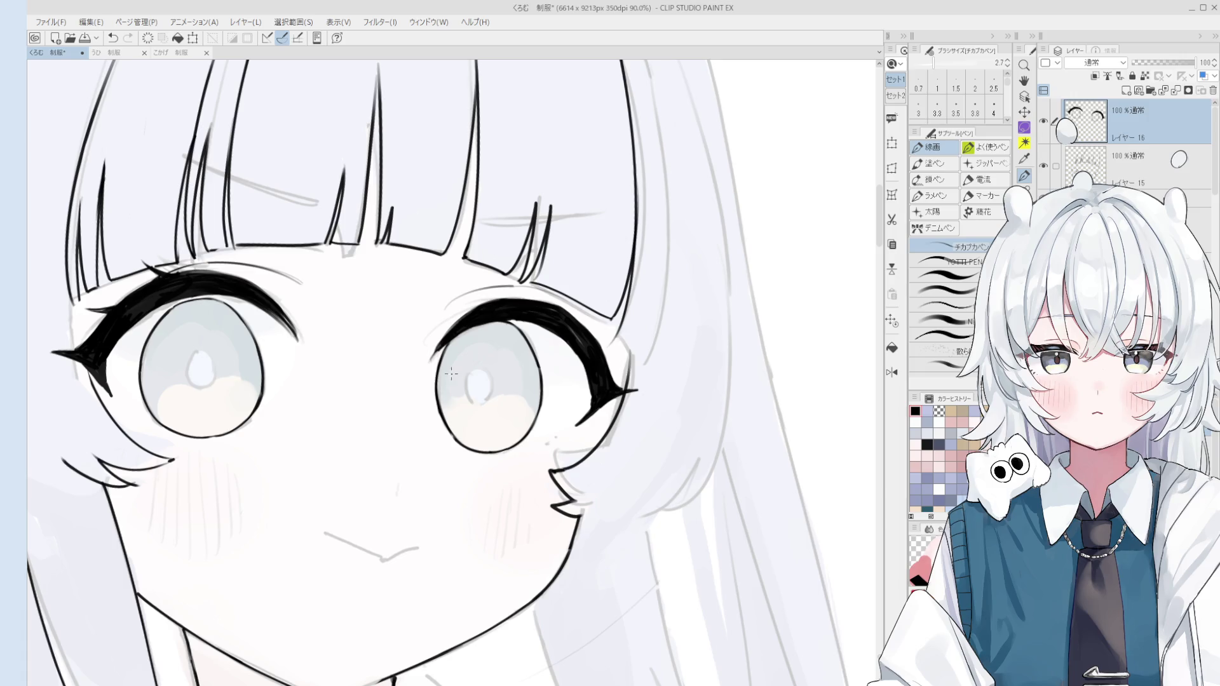
{"action": "key", "text": "ctrl+minus"}
{"action": "key", "text": "minus"}
{"action": "key", "text": "o"}
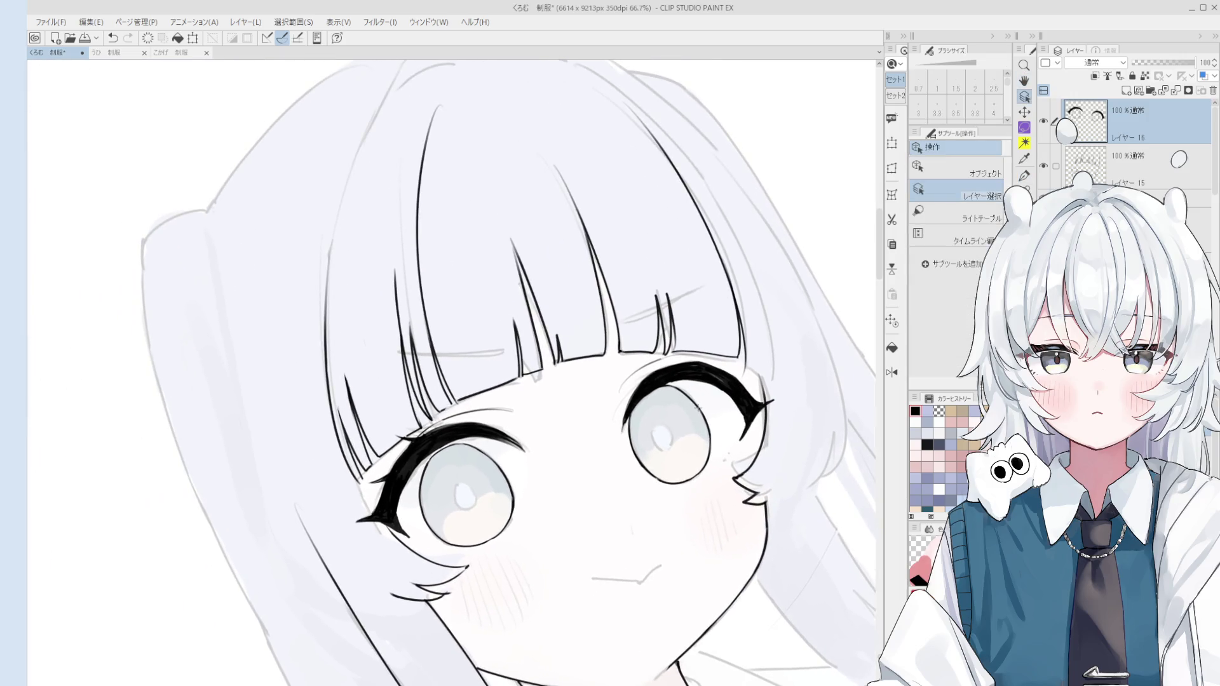
{"action": "key", "text": "ctrl+plus"}
{"action": "key", "text": "ctrl+plus"}
{"action": "key", "text": "ctrl+plus"}
{"action": "key", "text": "e"}
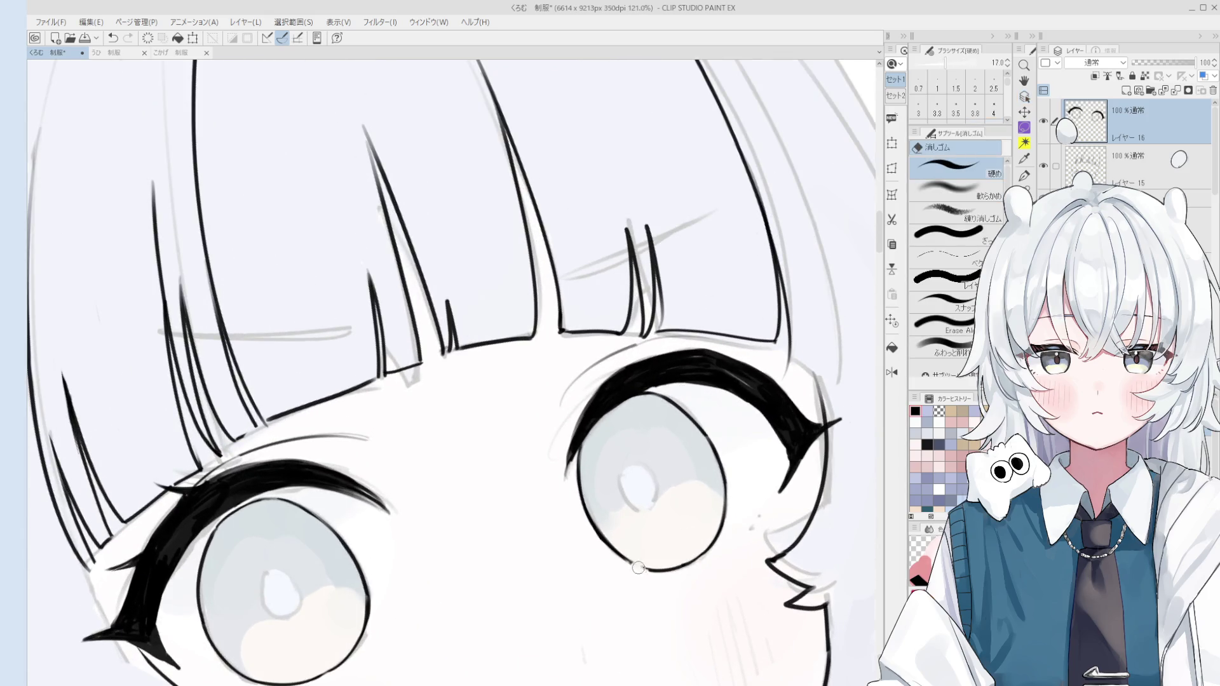
{"action": "key", "text": "p"}
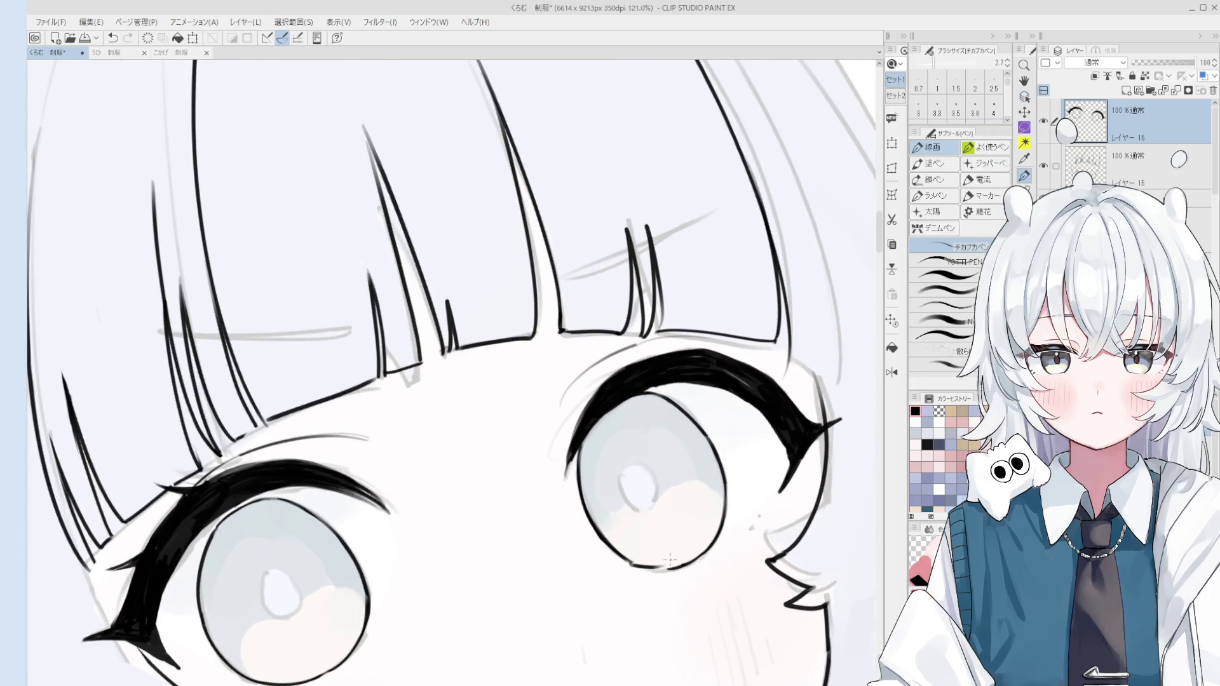
{"action": "key", "text": "asciicircum"}
{"action": "key", "text": "asciicircum"}
Erase and redraw the right eye's lower rim
{"action": "key", "text": "e"}
{"action": "key", "text": "ctrl+plus"}
{"action": "key", "text": "ctrl+plus"}
{"action": "mouse_move", "coordinate": [579, 467]}
{"action": "left_mouse_down"}
{"action": "mouse_move", "coordinate": [554, 494]}
{"action": "mouse_move", "coordinate": [597, 529]}
{"action": "left_mouse_up"}
{"action": "key", "text": "p"}
{"action": "key", "text": "ctrl+z"}
{"action": "left_click_drag", "start_coordinate": [542, 482], "coordinate": [597, 526]}
Zoom out and pan to the blank area beside the hair
{"action": "key", "text": "ctrl+minus"}
{"action": "key", "text": "ctrl+minus"}
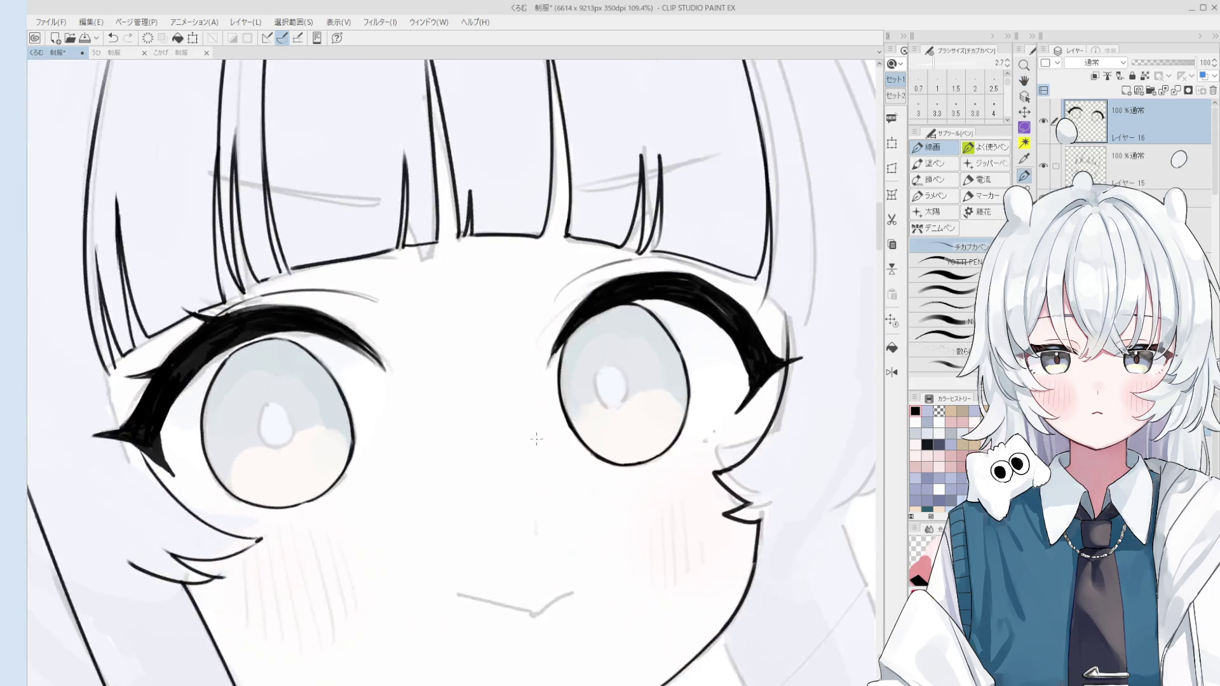
{"action": "key", "text": "h"}
{"action": "key", "text": "ctrl+minus"}
{"action": "key", "text": "ctrl+minus"}
{"action": "left_click_drag", "start_coordinate": [761, 264], "coordinate": [713, 263]}
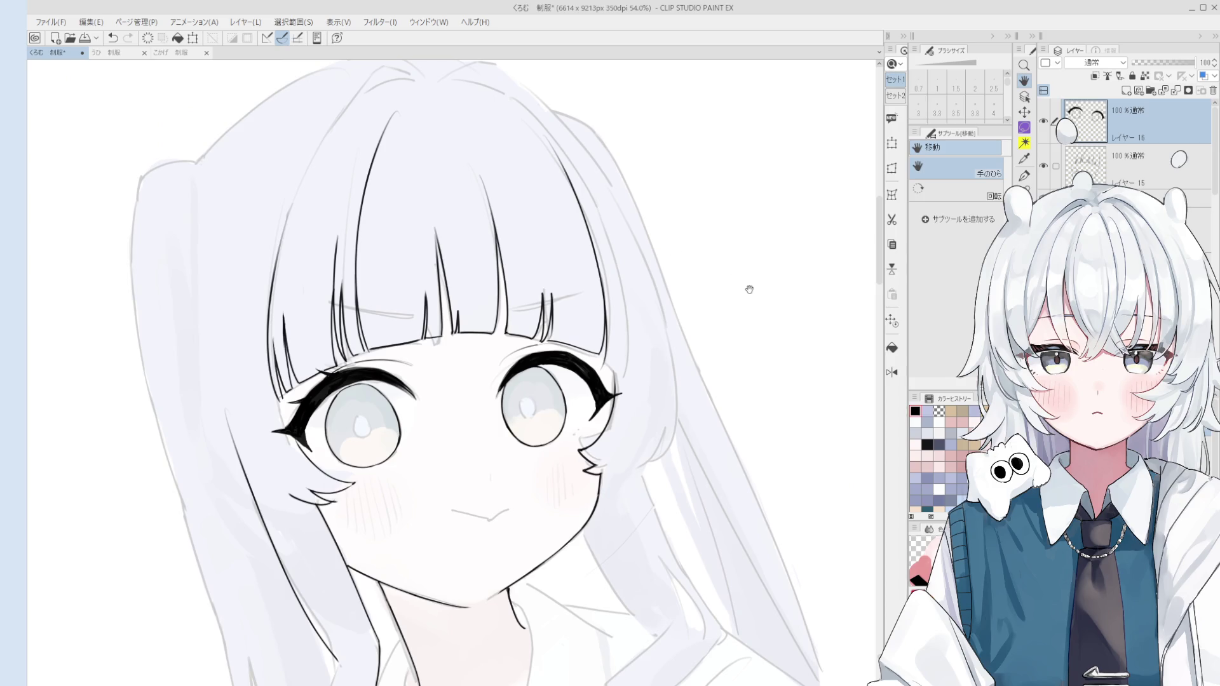
{"action": "scroll", "coordinate": [756, 321], "scroll_direction": "up", "scroll_amount": 1}
{"action": "mouse_move", "coordinate": [681, 346]}
{"action": "left_mouse_down"}
{"action": "mouse_move", "coordinate": [654, 394]}
{"action": "mouse_move", "coordinate": [683, 363]}
{"action": "left_mouse_up"}
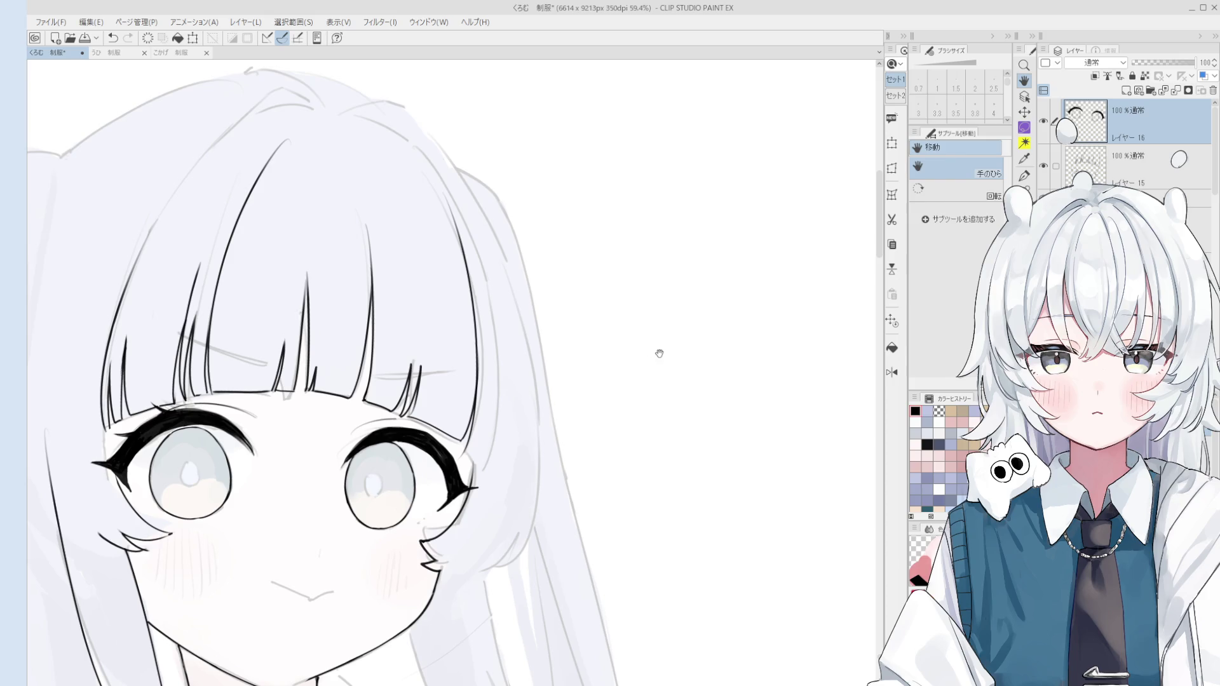
{"action": "scroll", "coordinate": [660, 353], "scroll_direction": "up", "scroll_amount": 2}
Draw a small arch doodle with the pen thinned to size 3.0
{"action": "key", "text": "p"}
{"action": "key", "text": "bracketleft"}
{"action": "mouse_move", "coordinate": [610, 445]}
{"action": "left_mouse_down"}
{"action": "mouse_move", "coordinate": [603, 411]}
{"action": "mouse_move", "coordinate": [622, 433]}
{"action": "mouse_move", "coordinate": [660, 434]}
{"action": "mouse_move", "coordinate": [700, 399]}
{"action": "mouse_move", "coordinate": [688, 444]}
{"action": "left_mouse_up"}
{"action": "scroll", "coordinate": [604, 419], "scroll_direction": "up", "scroll_amount": 4}
Draw the snail's two eye stalks and round shell with a spiral curl, undoing stray strokes
{"action": "left_click", "coordinate": [689, 401]}
{"action": "mouse_move", "coordinate": [680, 403]}
{"action": "left_mouse_down"}
{"action": "mouse_move", "coordinate": [693, 410]}
{"action": "mouse_move", "coordinate": [679, 513]}
{"action": "left_mouse_up"}
{"action": "key", "text": "ctrl+z"}
{"action": "left_click_drag", "start_coordinate": [609, 467], "coordinate": [608, 510]}
{"action": "mouse_move", "coordinate": [586, 434]}
{"action": "left_mouse_down"}
{"action": "mouse_move", "coordinate": [556, 436]}
{"action": "mouse_move", "coordinate": [548, 542]}
{"action": "left_mouse_up"}
{"action": "mouse_move", "coordinate": [548, 472]}
{"action": "left_mouse_down"}
{"action": "mouse_move", "coordinate": [551, 510]}
{"action": "mouse_move", "coordinate": [544, 460]}
{"action": "mouse_move", "coordinate": [578, 486]}
{"action": "mouse_move", "coordinate": [545, 464]}
{"action": "mouse_move", "coordinate": [548, 488]}
{"action": "left_mouse_up"}
{"action": "key", "text": "ctrl+z"}
{"action": "mouse_move", "coordinate": [569, 494]}
{"action": "left_mouse_down"}
{"action": "mouse_move", "coordinate": [577, 512]}
{"action": "mouse_move", "coordinate": [601, 484]}
{"action": "left_mouse_up"}
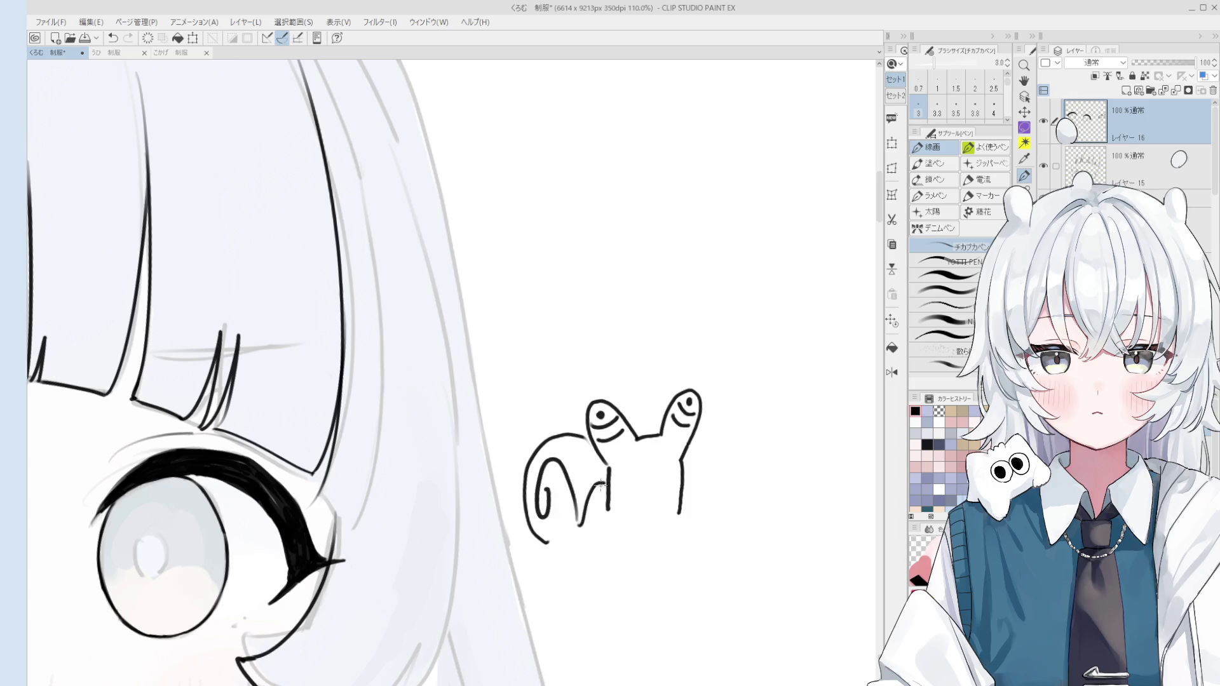
Close the snail's body along the bottom and join the shell's base to it
{"action": "mouse_move", "coordinate": [679, 514]}
{"action": "left_mouse_down"}
{"action": "mouse_move", "coordinate": [678, 558]}
{"action": "mouse_move", "coordinate": [531, 556]}
{"action": "mouse_move", "coordinate": [547, 544]}
{"action": "mouse_move", "coordinate": [516, 562]}
{"action": "left_mouse_up"}
{"action": "scroll", "coordinate": [658, 493], "scroll_direction": "up", "scroll_amount": 2}
{"action": "left_click_drag", "start_coordinate": [558, 513], "coordinate": [595, 461]}
{"action": "scroll", "coordinate": [590, 468], "scroll_direction": "down", "scroll_amount": 3}
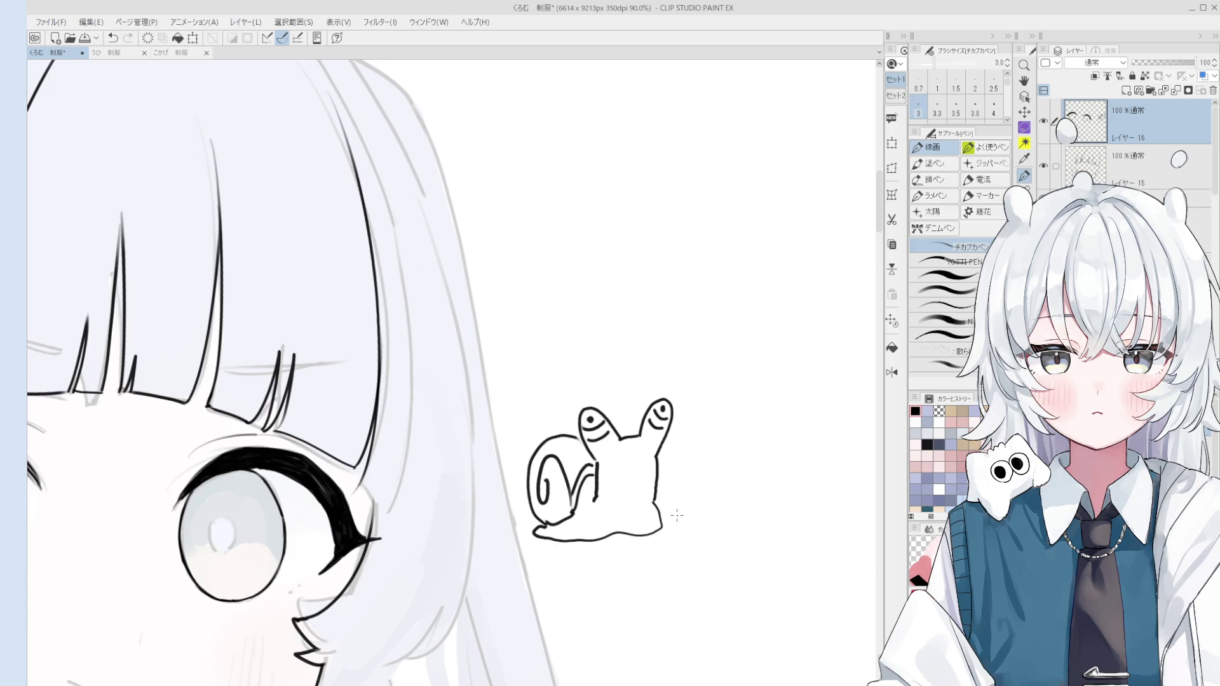
Draw a V-shaped mouth on the snail's body and fill it in black
{"action": "scroll", "coordinate": [676, 516], "scroll_direction": "up", "scroll_amount": 3}
{"action": "left_click_drag", "start_coordinate": [593, 453], "coordinate": [605, 480]}
{"action": "mouse_move", "coordinate": [649, 445]}
{"action": "left_mouse_down"}
{"action": "mouse_move", "coordinate": [608, 499]}
{"action": "mouse_move", "coordinate": [601, 483]}
{"action": "mouse_move", "coordinate": [631, 483]}
{"action": "left_mouse_up"}
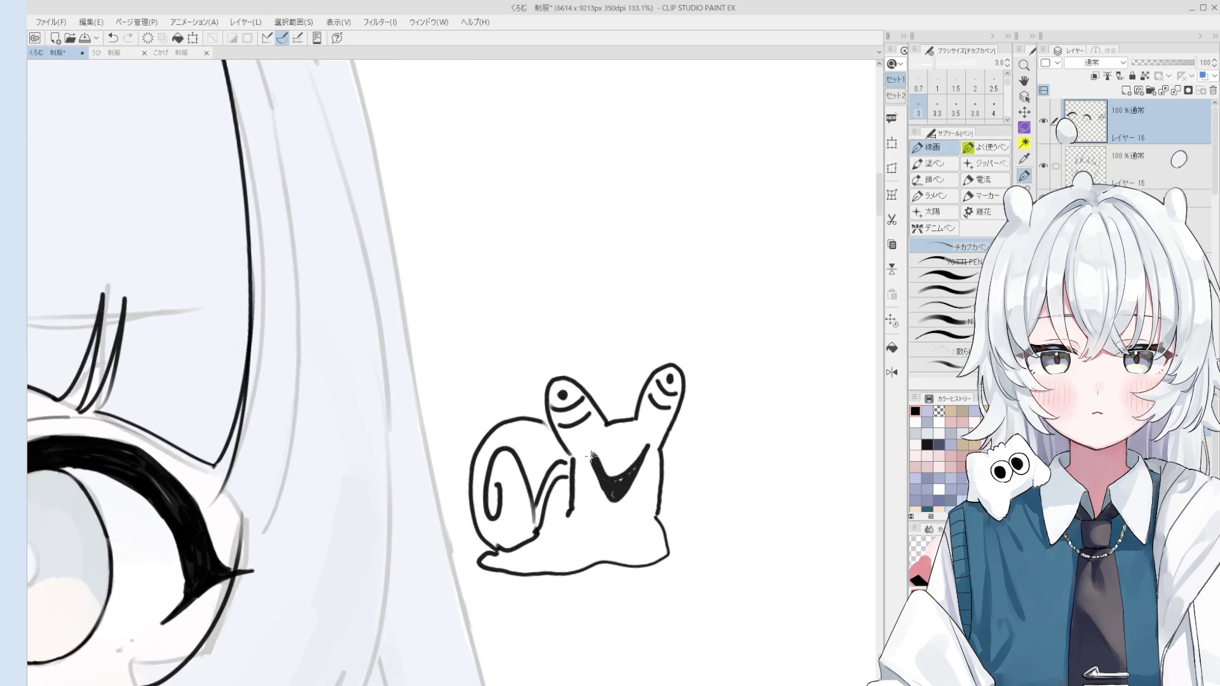
{"action": "scroll", "coordinate": [655, 486], "scroll_direction": "down", "scroll_amount": 3}
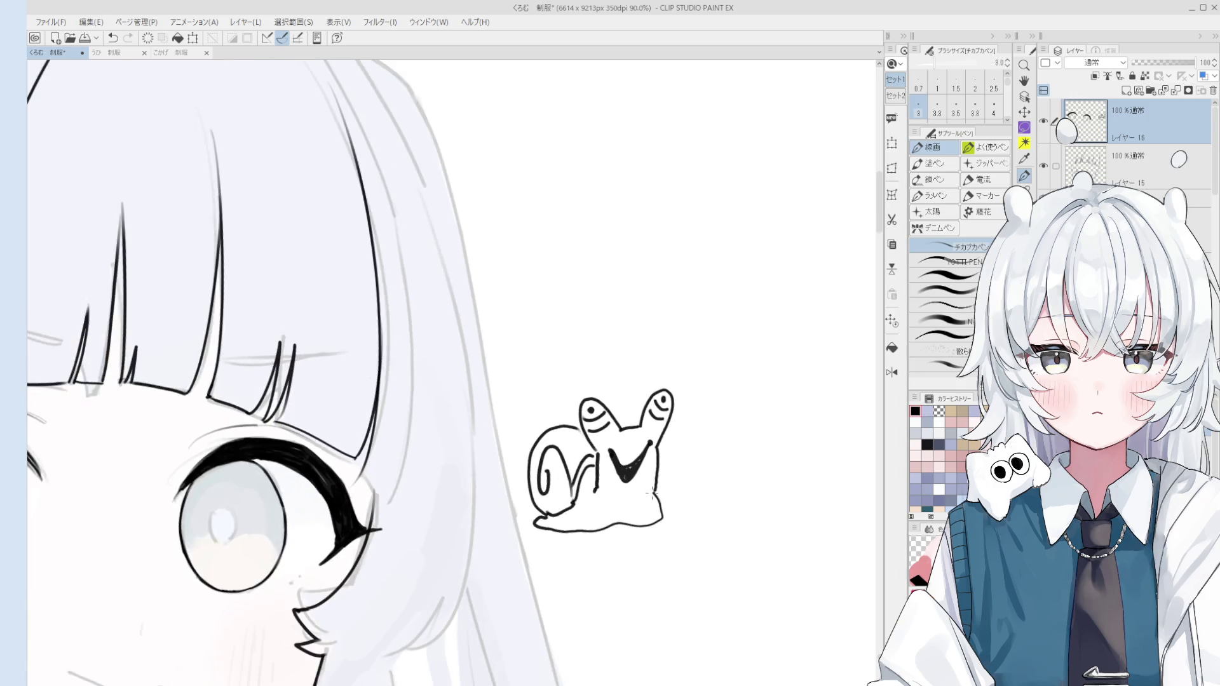
{"action": "scroll", "coordinate": [655, 487], "scroll_direction": "down", "scroll_amount": 2}
{"action": "left_click_drag", "start_coordinate": [652, 508], "coordinate": [677, 486]}
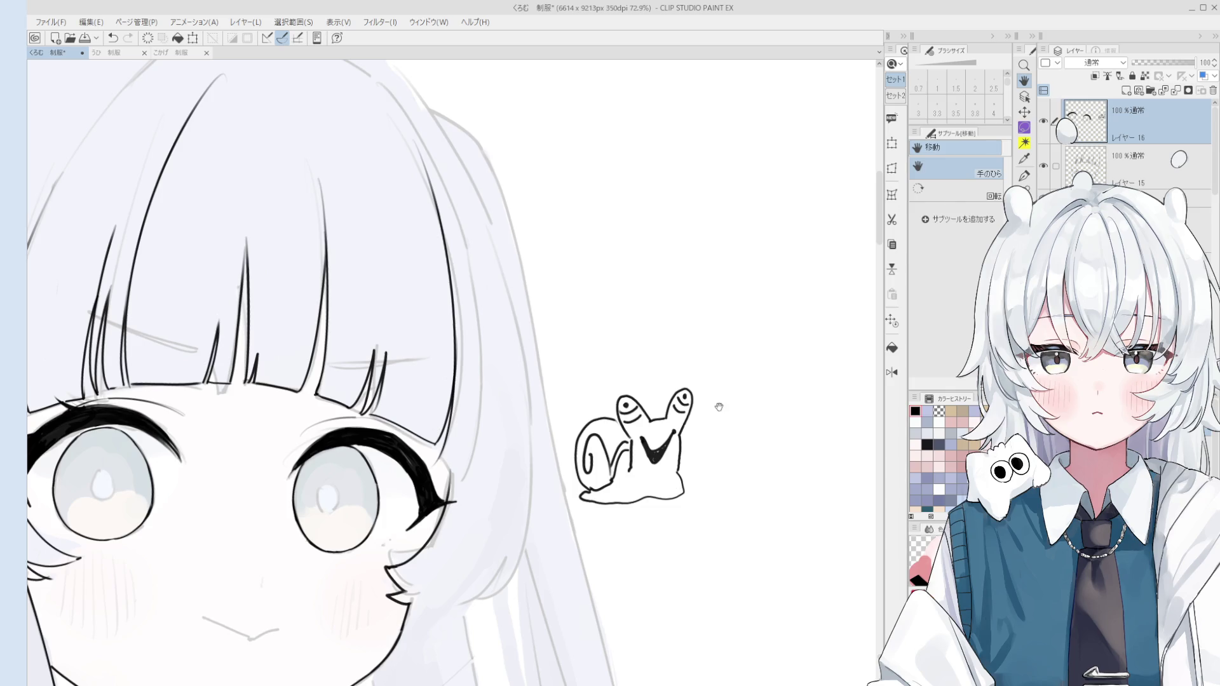
{"action": "scroll", "coordinate": [667, 438], "scroll_direction": "up", "scroll_amount": 5}
{"action": "key", "text": "e"}
{"action": "key", "text": "h"}
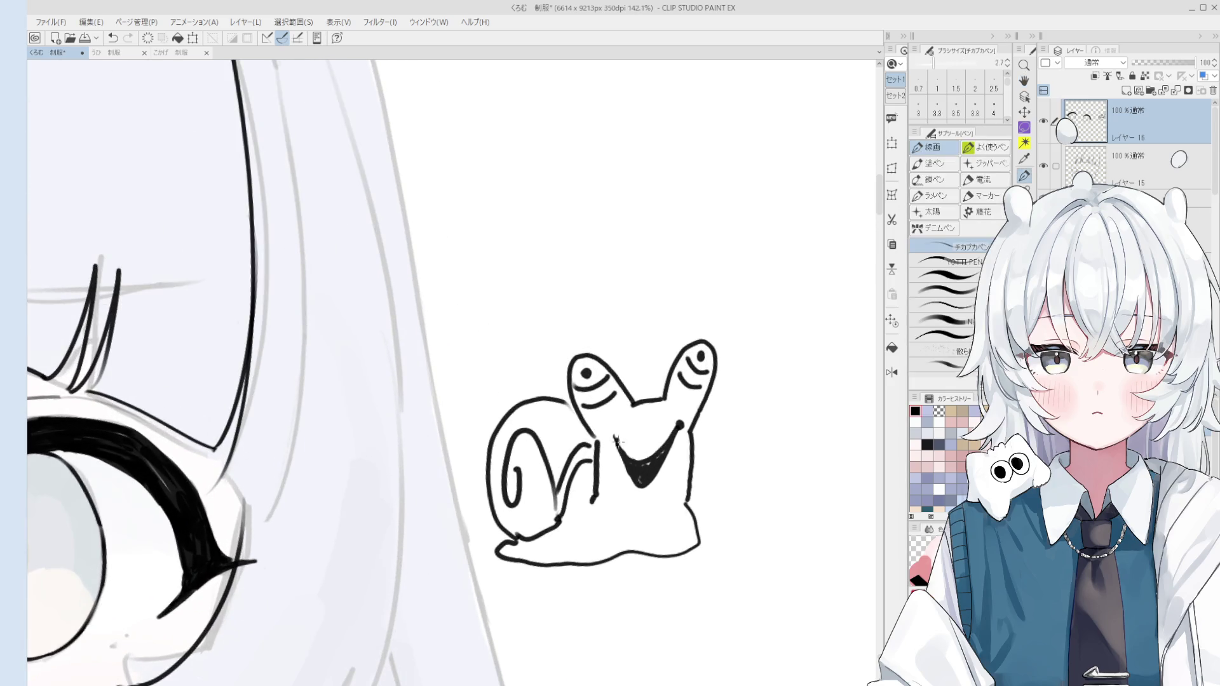
{"action": "scroll", "coordinate": [666, 493], "scroll_direction": "down", "scroll_amount": 2}
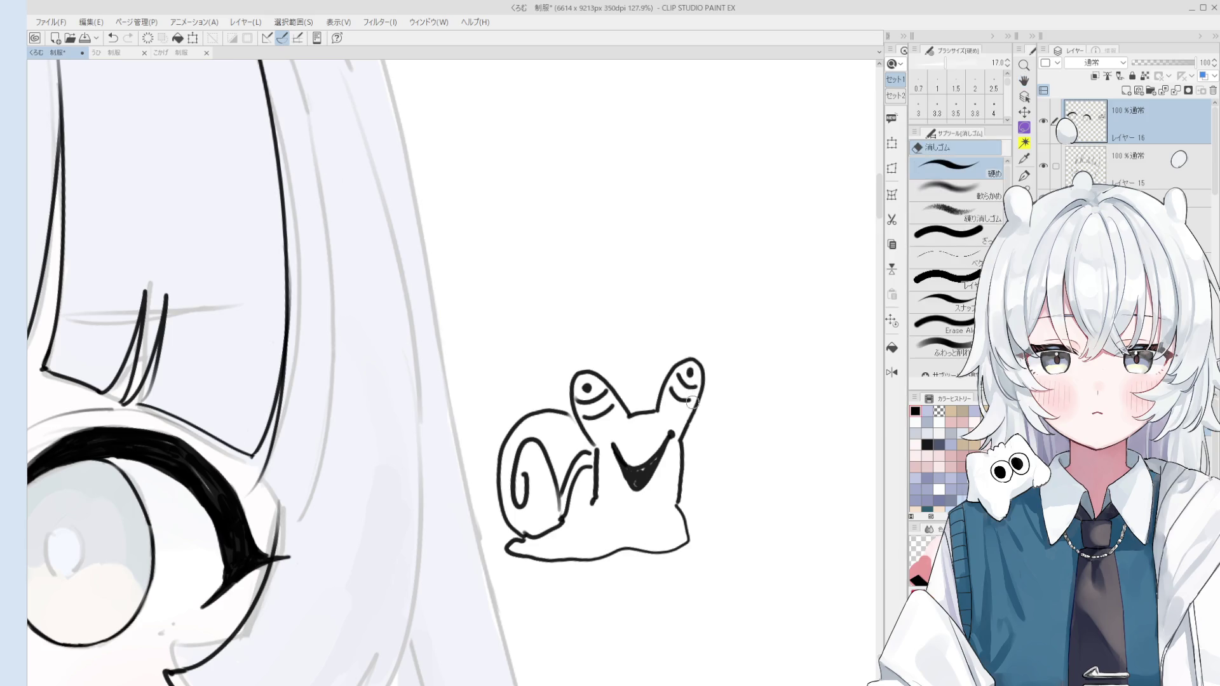
Draw small arrows beside and above the snail, undoing a stray curve
{"action": "mouse_move", "coordinate": [728, 389]}
{"action": "left_mouse_down"}
{"action": "mouse_move", "coordinate": [707, 425]}
{"action": "mouse_move", "coordinate": [723, 419]}
{"action": "left_mouse_up"}
{"action": "left_click_drag", "start_coordinate": [612, 354], "coordinate": [636, 389]}
{"action": "scroll", "coordinate": [636, 390], "scroll_direction": "down", "scroll_amount": 2}
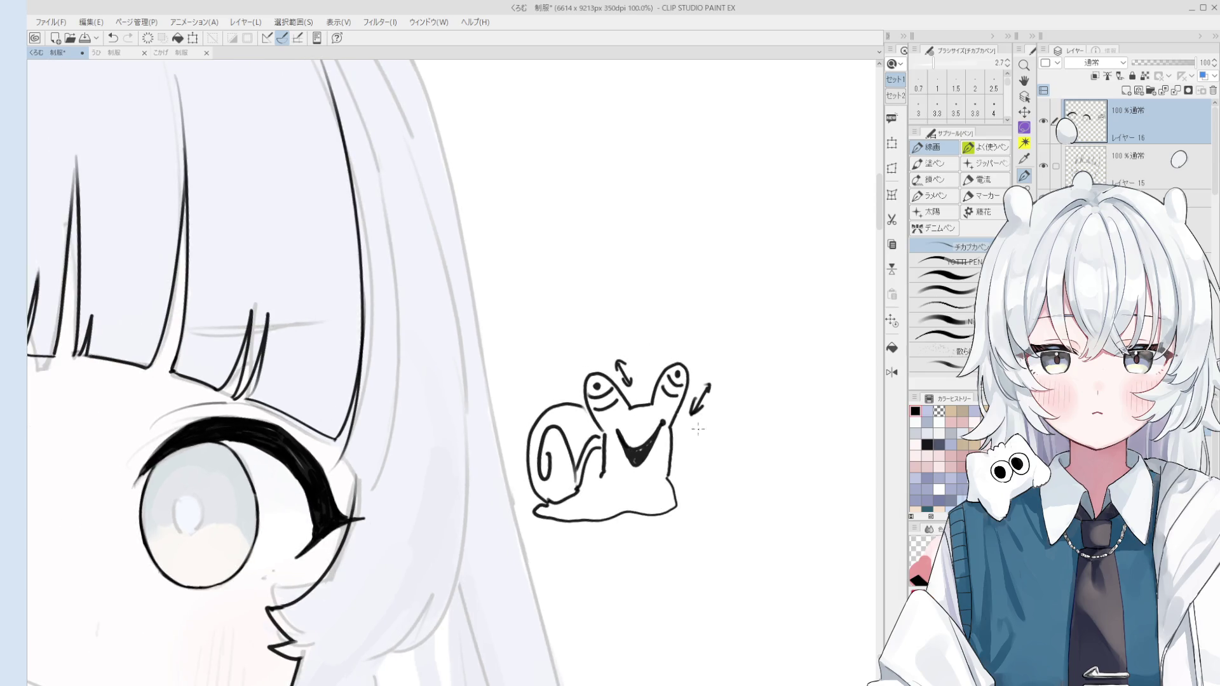
{"action": "mouse_move", "coordinate": [717, 437]}
{"action": "left_mouse_down"}
{"action": "mouse_move", "coordinate": [660, 456]}
{"action": "mouse_move", "coordinate": [714, 412]}
{"action": "mouse_move", "coordinate": [715, 441]}
{"action": "mouse_move", "coordinate": [767, 369]}
{"action": "mouse_move", "coordinate": [757, 426]}
{"action": "left_mouse_up"}
{"action": "key", "text": "ctrl+z"}
Draw the second creature's head and body, then add up and down arrows around its head
{"action": "mouse_move", "coordinate": [753, 380]}
{"action": "left_mouse_down"}
{"action": "mouse_move", "coordinate": [760, 398]}
{"action": "mouse_move", "coordinate": [762, 376]}
{"action": "left_mouse_up"}
{"action": "left_click_drag", "start_coordinate": [760, 425], "coordinate": [753, 517]}
{"action": "key", "text": "ctrl+z"}
{"action": "mouse_move", "coordinate": [703, 444]}
{"action": "left_mouse_down"}
{"action": "mouse_move", "coordinate": [679, 517]}
{"action": "mouse_move", "coordinate": [748, 449]}
{"action": "mouse_move", "coordinate": [709, 459]}
{"action": "mouse_move", "coordinate": [724, 480]}
{"action": "mouse_move", "coordinate": [740, 464]}
{"action": "left_mouse_up"}
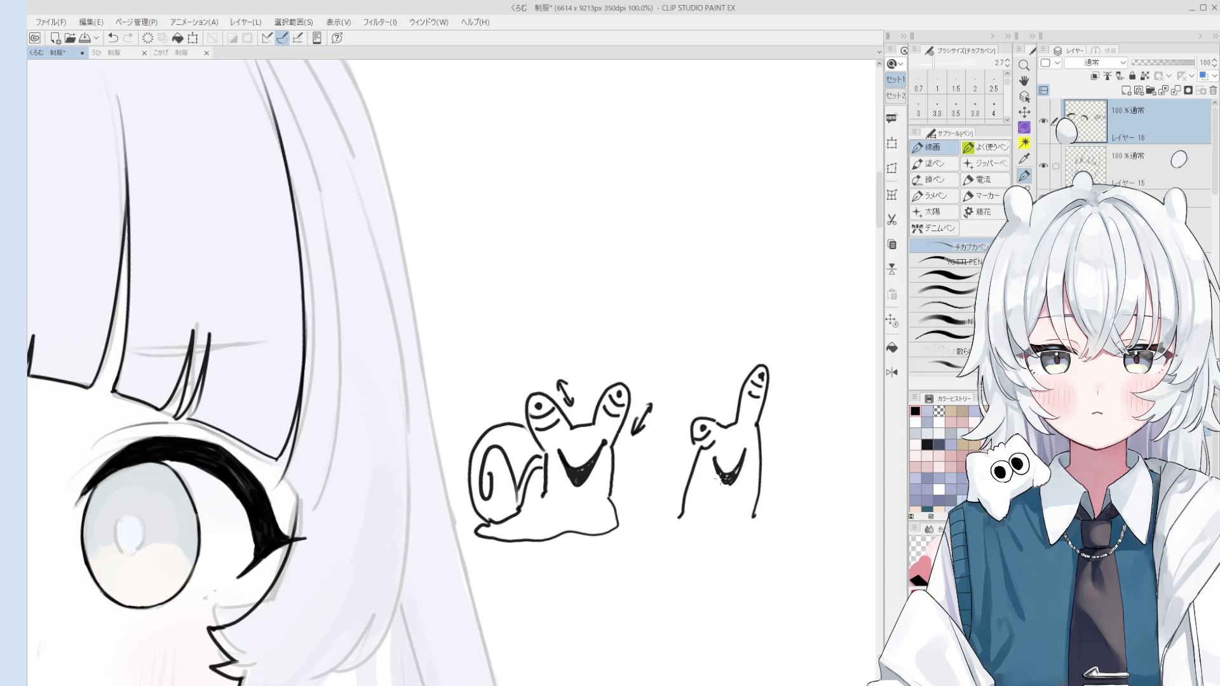
{"action": "mouse_move", "coordinate": [773, 423]}
{"action": "left_mouse_down"}
{"action": "mouse_move", "coordinate": [780, 393]}
{"action": "mouse_move", "coordinate": [784, 406]}
{"action": "left_mouse_up"}
{"action": "left_click_drag", "start_coordinate": [706, 394], "coordinate": [709, 412]}
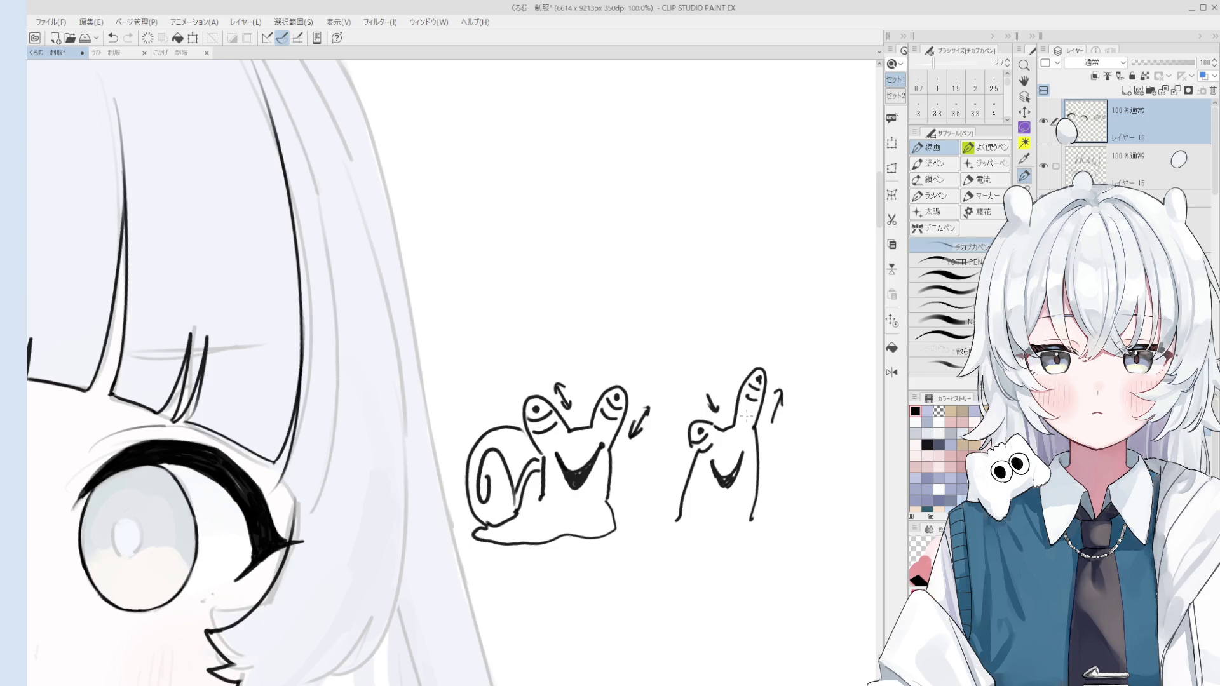
{"action": "scroll", "coordinate": [754, 527], "scroll_direction": "down", "scroll_amount": 2}
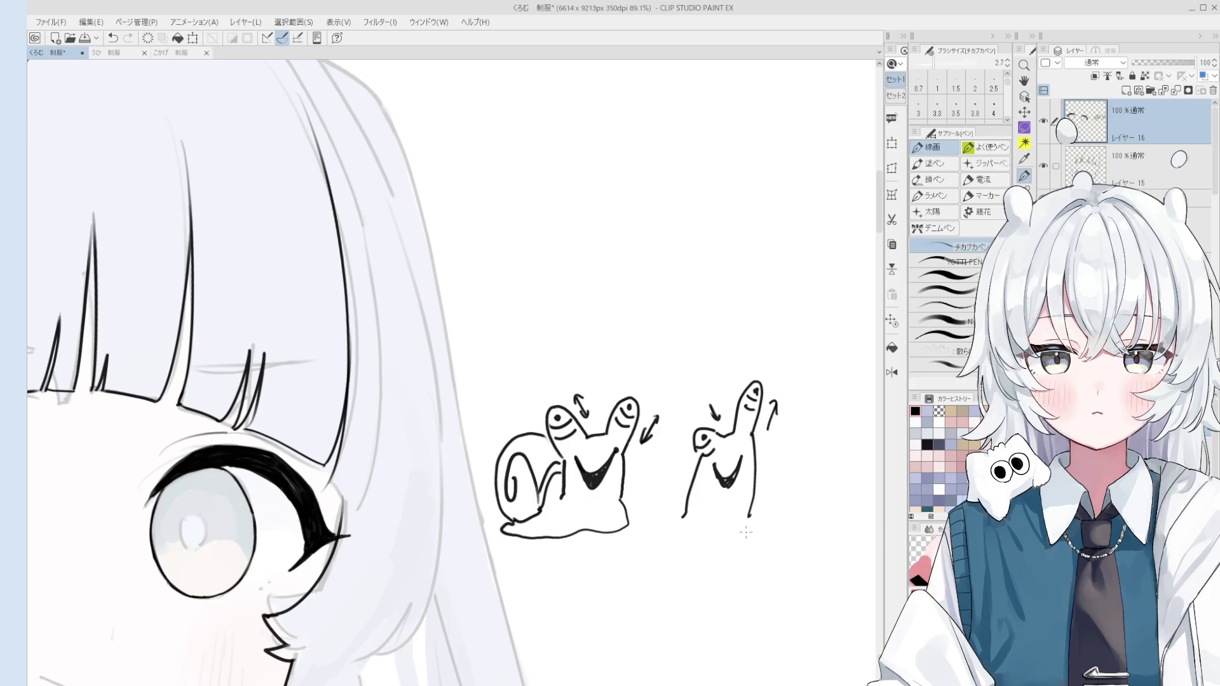
Pan the view, then draw the bug's shield-shaped body, antenna knob and whiskers on both sides
{"action": "scroll", "coordinate": [750, 528], "scroll_direction": "down", "scroll_amount": 3}
{"action": "left_click_drag", "start_coordinate": [700, 504], "coordinate": [745, 543]}
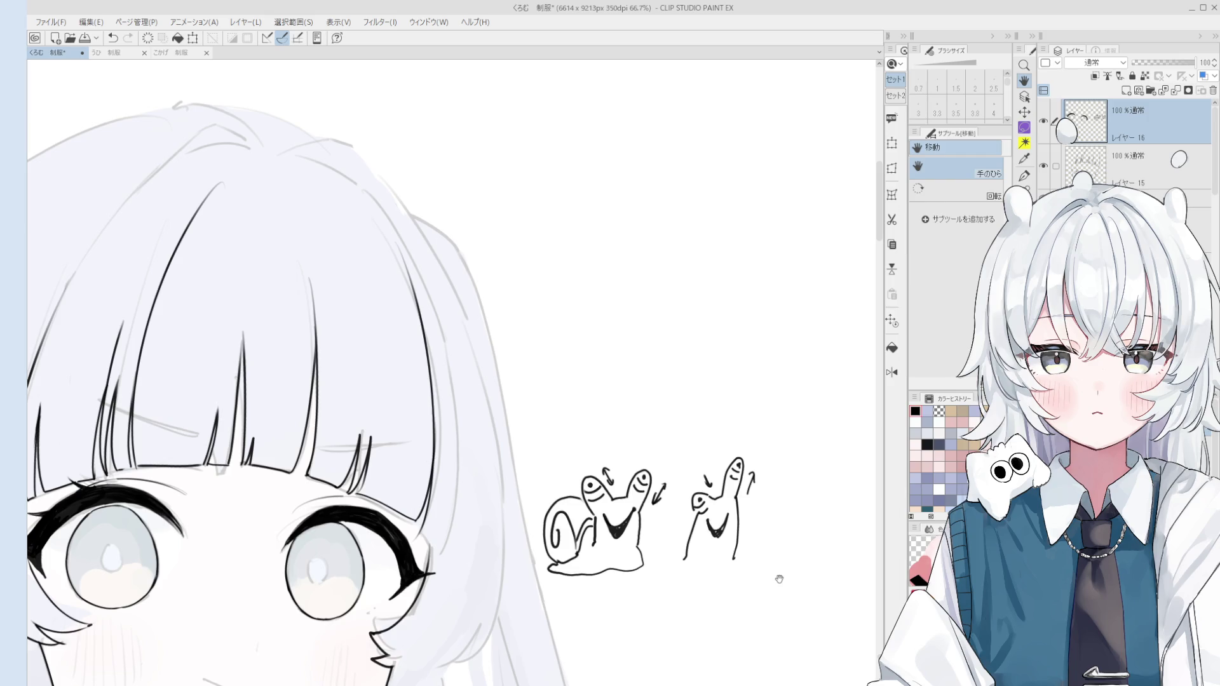
{"action": "scroll", "coordinate": [776, 587], "scroll_direction": "up", "scroll_amount": 3}
{"action": "key", "text": "p"}
{"action": "mouse_move", "coordinate": [762, 466]}
{"action": "left_mouse_down"}
{"action": "mouse_move", "coordinate": [734, 452]}
{"action": "mouse_move", "coordinate": [730, 402]}
{"action": "mouse_move", "coordinate": [781, 425]}
{"action": "mouse_move", "coordinate": [761, 464]}
{"action": "left_mouse_up"}
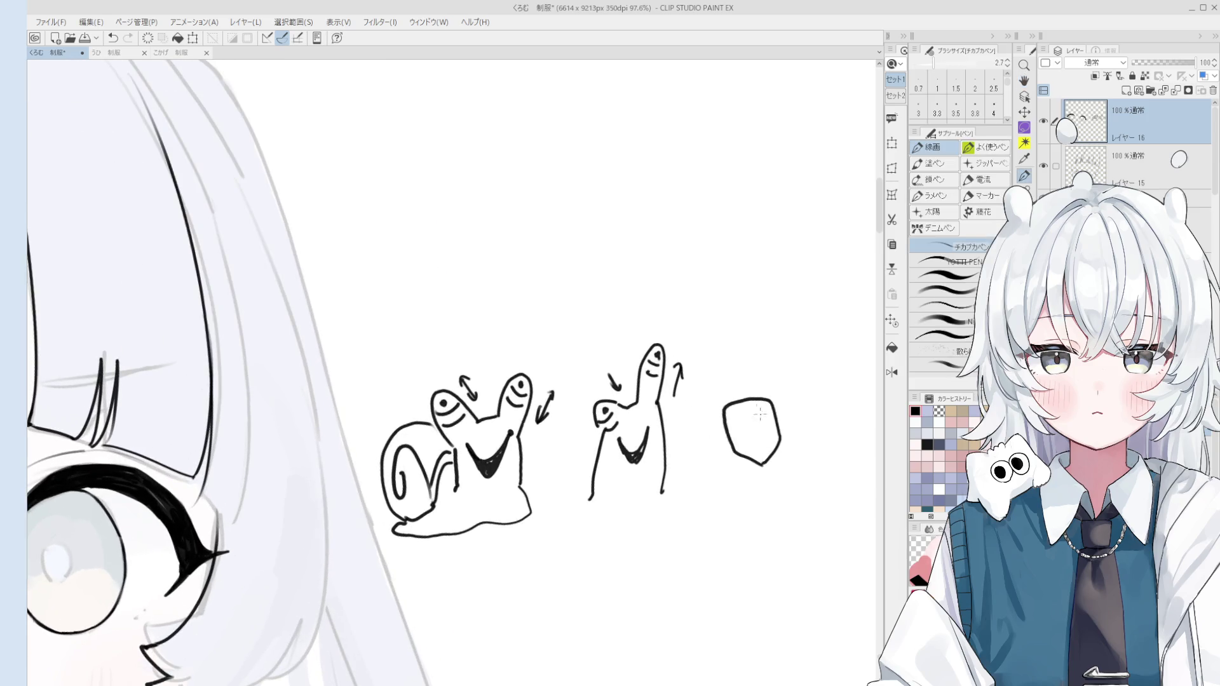
{"action": "scroll", "coordinate": [765, 416], "scroll_direction": "up", "scroll_amount": 1}
{"action": "mouse_move", "coordinate": [736, 400]}
{"action": "left_mouse_down"}
{"action": "mouse_move", "coordinate": [757, 397]}
{"action": "mouse_move", "coordinate": [752, 357]}
{"action": "mouse_move", "coordinate": [741, 398]}
{"action": "mouse_move", "coordinate": [795, 407]}
{"action": "mouse_move", "coordinate": [797, 423]}
{"action": "left_mouse_up"}
{"action": "left_click_drag", "start_coordinate": [785, 439], "coordinate": [803, 437]}
{"action": "mouse_move", "coordinate": [722, 423]}
{"action": "left_mouse_down"}
{"action": "mouse_move", "coordinate": [703, 420]}
{"action": "mouse_move", "coordinate": [706, 445]}
{"action": "left_mouse_up"}
{"action": "left_click_drag", "start_coordinate": [725, 458], "coordinate": [707, 471]}
Draw cube edges inside the bug's body, redrawing the centre edges after an undo
{"action": "mouse_move", "coordinate": [725, 410]}
{"action": "left_mouse_down"}
{"action": "mouse_move", "coordinate": [755, 420]}
{"action": "mouse_move", "coordinate": [775, 401]}
{"action": "mouse_move", "coordinate": [759, 422]}
{"action": "mouse_move", "coordinate": [763, 470]}
{"action": "mouse_move", "coordinate": [766, 431]}
{"action": "left_mouse_up"}
{"action": "key", "text": "ctrl+z"}
{"action": "left_click_drag", "start_coordinate": [757, 422], "coordinate": [770, 474]}
{"action": "scroll", "coordinate": [770, 470], "scroll_direction": "down", "scroll_amount": 2}
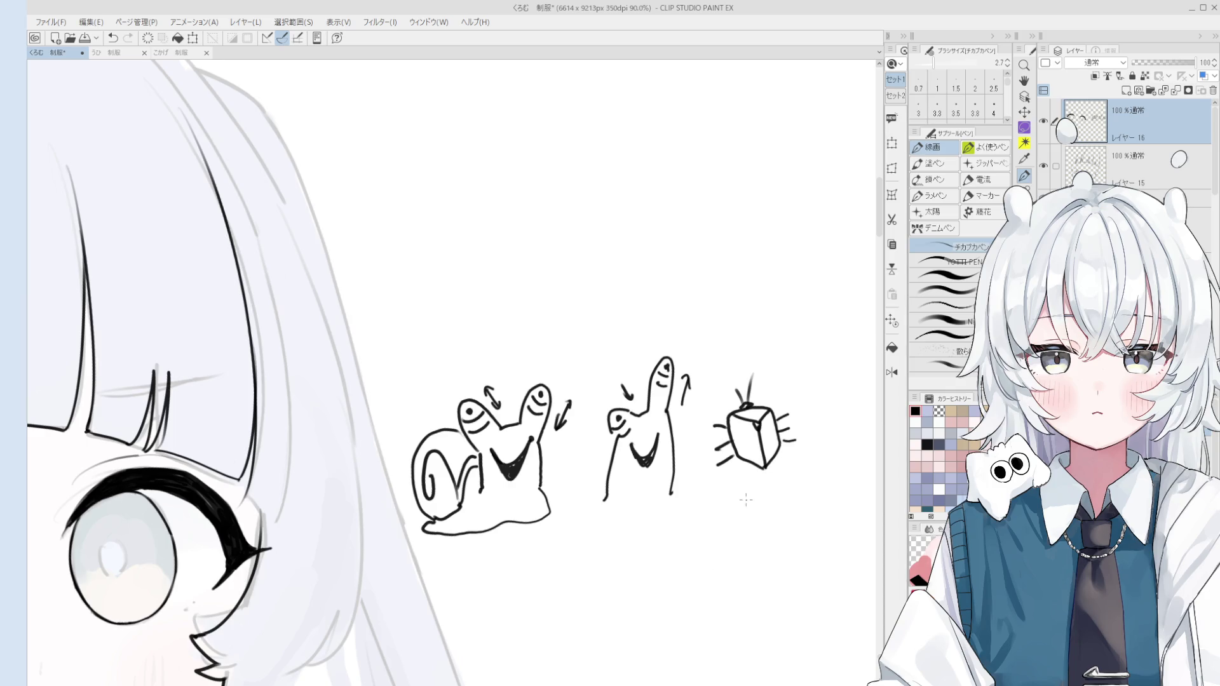
{"action": "key", "text": "h"}
{"action": "scroll", "coordinate": [750, 494], "scroll_direction": "down", "scroll_amount": 3}
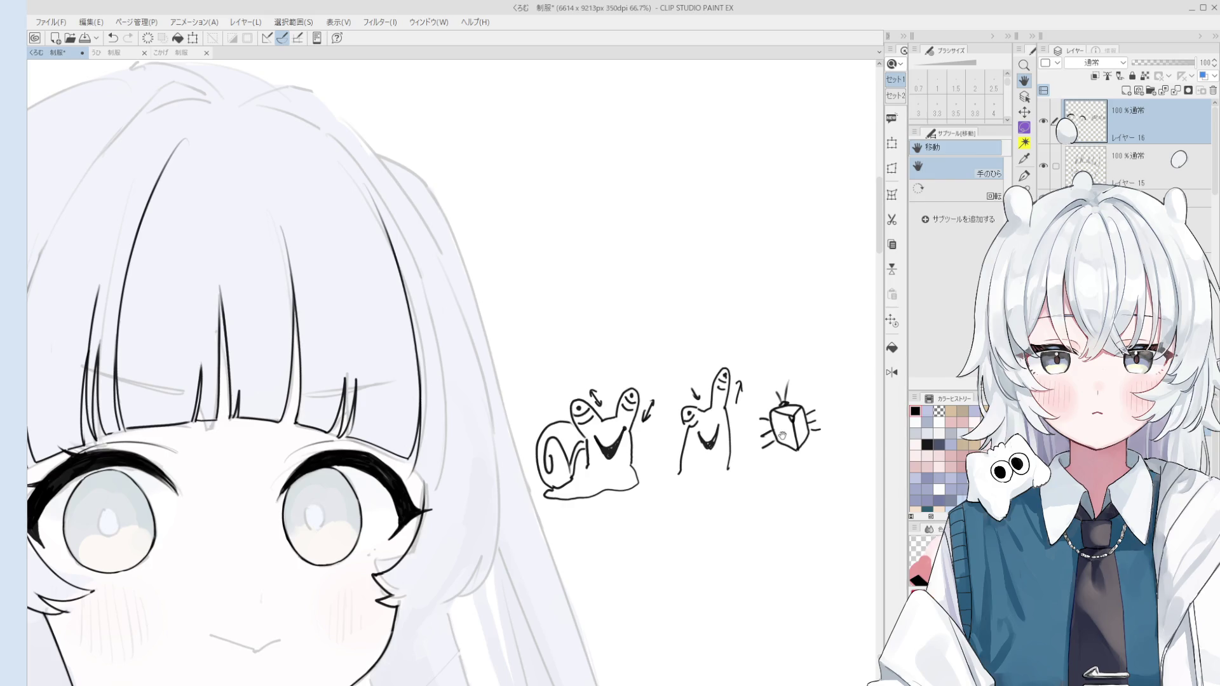
{"action": "scroll", "coordinate": [783, 436], "scroll_direction": "down", "scroll_amount": 4}
{"action": "scroll", "coordinate": [631, 457], "scroll_direction": "up", "scroll_amount": 2}
{"action": "left_click_drag", "start_coordinate": [564, 480], "coordinate": [632, 475]}
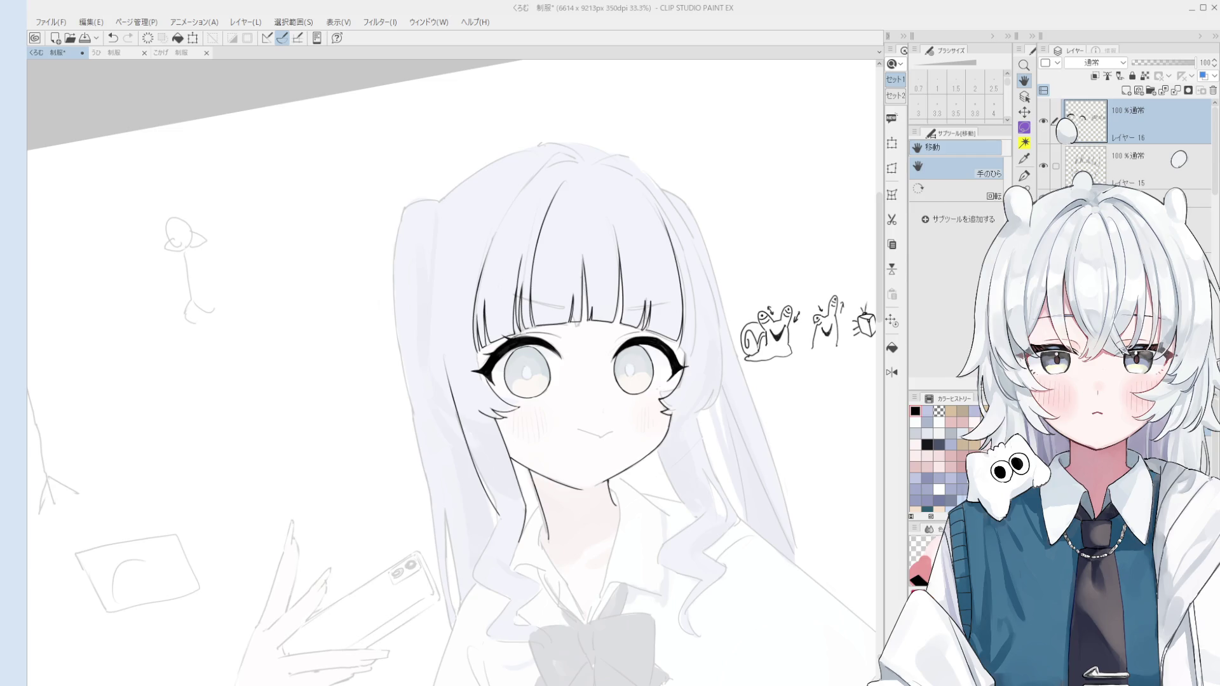
{"action": "scroll", "coordinate": [628, 455], "scroll_direction": "up", "scroll_amount": 1}
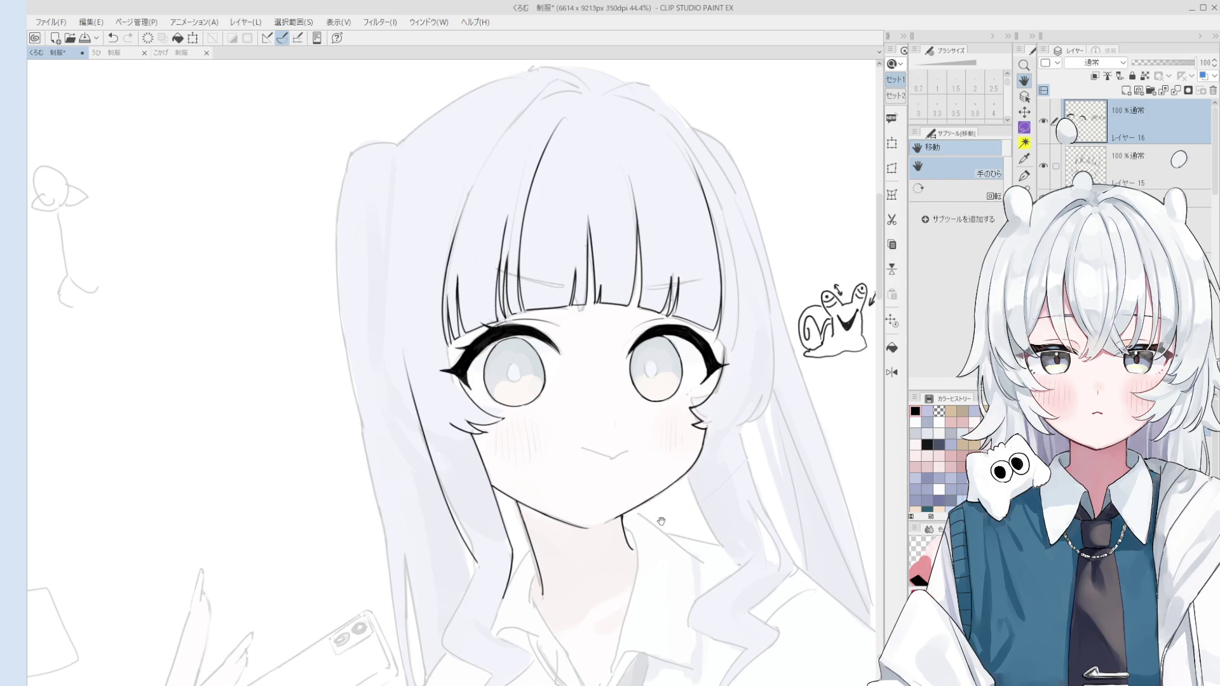
Zoom in and redraw the right neck line so it stops at the collar
{"action": "left_click_drag", "start_coordinate": [593, 616], "coordinate": [642, 485]}
{"action": "scroll", "coordinate": [643, 486], "scroll_direction": "up", "scroll_amount": 3}
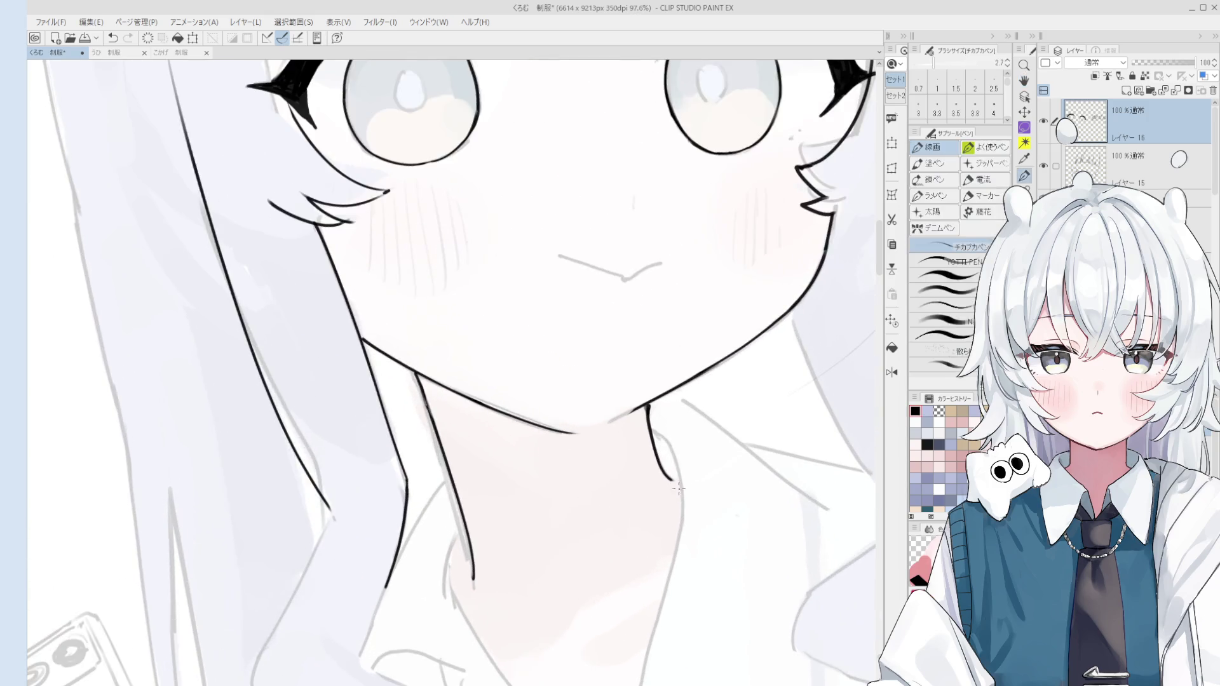
{"action": "key", "text": "ctrl+z"}
{"action": "key", "text": "ctrl+z"}
{"action": "mouse_move", "coordinate": [667, 444]}
{"action": "left_mouse_down"}
{"action": "mouse_move", "coordinate": [664, 552]}
{"action": "mouse_move", "coordinate": [637, 638]}
{"action": "left_mouse_up"}
{"action": "key", "text": "ctrl+z"}
{"action": "mouse_move", "coordinate": [669, 440]}
{"action": "left_mouse_down"}
{"action": "mouse_move", "coordinate": [660, 572]}
{"action": "mouse_move", "coordinate": [664, 508]}
{"action": "mouse_move", "coordinate": [633, 655]}
{"action": "left_mouse_up"}
{"action": "key", "text": "ctrl+z"}
Redraw the left neck line strokes, then zoom out to the whole upper body
{"action": "key", "text": "ctrl+z"}
{"action": "scroll", "coordinate": [666, 563], "scroll_direction": "down", "scroll_amount": 2}
{"action": "key", "text": "ctrl+z"}
{"action": "key", "text": "ctrl+z"}
{"action": "key", "text": "ctrl+z"}
{"action": "mouse_move", "coordinate": [649, 578]}
{"action": "left_mouse_down"}
{"action": "mouse_move", "coordinate": [633, 640]}
{"action": "mouse_move", "coordinate": [644, 621]}
{"action": "mouse_move", "coordinate": [621, 610]}
{"action": "left_mouse_up"}
{"action": "scroll", "coordinate": [637, 629], "scroll_direction": "down", "scroll_amount": 1}
{"action": "left_click_drag", "start_coordinate": [539, 511], "coordinate": [564, 620]}
{"action": "key", "text": "ctrl+z"}
{"action": "key", "text": "ctrl+z"}
{"action": "left_click_drag", "start_coordinate": [531, 539], "coordinate": [563, 609]}
{"action": "left_click_drag", "start_coordinate": [564, 608], "coordinate": [581, 655]}
{"action": "scroll", "coordinate": [557, 527], "scroll_direction": "down", "scroll_amount": 2}
{"action": "left_click_drag", "start_coordinate": [557, 528], "coordinate": [632, 375]}
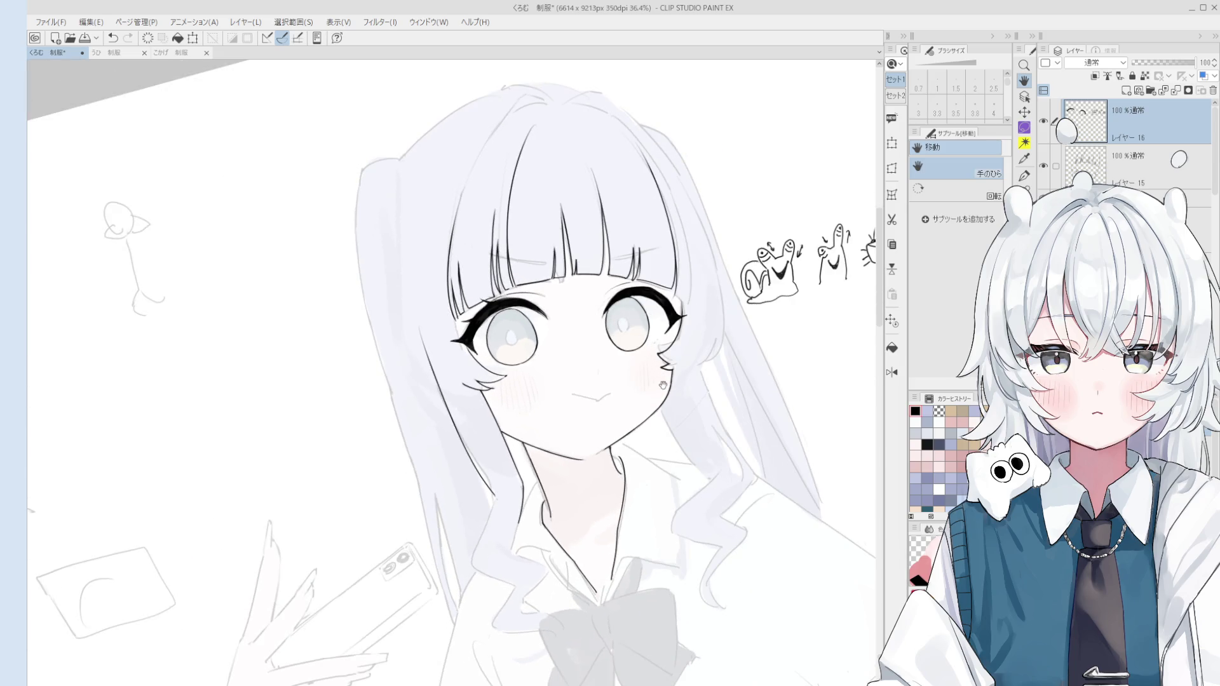
Lasso the chin and neck lineart and paste it as a new layer above レイヤー 16
{"action": "key", "text": "m"}
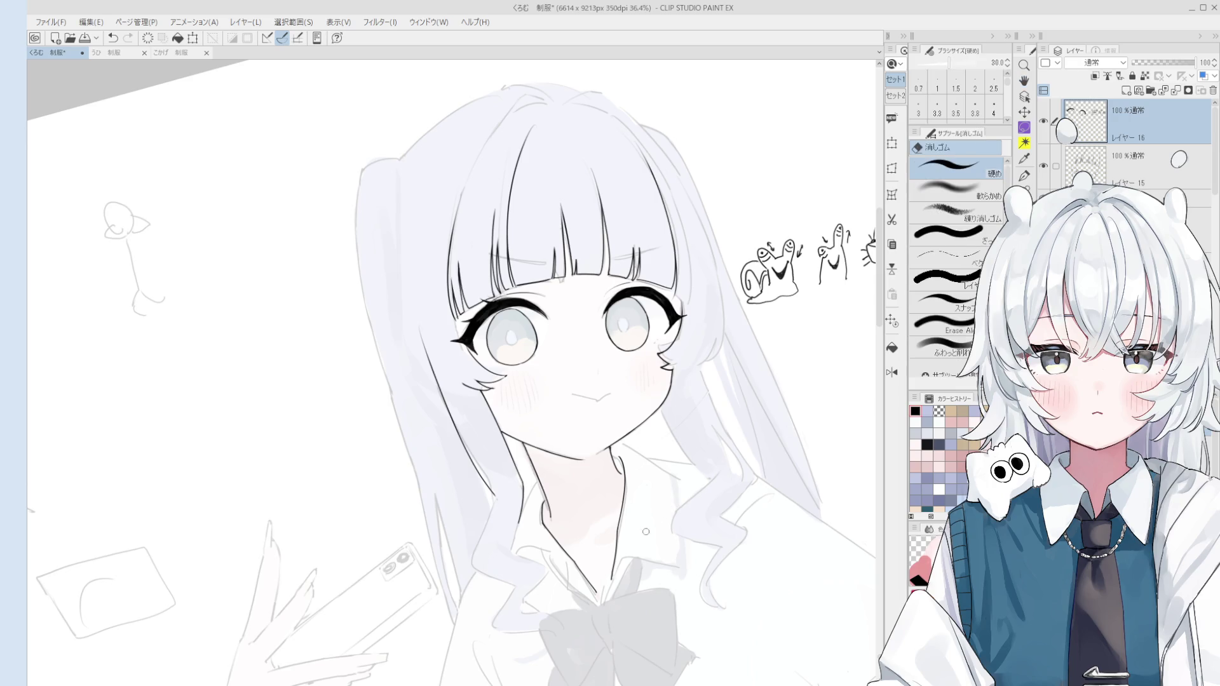
{"action": "mouse_move", "coordinate": [482, 507]}
{"action": "left_mouse_down"}
{"action": "mouse_move", "coordinate": [513, 400]}
{"action": "mouse_move", "coordinate": [572, 633]}
{"action": "left_mouse_up"}
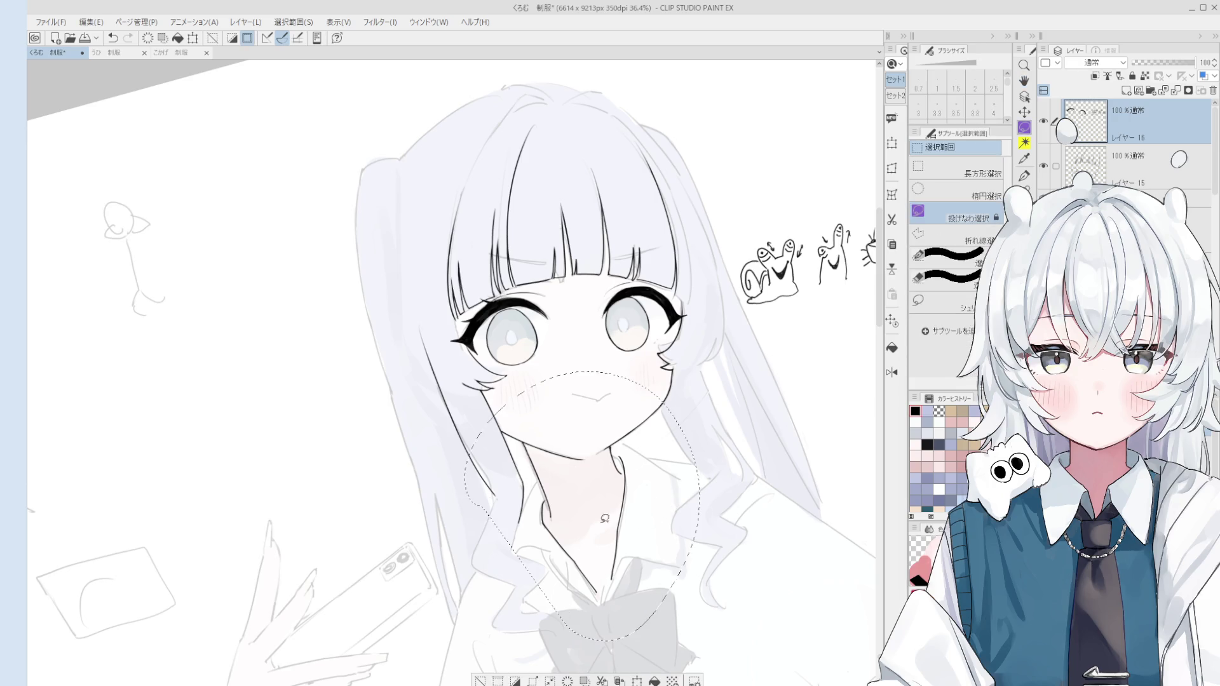
{"action": "left_click", "coordinate": [1043, 121]}
{"action": "left_click", "coordinate": [1043, 122]}
{"action": "left_click", "coordinate": [602, 681]}
Select レイヤー 15, clear the lasso selection and return to the inking pen
{"action": "scroll", "coordinate": [1102, 157], "scroll_direction": "down", "scroll_amount": 1}
{"action": "left_click", "coordinate": [1101, 157]}
{"action": "key", "text": "ctrl+d"}
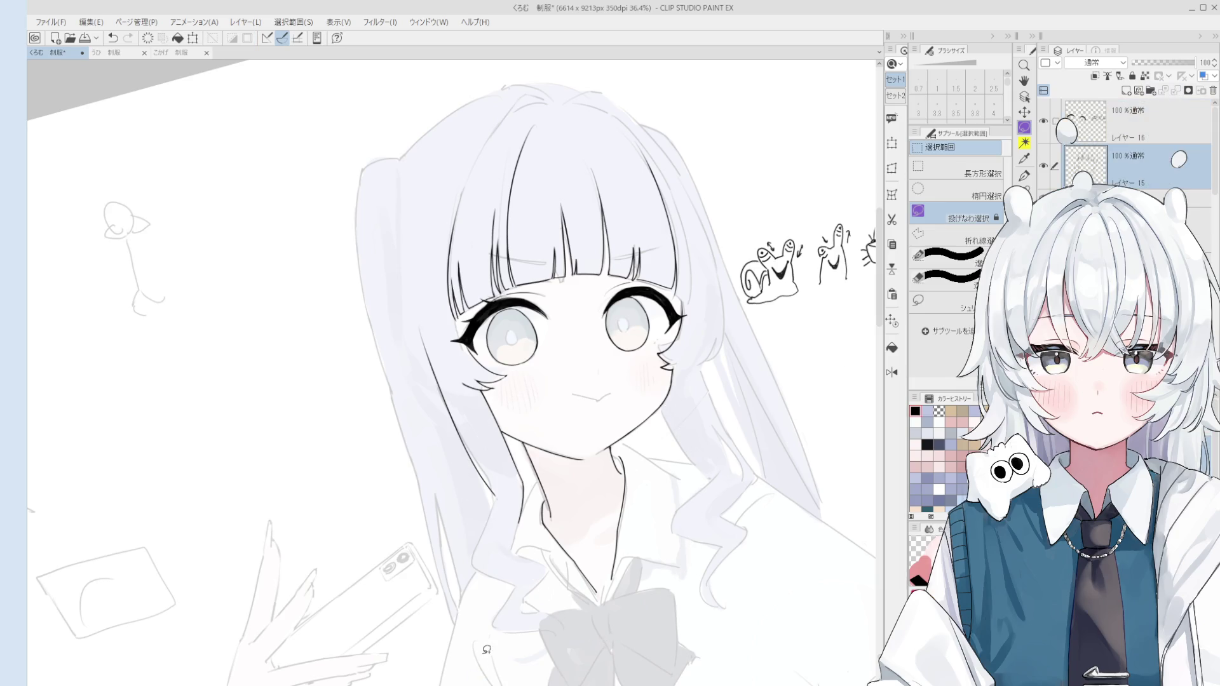
{"action": "key", "text": "p"}
{"action": "scroll", "coordinate": [555, 495], "scroll_direction": "up", "scroll_amount": 1}
{"action": "scroll", "coordinate": [555, 495], "scroll_direction": "up", "scroll_amount": 1}
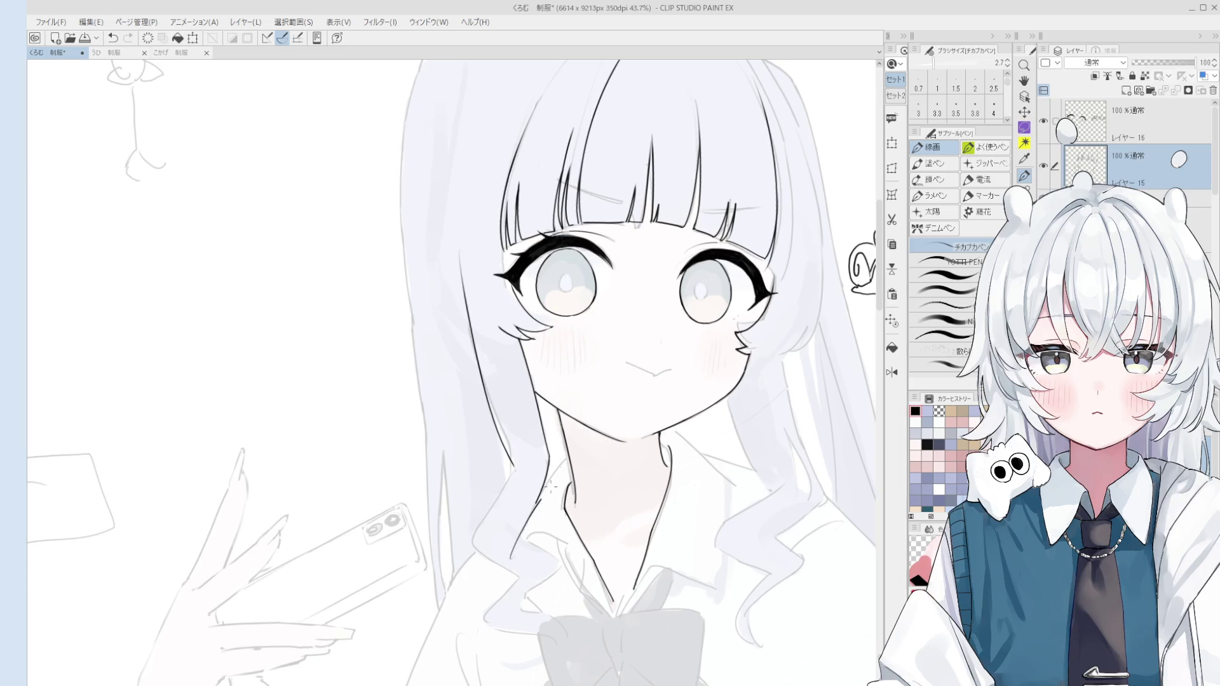
Ink the first collar line running down-left from the neck, redoing the stroke several times
{"action": "key", "text": "ctrl+z"}
{"action": "left_click_drag", "start_coordinate": [570, 457], "coordinate": [513, 552]}
{"action": "key", "text": "ctrl+z"}
{"action": "left_click_drag", "start_coordinate": [570, 458], "coordinate": [512, 559]}
{"action": "key", "text": "ctrl+z"}
{"action": "left_click_drag", "start_coordinate": [569, 459], "coordinate": [498, 568]}
{"action": "key", "text": "ctrl+z"}
{"action": "scroll", "coordinate": [518, 560], "scroll_direction": "down", "scroll_amount": 2}
{"action": "key", "text": "e"}
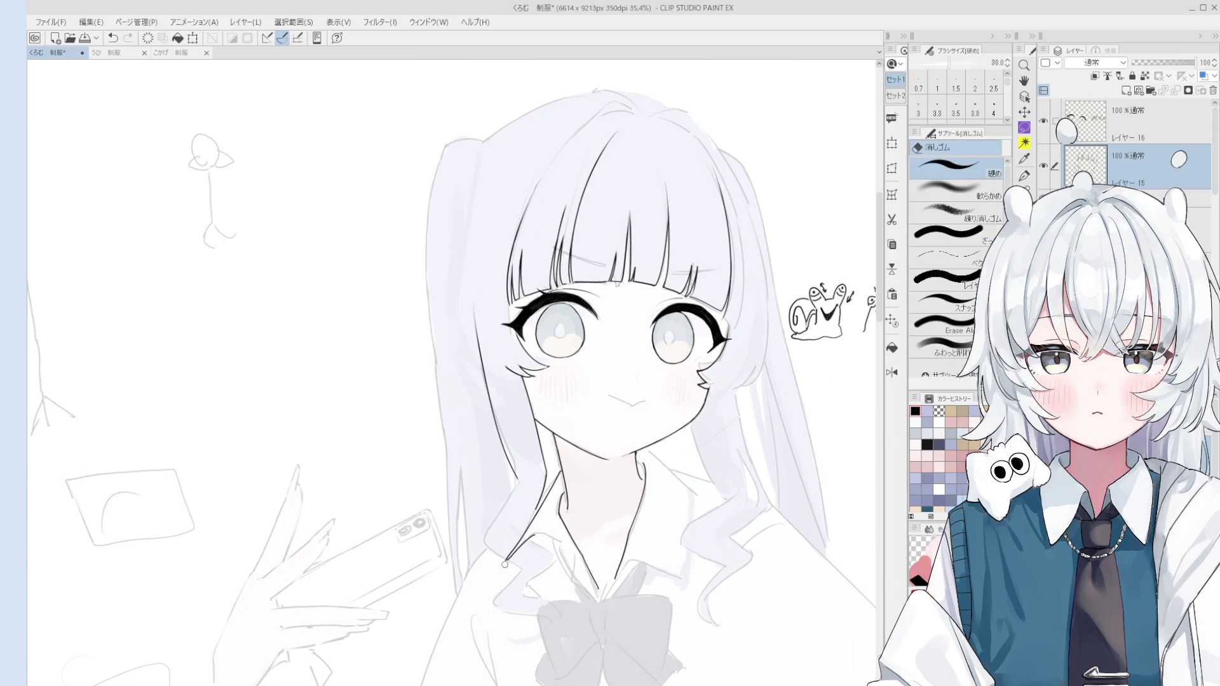
{"action": "key", "text": "p"}
{"action": "scroll", "coordinate": [552, 529], "scroll_direction": "up", "scroll_amount": 2}
{"action": "mouse_move", "coordinate": [530, 536]}
{"action": "left_mouse_down"}
{"action": "mouse_move", "coordinate": [569, 544]}
{"action": "mouse_move", "coordinate": [609, 610]}
{"action": "mouse_move", "coordinate": [546, 512]}
{"action": "left_mouse_up"}
{"action": "key", "text": "ctrl+z"}
{"action": "key", "text": "ctrl+z"}
{"action": "key", "text": "ctrl+z"}
Draw the collar line beside the neck, adjusting the pen size between attempts
{"action": "scroll", "coordinate": [609, 610], "scroll_direction": "down", "scroll_amount": 1}
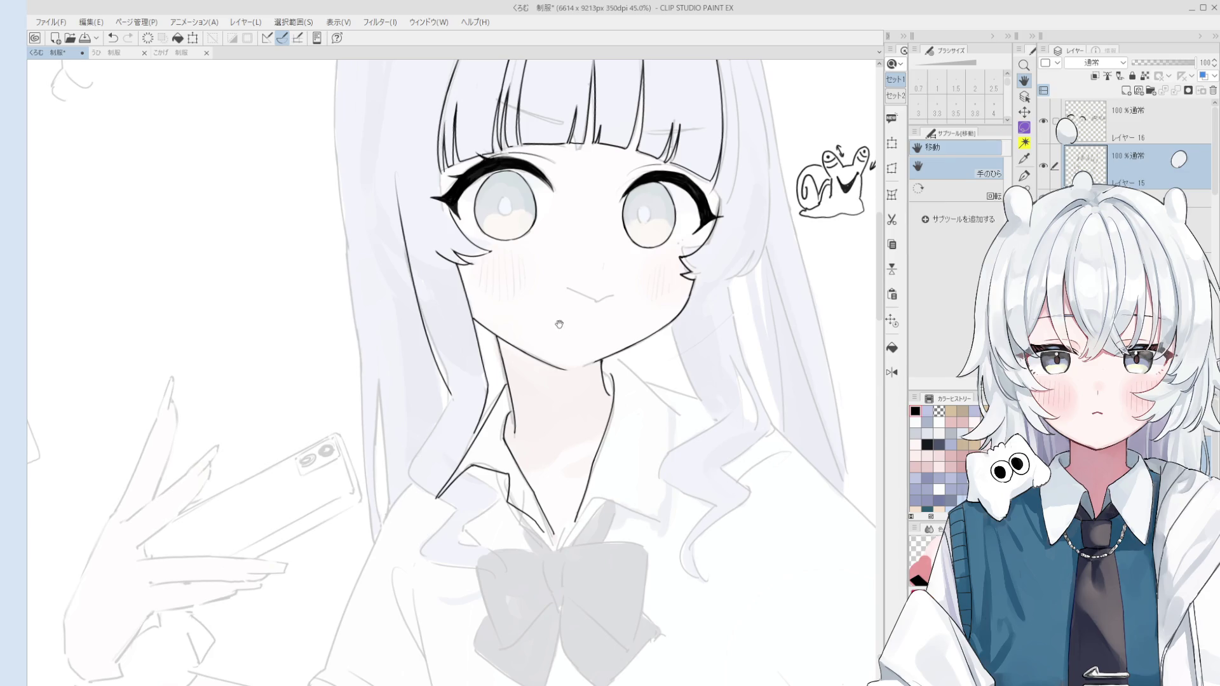
{"action": "scroll", "coordinate": [613, 390], "scroll_direction": "up", "scroll_amount": 2}
{"action": "key", "text": "p"}
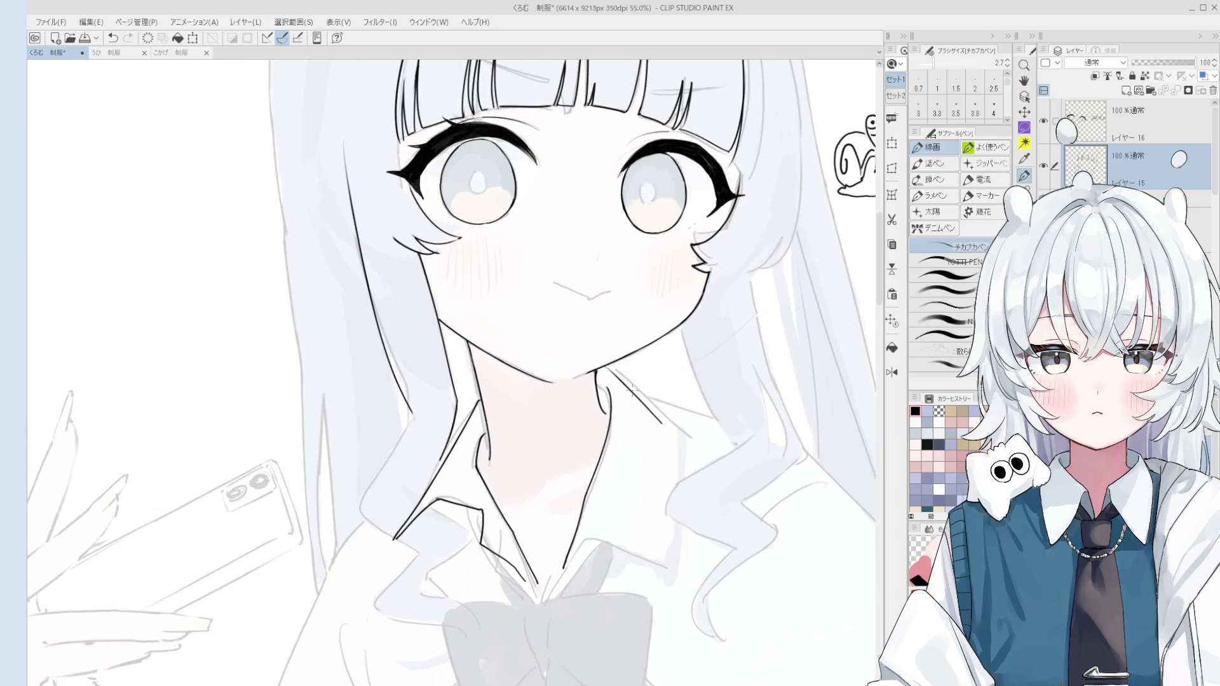
{"action": "scroll", "coordinate": [623, 389], "scroll_direction": "down", "scroll_amount": 2}
{"action": "key", "text": "ctrl+z"}
{"action": "left_click_drag", "start_coordinate": [604, 379], "coordinate": [658, 415]}
{"action": "key", "text": "ctrl+z"}
{"action": "key", "text": "ctrl+z"}
{"action": "mouse_move", "coordinate": [601, 376]}
{"action": "left_mouse_down"}
{"action": "mouse_move", "coordinate": [661, 410]}
{"action": "mouse_move", "coordinate": [646, 395]}
{"action": "mouse_move", "coordinate": [664, 445]}
{"action": "left_mouse_up"}
{"action": "key", "text": "ctrl+z"}
{"action": "scroll", "coordinate": [629, 391], "scroll_direction": "down", "scroll_amount": 1}
{"action": "key", "text": "ctrl+z"}
{"action": "key", "text": "bracketleft"}
{"action": "left_click_drag", "start_coordinate": [645, 389], "coordinate": [658, 452]}
Ink the opposite collar line longer down the shirt
{"action": "key", "text": "ctrl+z"}
{"action": "key", "text": "bracketright"}
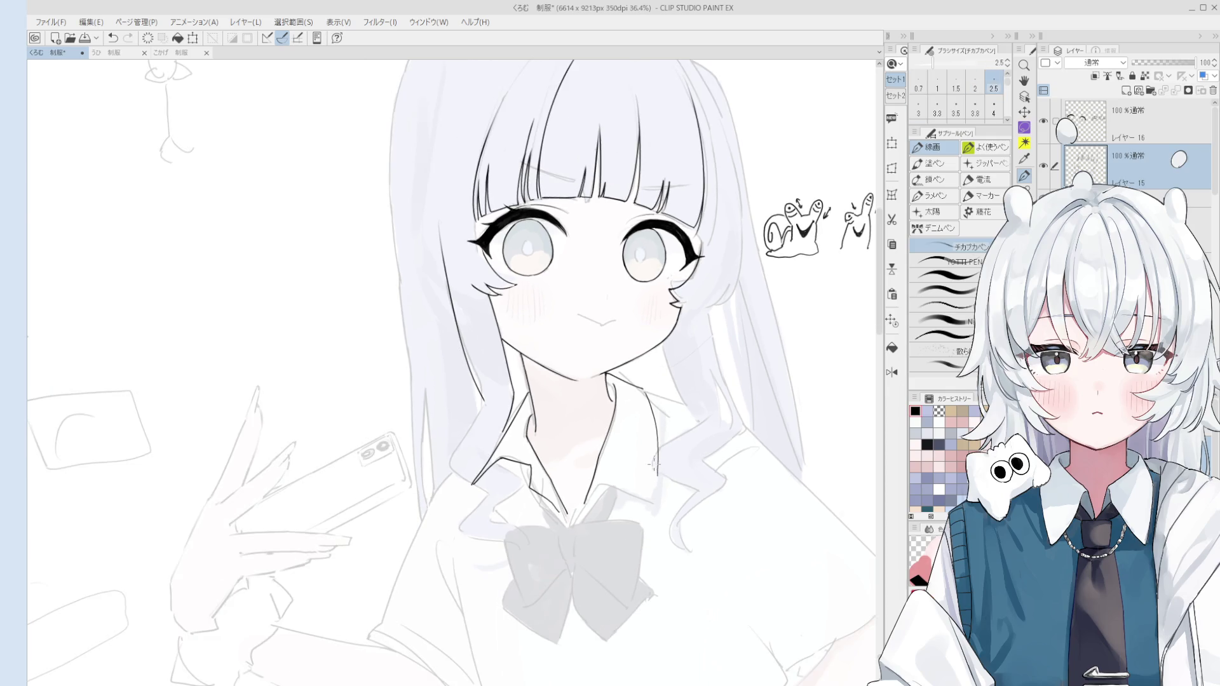
{"action": "key", "text": "h"}
{"action": "scroll", "coordinate": [650, 413], "scroll_direction": "down", "scroll_amount": 3}
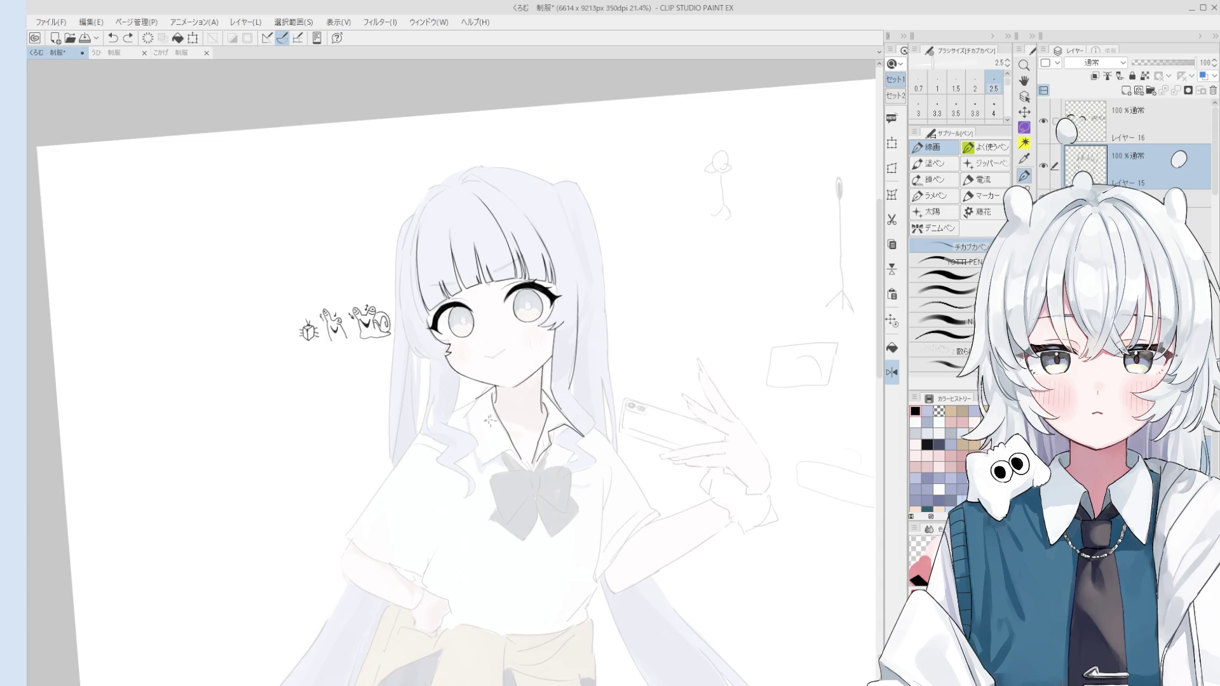
{"action": "scroll", "coordinate": [489, 420], "scroll_direction": "up", "scroll_amount": 1}
{"action": "left_click_drag", "start_coordinate": [486, 394], "coordinate": [466, 421]}
{"action": "key", "text": "ctrl+z"}
{"action": "key", "text": "ctrl+z"}
{"action": "mouse_move", "coordinate": [494, 383]}
{"action": "left_mouse_down"}
{"action": "mouse_move", "coordinate": [471, 402]}
{"action": "mouse_move", "coordinate": [466, 459]}
{"action": "left_mouse_up"}
{"action": "scroll", "coordinate": [473, 463], "scroll_direction": "down", "scroll_amount": 1}
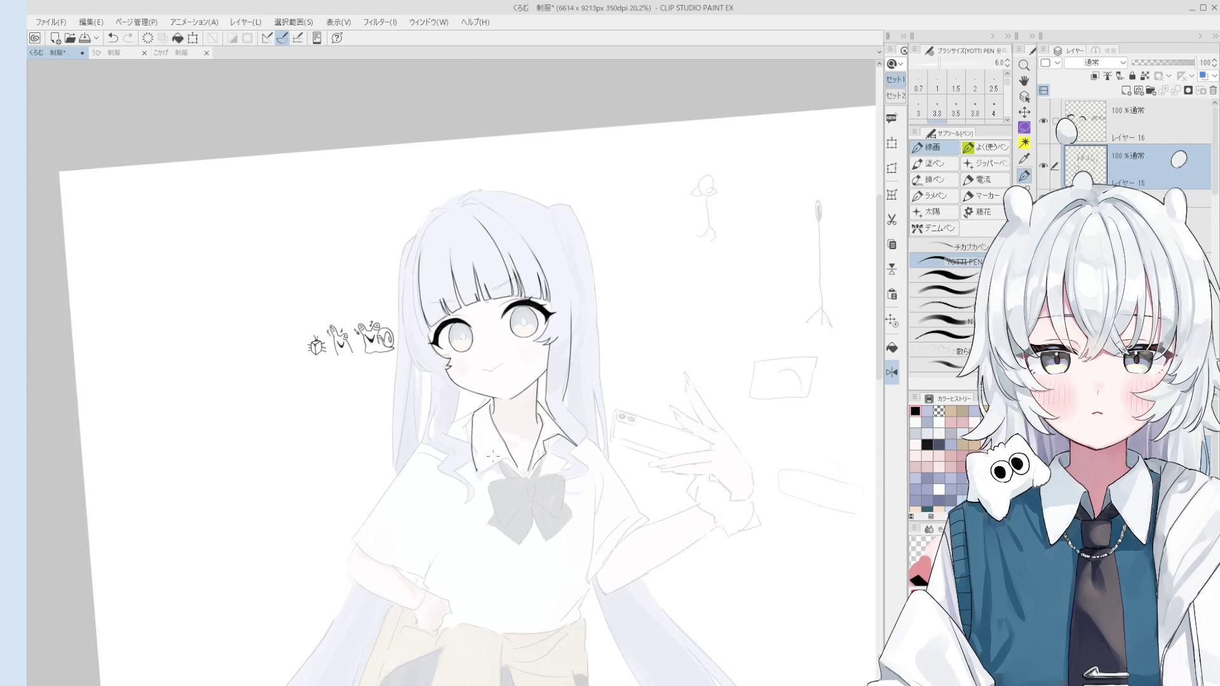
{"action": "scroll", "coordinate": [524, 516], "scroll_direction": "down", "scroll_amount": 2}
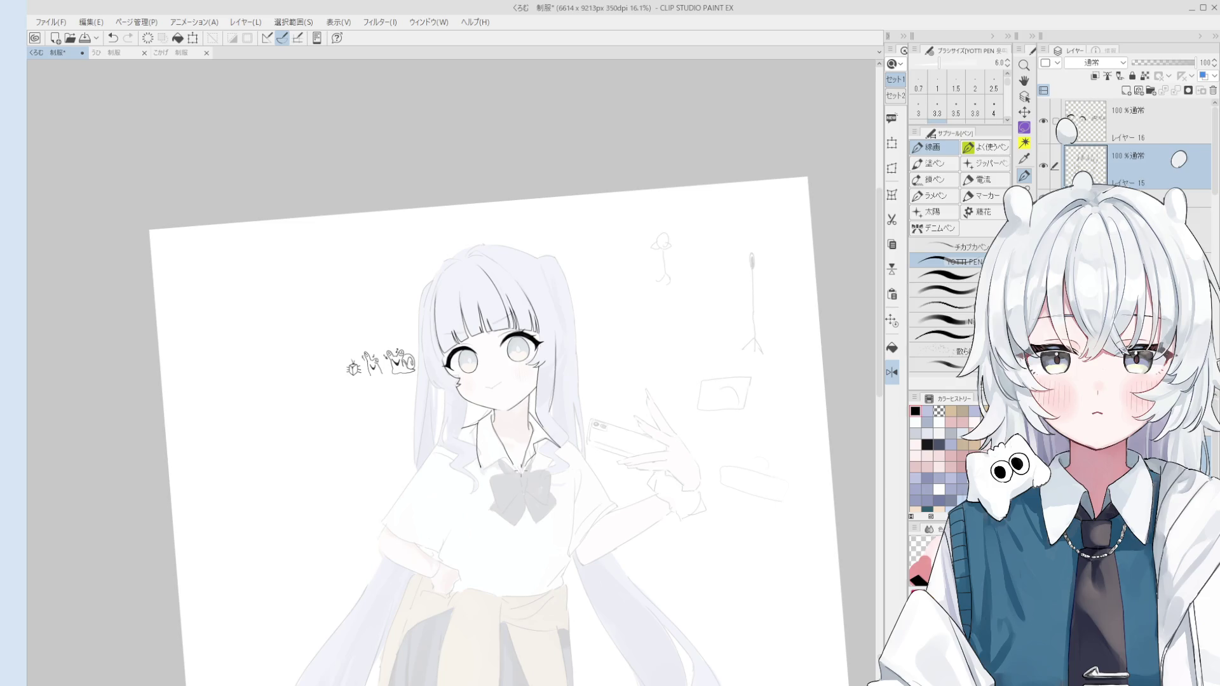
{"action": "scroll", "coordinate": [445, 375], "scroll_direction": "up", "scroll_amount": 2}
With the finer inking brush, add a collar line rising up-right, then pan toward the doodles
{"action": "left_click", "coordinate": [954, 246]}
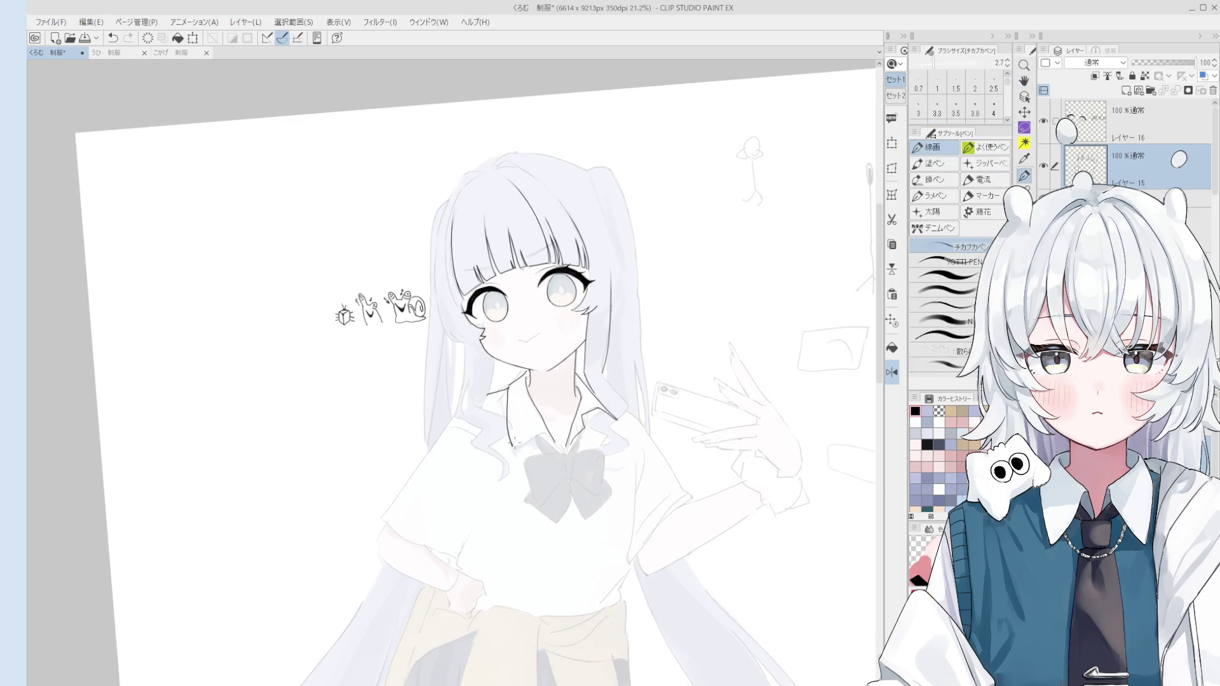
{"action": "scroll", "coordinate": [510, 443], "scroll_direction": "up", "scroll_amount": 2}
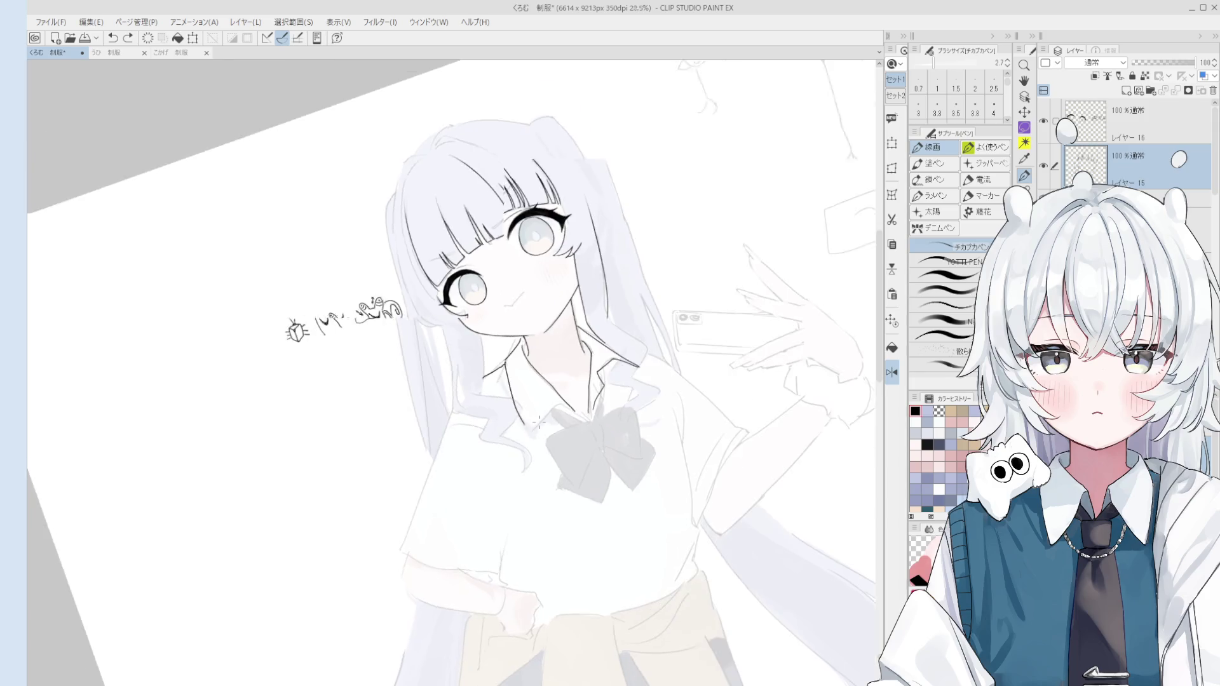
{"action": "scroll", "coordinate": [538, 423], "scroll_direction": "up", "scroll_amount": 1}
{"action": "mouse_move", "coordinate": [523, 436]}
{"action": "left_mouse_down"}
{"action": "mouse_move", "coordinate": [581, 396]}
{"action": "mouse_move", "coordinate": [567, 406]}
{"action": "left_mouse_up"}
{"action": "key", "text": "ctrl+z"}
{"action": "key", "text": "ctrl+z"}
{"action": "key", "text": "ctrl+z"}
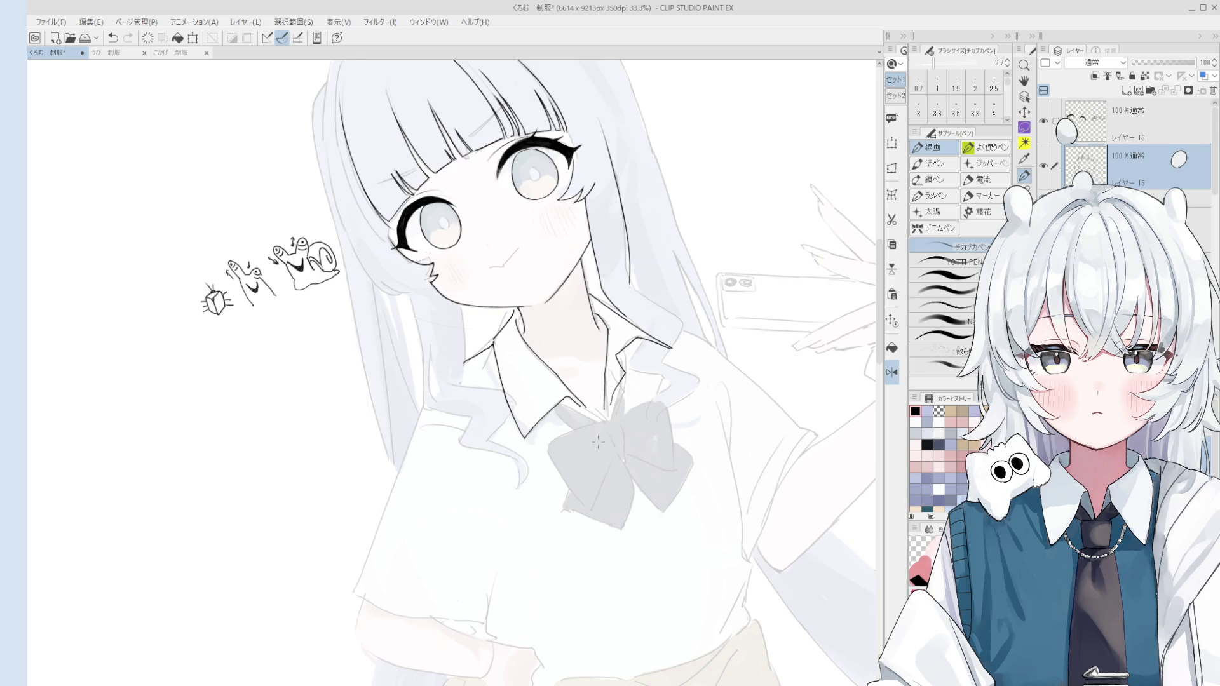
{"action": "key", "text": "h"}
{"action": "left_click_drag", "start_coordinate": [543, 488], "coordinate": [661, 578]}
Rotate, pan and zoom the canvas to level the view around the doodles
{"action": "key", "text": "minus"}
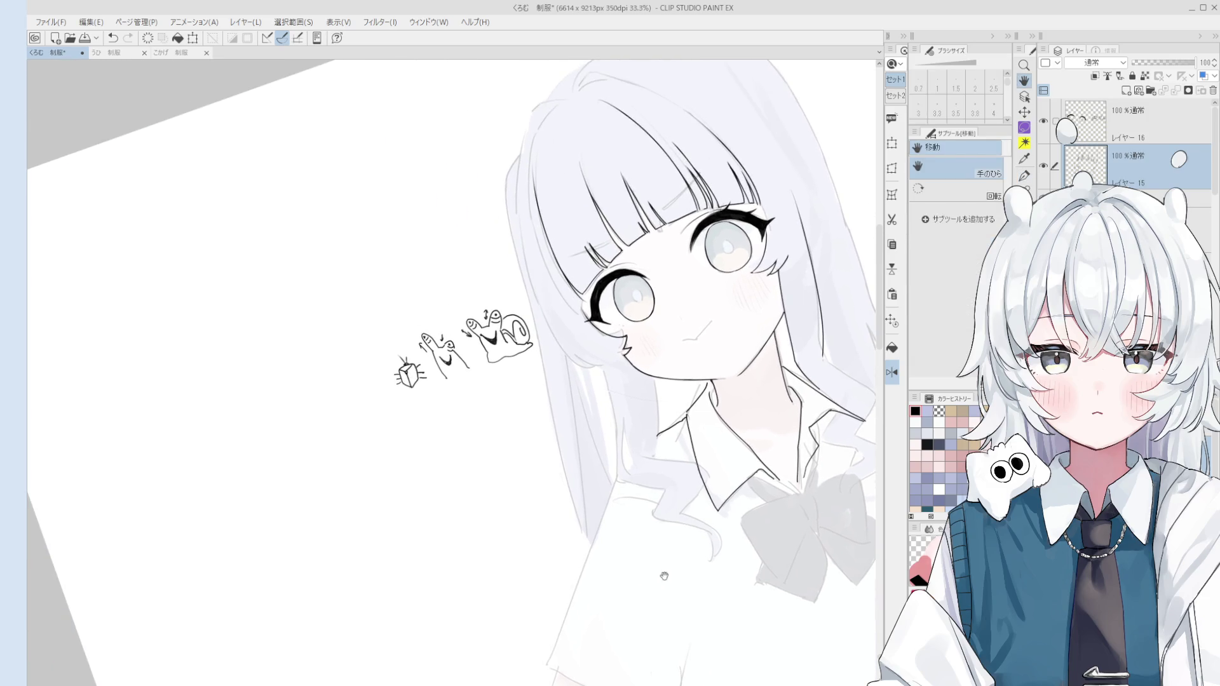
{"action": "mouse_move", "coordinate": [618, 486]}
{"action": "left_mouse_down"}
{"action": "mouse_move", "coordinate": [593, 468]}
{"action": "mouse_move", "coordinate": [712, 545]}
{"action": "mouse_move", "coordinate": [557, 497]}
{"action": "mouse_move", "coordinate": [562, 367]}
{"action": "left_mouse_up"}
{"action": "left_click_drag", "start_coordinate": [788, 563], "coordinate": [667, 496]}
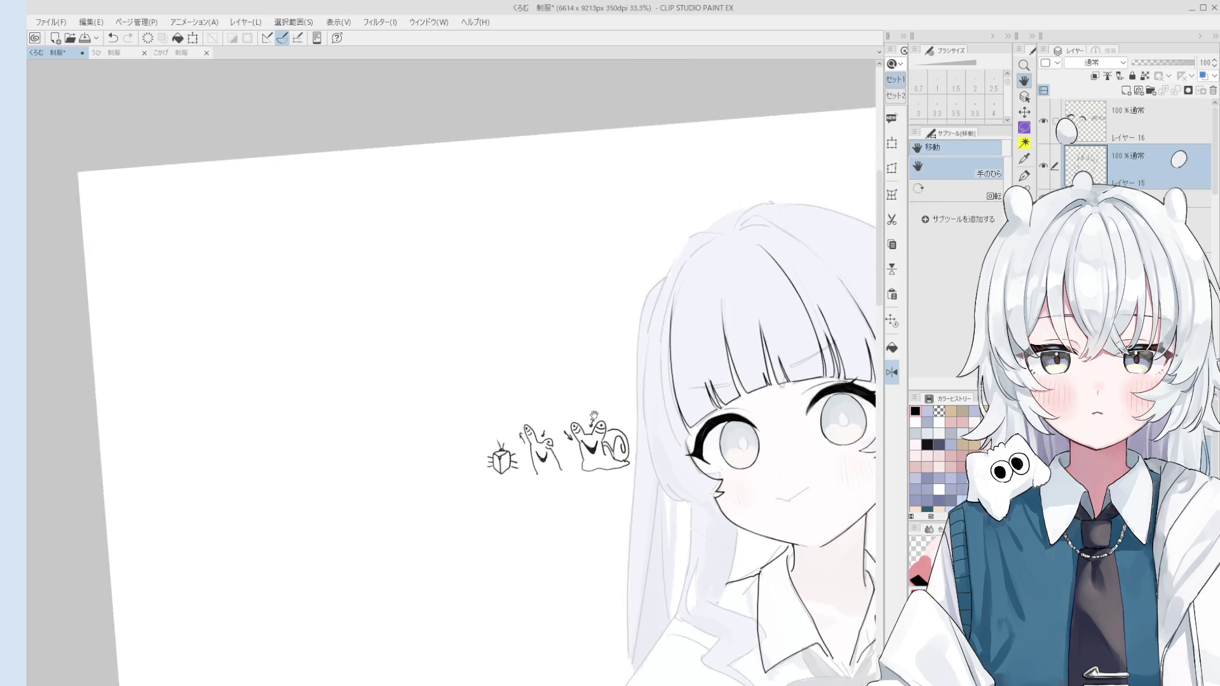
{"action": "scroll", "coordinate": [561, 450], "scroll_direction": "up", "scroll_amount": 2}
{"action": "scroll", "coordinate": [601, 437], "scroll_direction": "up", "scroll_amount": 1}
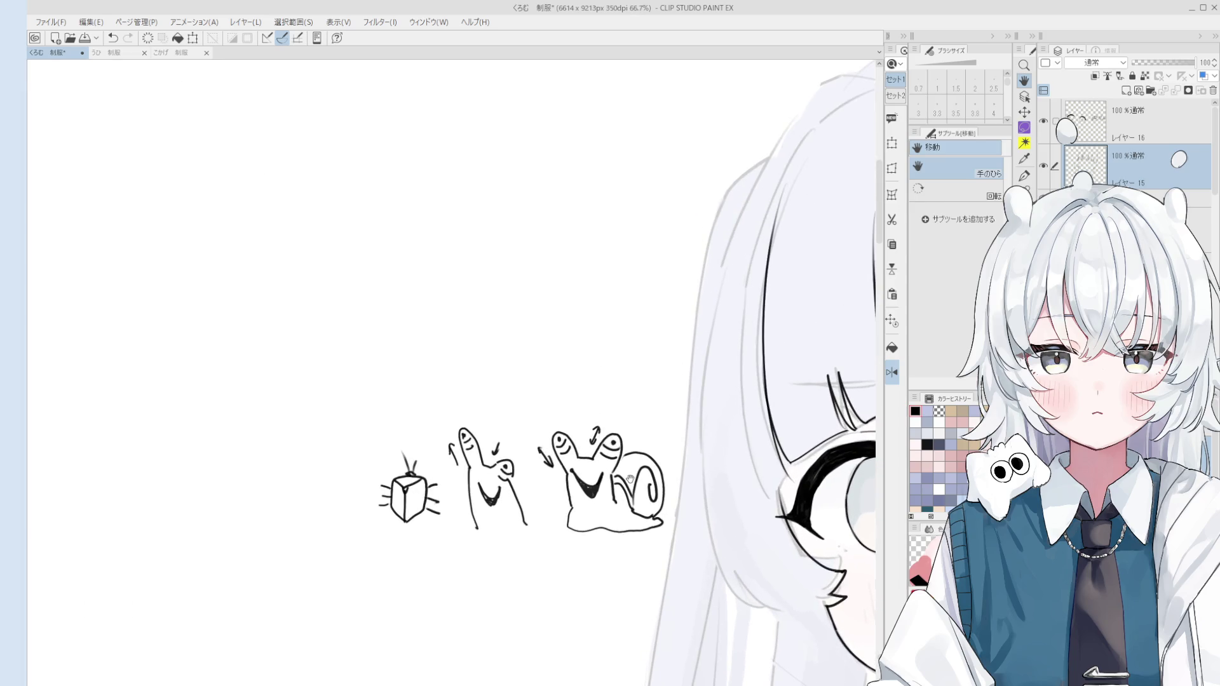
On the doodle layer, erase the arrows, bug and finger creature, then pan back to the drawing
{"action": "key", "text": "e"}
{"action": "scroll", "coordinate": [594, 445], "scroll_direction": "up", "scroll_amount": 2}
{"action": "key", "text": "alt+bracketright"}
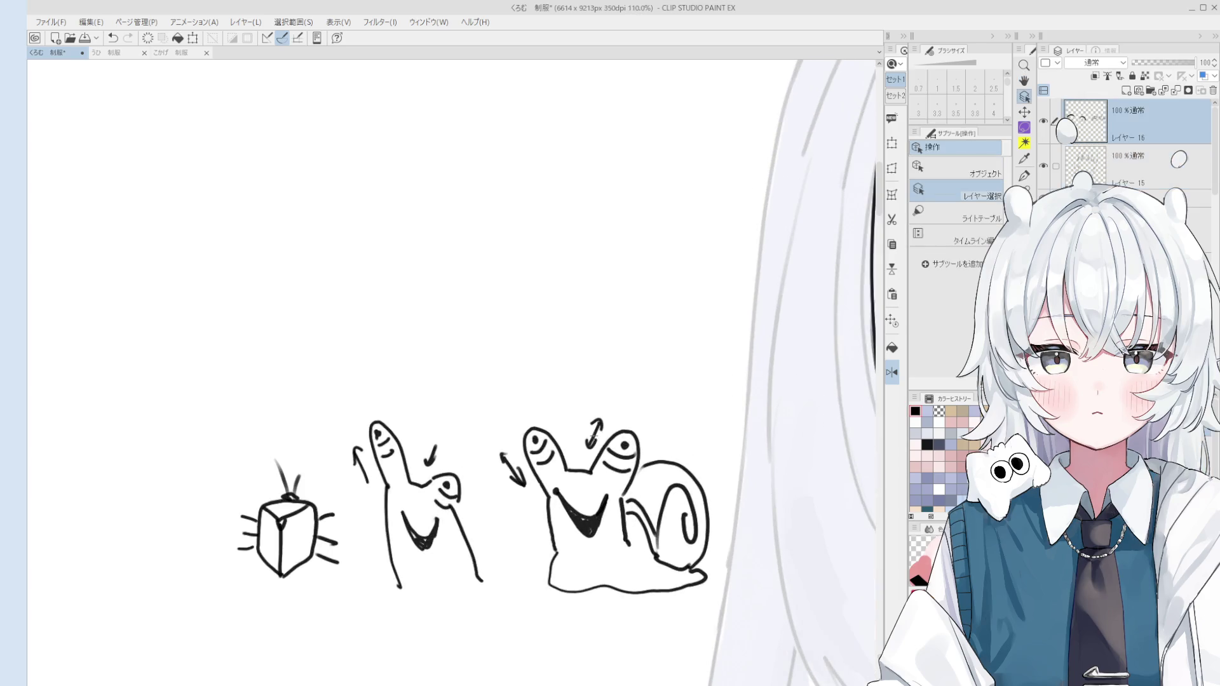
{"action": "left_click_drag", "start_coordinate": [592, 443], "coordinate": [595, 423]}
{"action": "key", "text": "bracketleft"}
{"action": "mouse_move", "coordinate": [512, 459]}
{"action": "left_mouse_down"}
{"action": "mouse_move", "coordinate": [512, 497]}
{"action": "mouse_move", "coordinate": [641, 412]}
{"action": "left_mouse_up"}
{"action": "key", "text": "bracketright"}
{"action": "key", "text": "bracketright"}
{"action": "key", "text": "bracketright"}
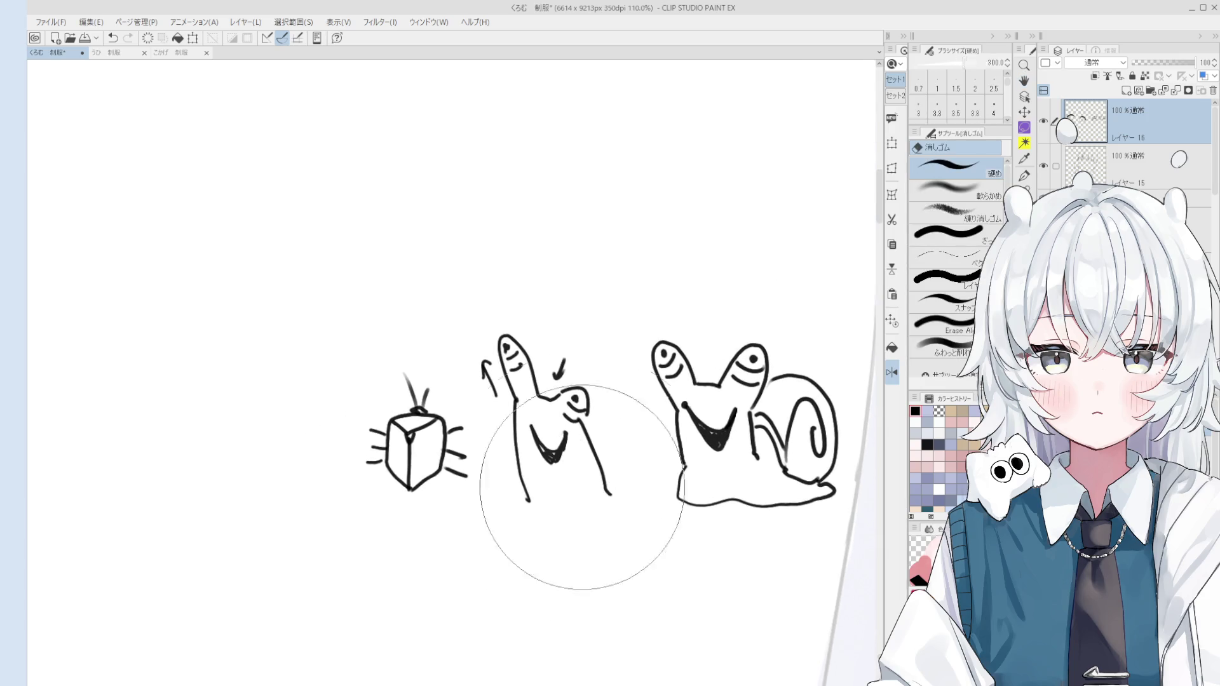
{"action": "mouse_move", "coordinate": [570, 540]}
{"action": "left_mouse_down"}
{"action": "mouse_move", "coordinate": [496, 532]}
{"action": "mouse_move", "coordinate": [477, 463]}
{"action": "left_mouse_up"}
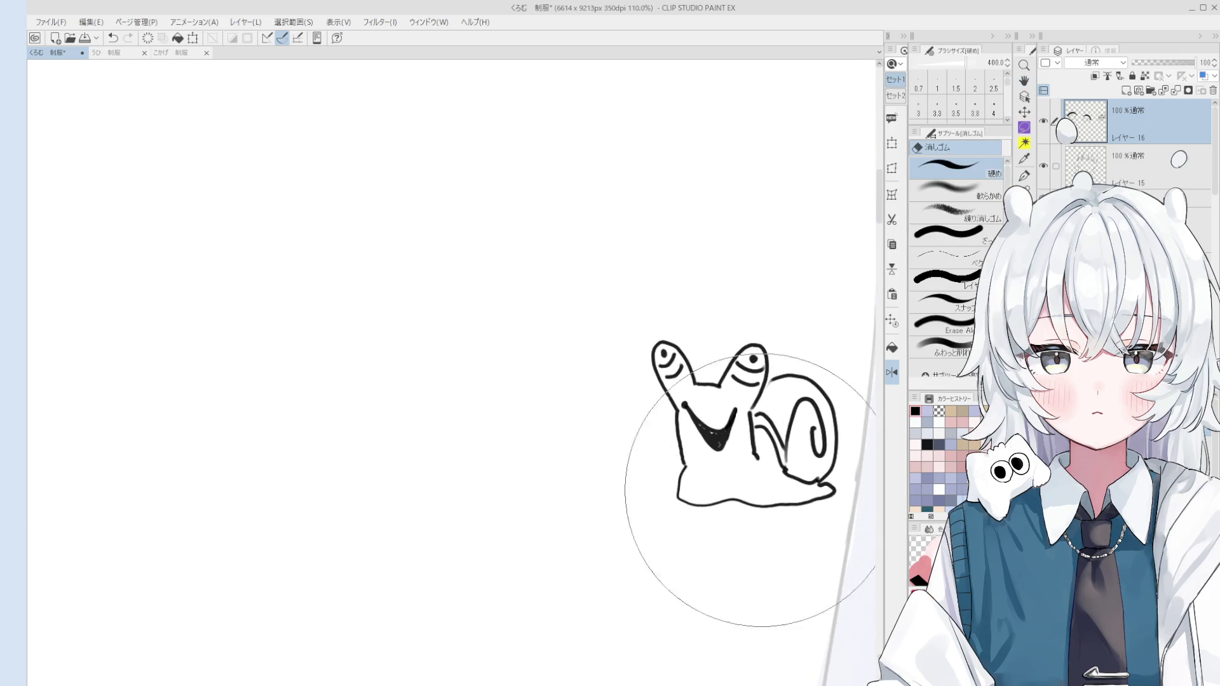
{"action": "key", "text": "h"}
{"action": "mouse_move", "coordinate": [760, 544]}
{"action": "left_mouse_down"}
{"action": "mouse_move", "coordinate": [572, 536]}
{"action": "mouse_move", "coordinate": [580, 521]}
{"action": "left_mouse_up"}
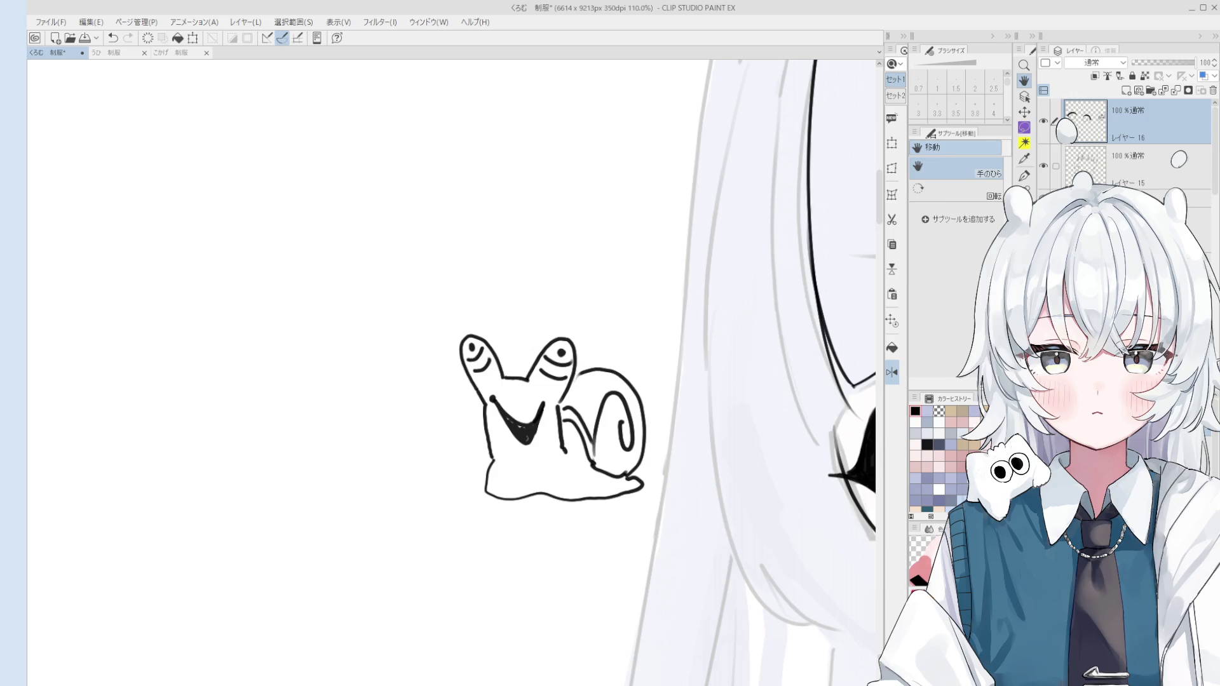
Paste the coloured snail picture as a new Layer 17 near the page's top-right
{"action": "key", "text": "alt"}
{"action": "key", "text": "Right"}
{"action": "key", "text": "ctrl+v"}
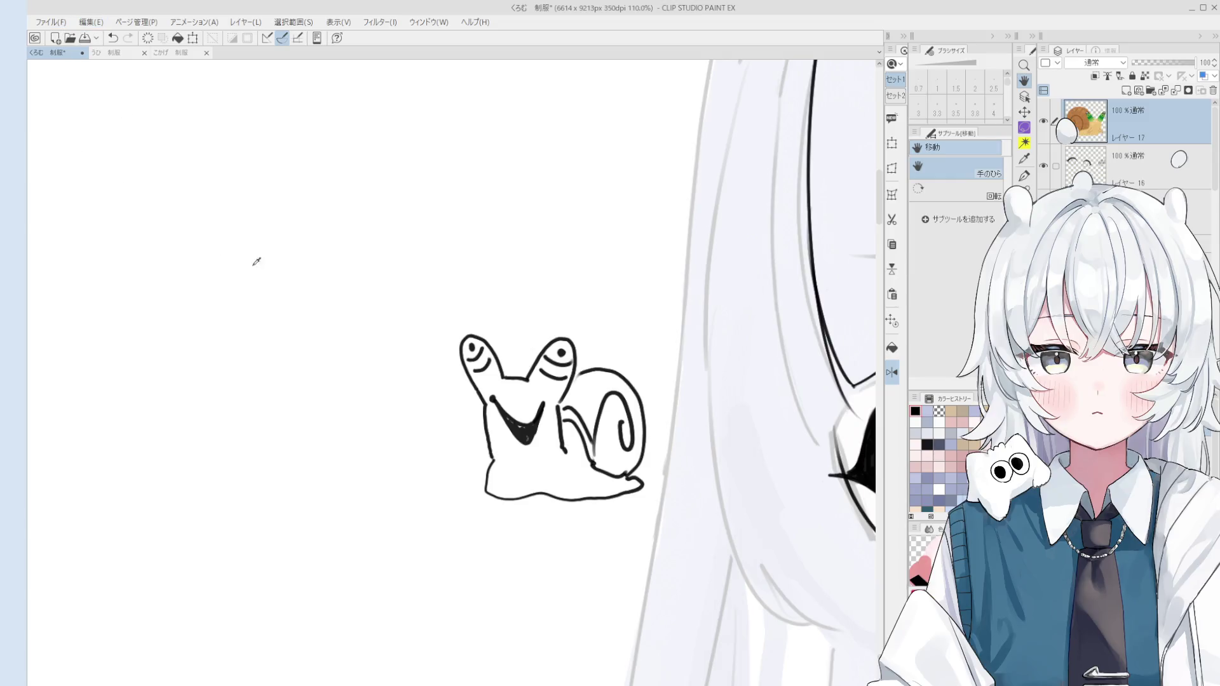
{"action": "scroll", "coordinate": [607, 359], "scroll_direction": "down", "scroll_amount": 6}
{"action": "scroll", "coordinate": [646, 403], "scroll_direction": "down", "scroll_amount": 4}
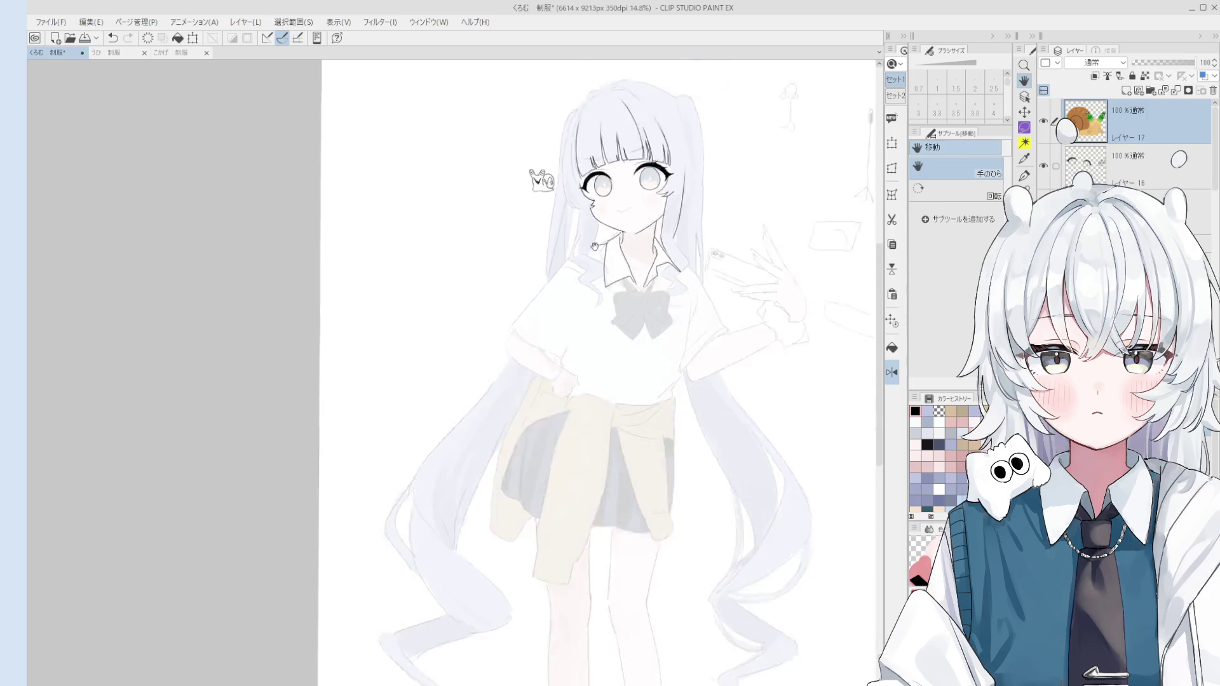
{"action": "scroll", "coordinate": [741, 264], "scroll_direction": "up", "scroll_amount": 3}
{"action": "scroll", "coordinate": [741, 264], "scroll_direction": "up", "scroll_amount": 10}
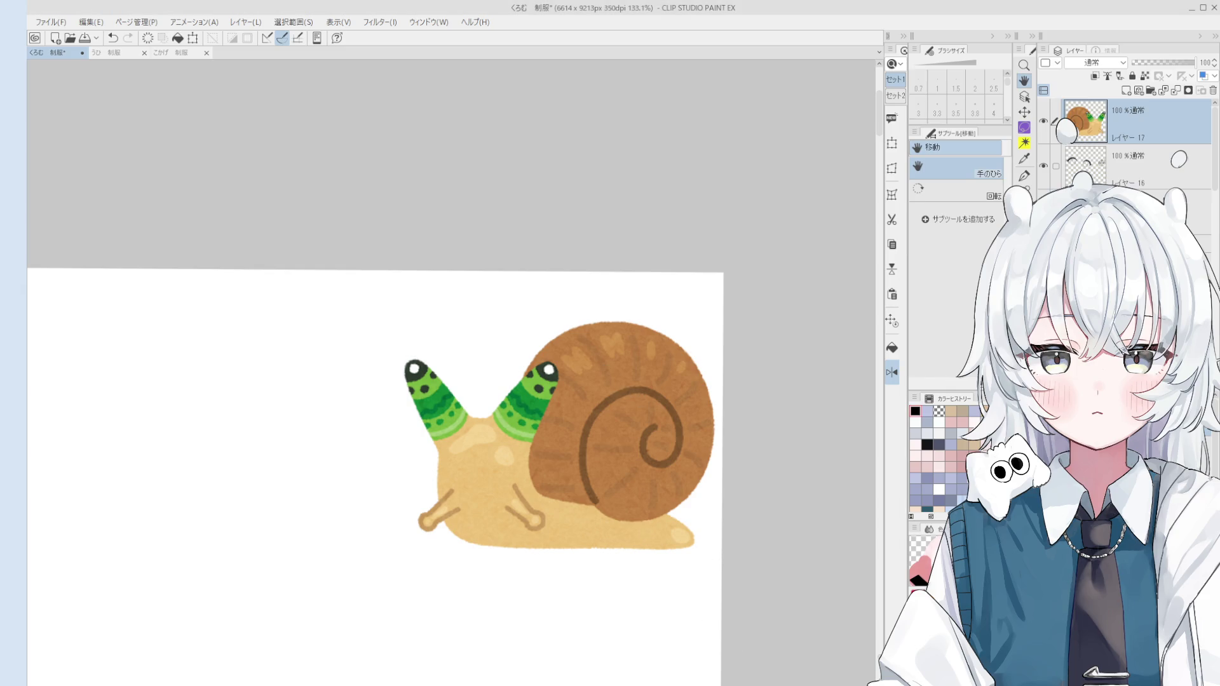
{"action": "scroll", "coordinate": [513, 179], "scroll_direction": "down", "scroll_amount": 2}
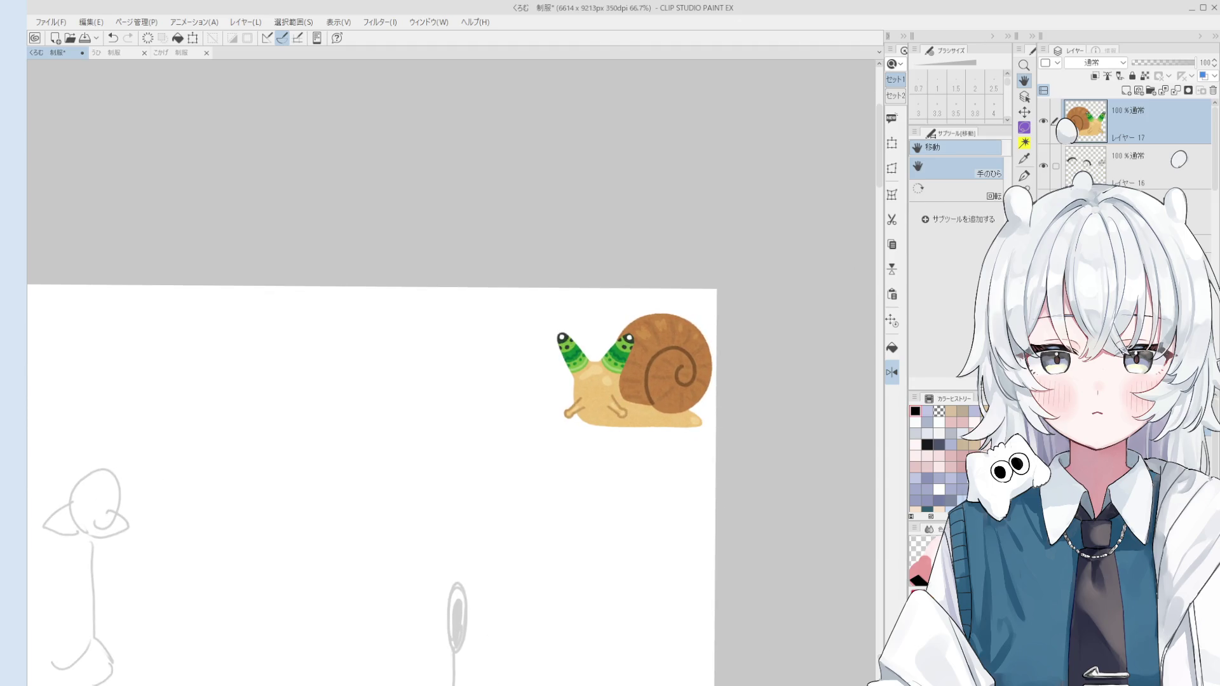
Hide the snail layer and bring the girl's face into view
{"action": "left_click", "coordinate": [1043, 121]}
{"action": "scroll", "coordinate": [428, 493], "scroll_direction": "down", "scroll_amount": 1}
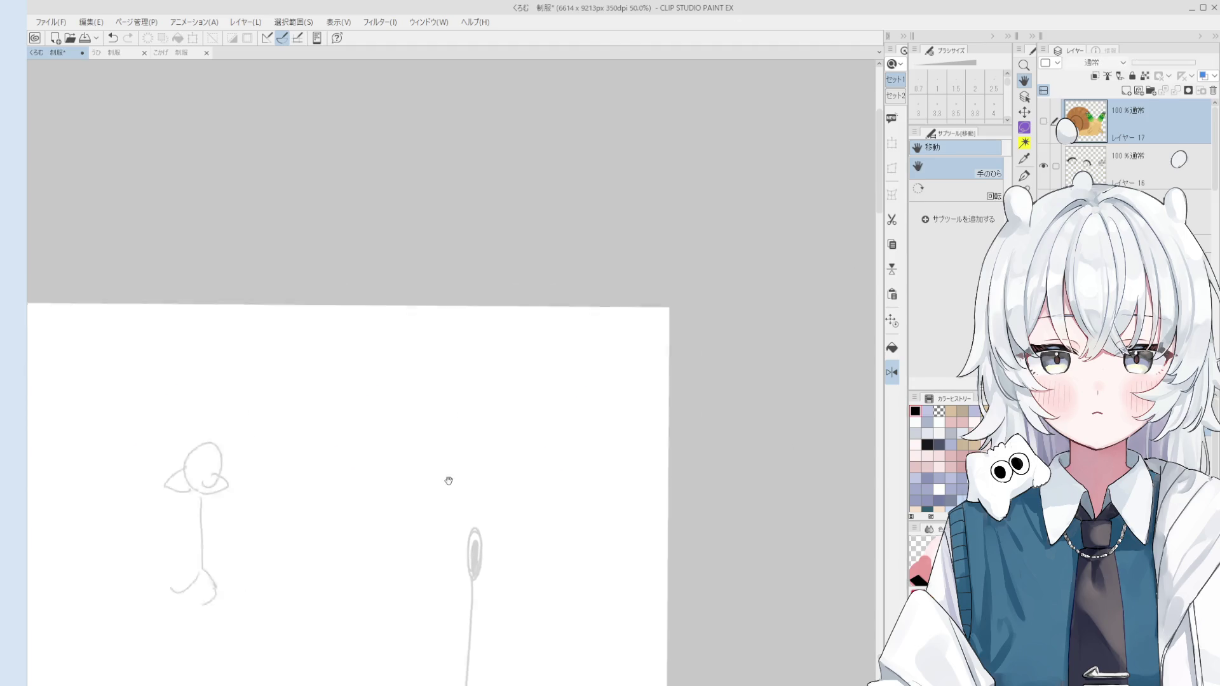
{"action": "left_click_drag", "start_coordinate": [427, 494], "coordinate": [675, 354]}
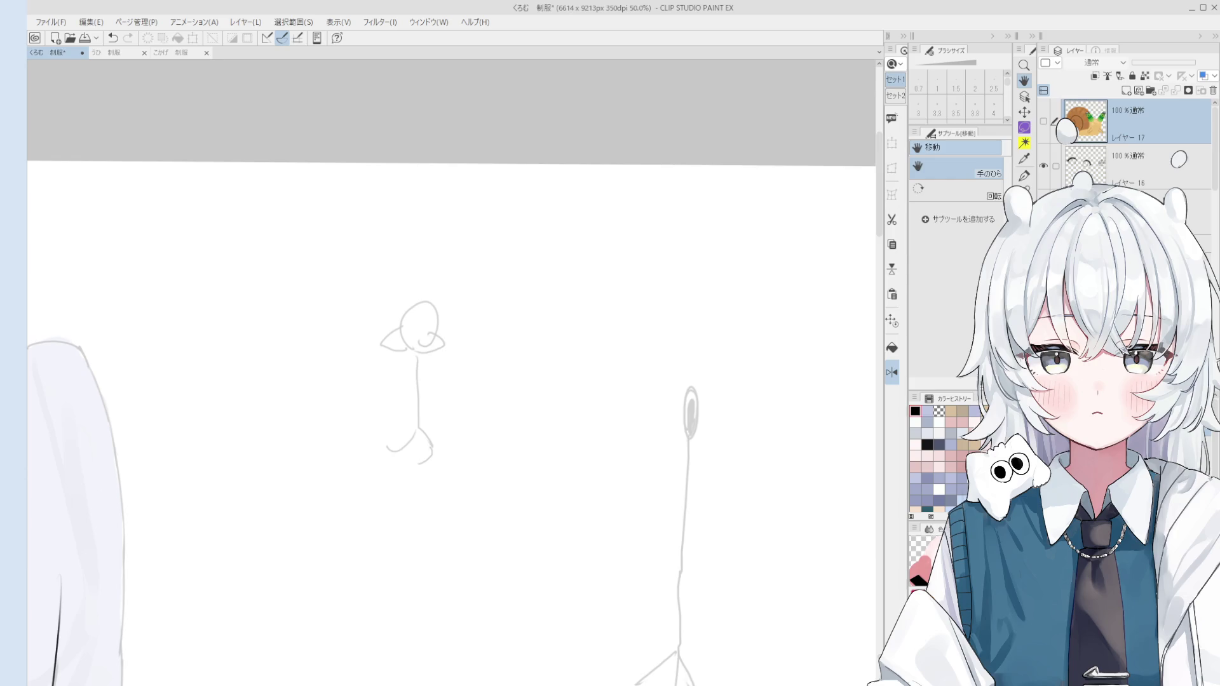
{"action": "left_click_drag", "start_coordinate": [610, 401], "coordinate": [640, 239]}
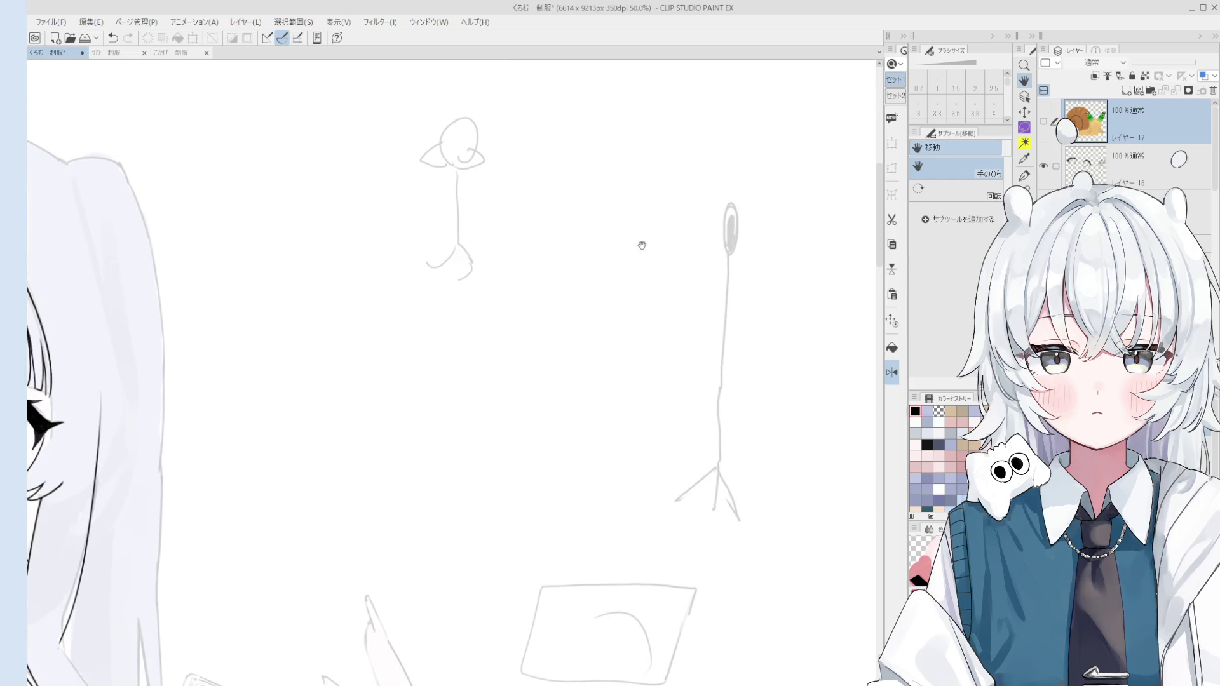
{"action": "scroll", "coordinate": [656, 417], "scroll_direction": "down", "scroll_amount": 5}
{"action": "left_click_drag", "start_coordinate": [627, 432], "coordinate": [699, 382]}
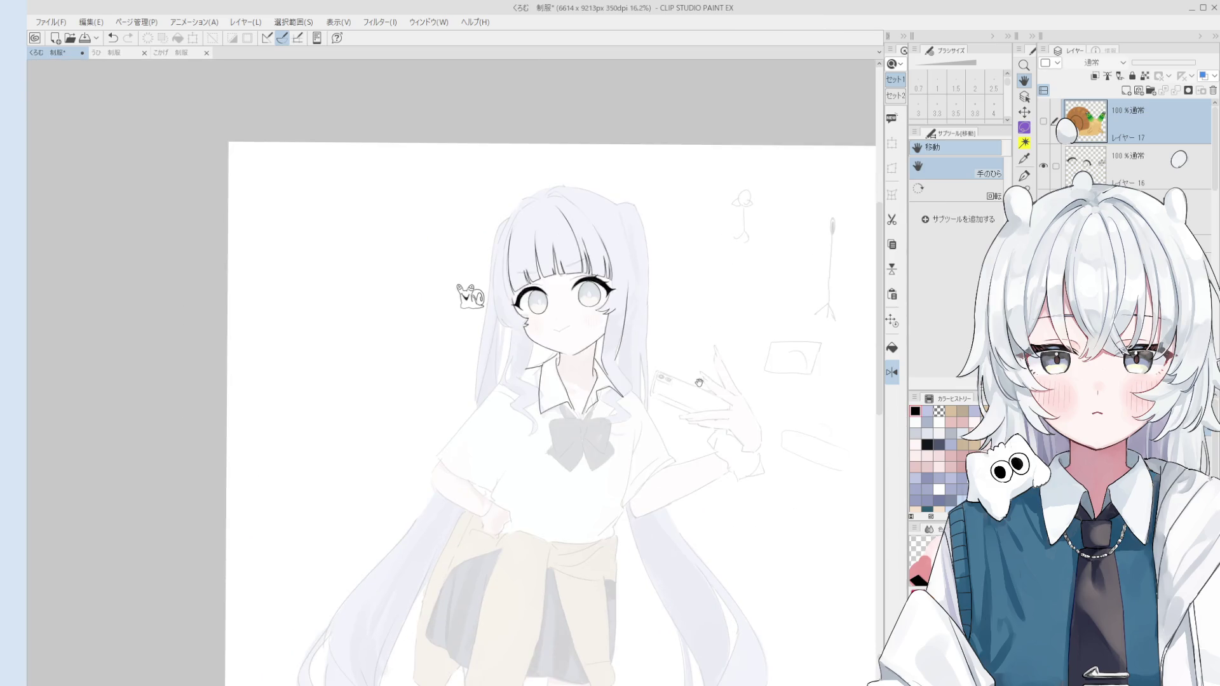
Make Layer 16 active by picking it on the canvas with Layer Select
{"action": "key", "text": "o"}
{"action": "scroll", "coordinate": [480, 292], "scroll_direction": "up", "scroll_amount": 4}
{"action": "left_click", "coordinate": [455, 300]}
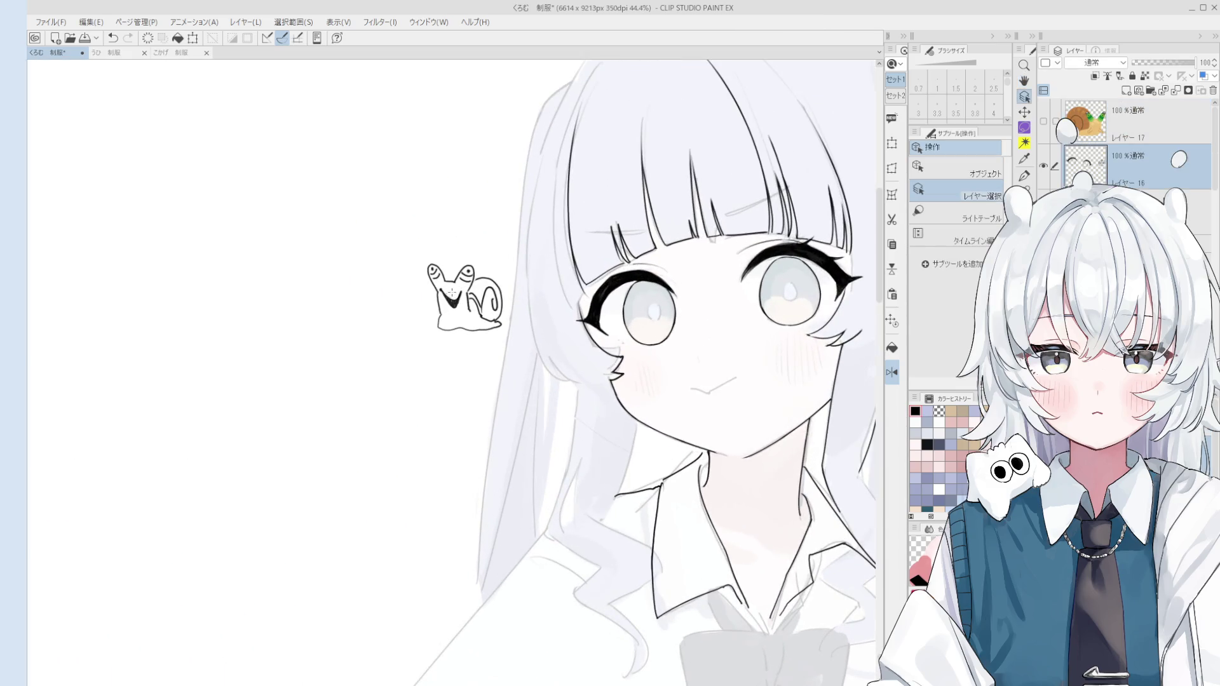
Frame the face and make a first pen attempt at the hair's left edge
{"action": "key", "text": "b"}
{"action": "key", "text": "h"}
{"action": "mouse_move", "coordinate": [476, 341]}
{"action": "left_mouse_down"}
{"action": "mouse_move", "coordinate": [673, 409]}
{"action": "mouse_move", "coordinate": [674, 437]}
{"action": "left_mouse_up"}
{"action": "scroll", "coordinate": [673, 409], "scroll_direction": "down", "scroll_amount": 1}
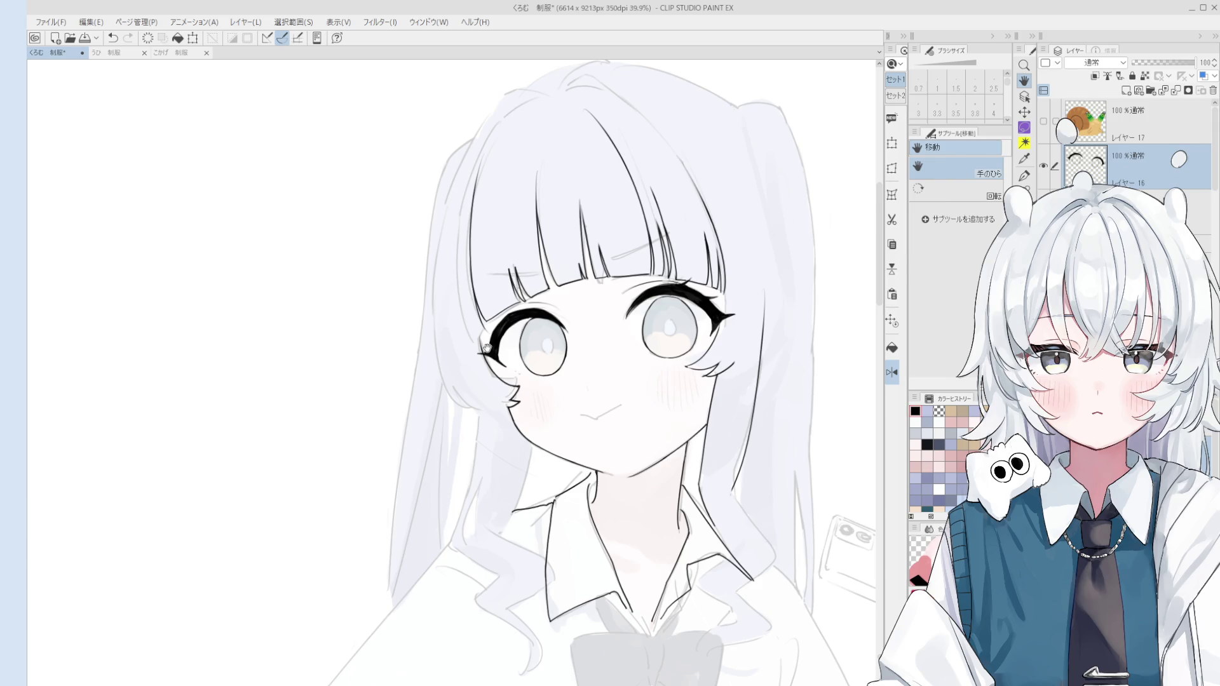
{"action": "key", "text": "p"}
{"action": "left_click_drag", "start_coordinate": [442, 226], "coordinate": [486, 413]}
{"action": "key", "text": "ctrl+z"}
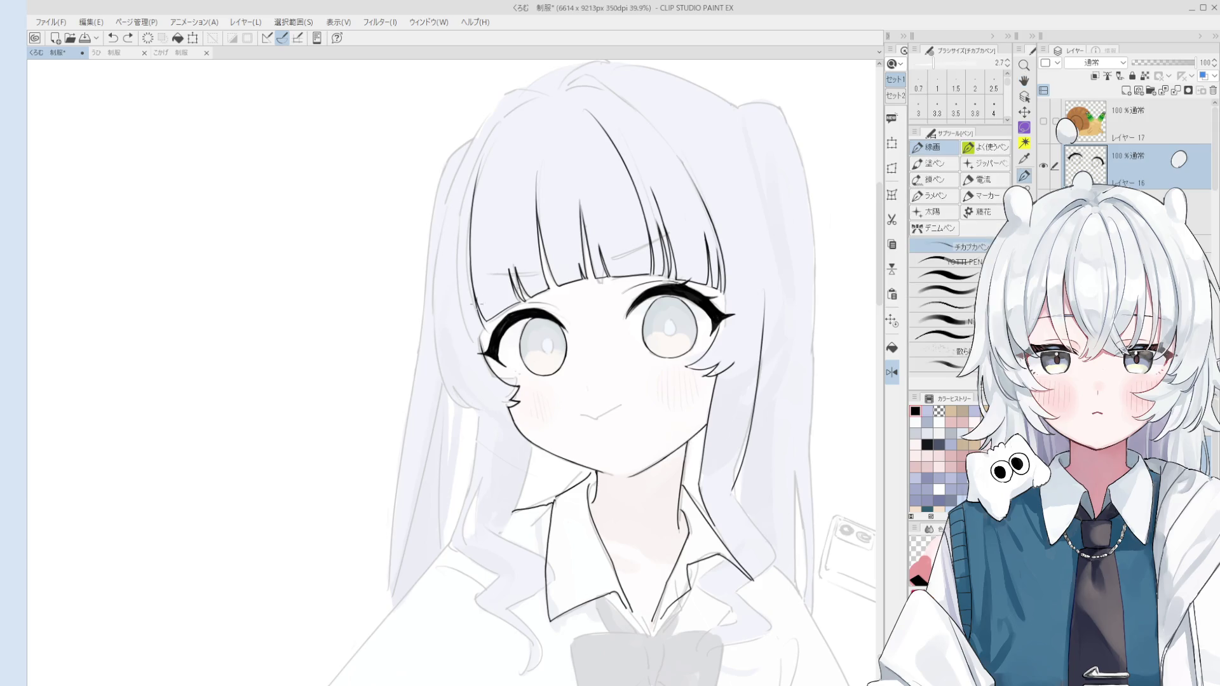
{"action": "key", "text": "e"}
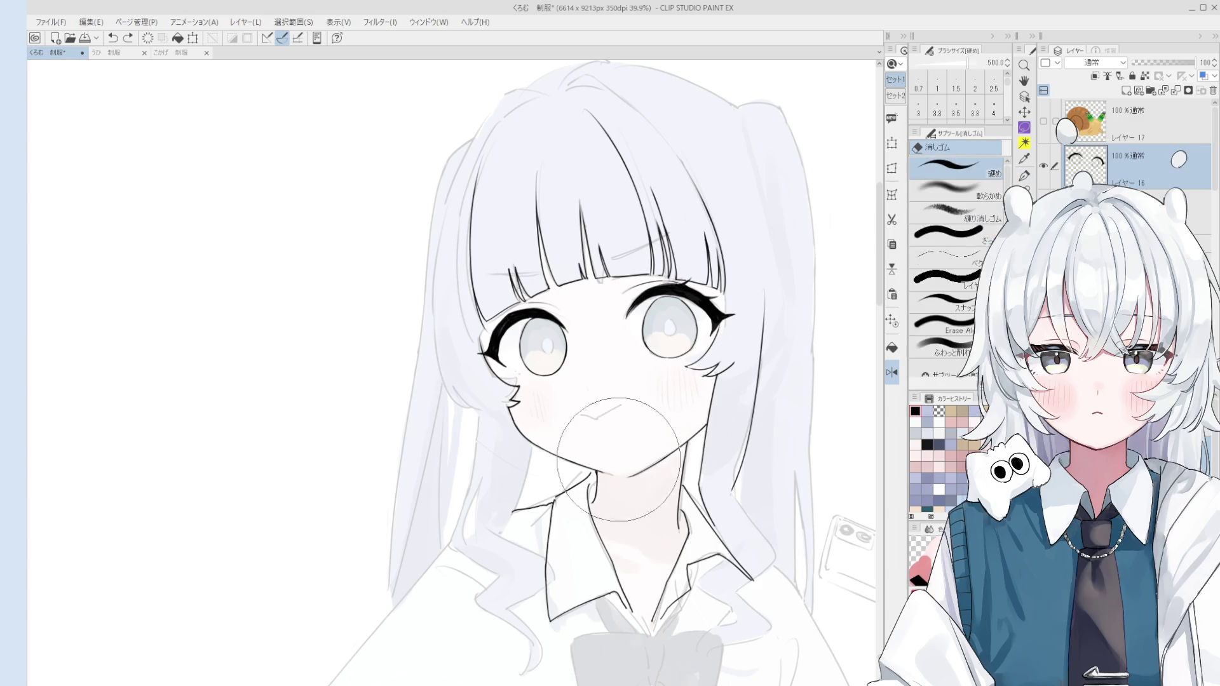
{"action": "left_click", "coordinate": [635, 446], "text": "ctrl+shift"}
{"action": "key", "text": "p"}
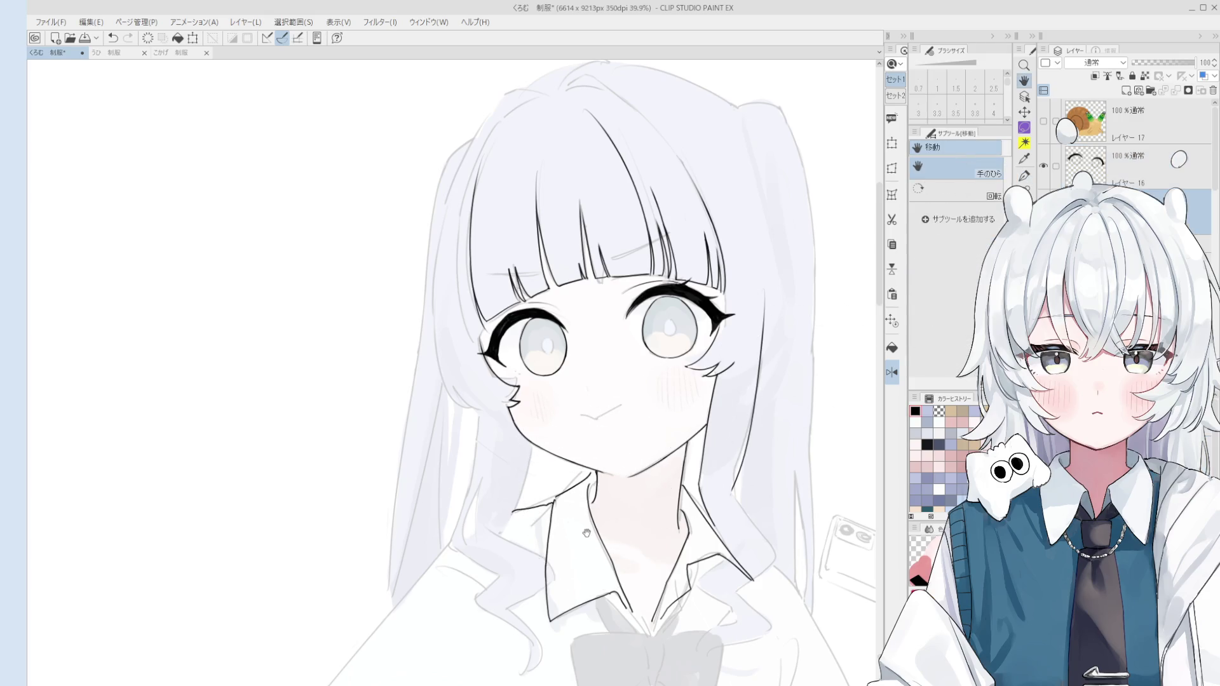
{"action": "left_click_drag", "start_coordinate": [634, 446], "coordinate": [653, 494]}
Redraw the hair's left edge down toward the cheek, then raise the pen size to 3.8 for the ear stroke
{"action": "key", "text": "ctrl+z"}
{"action": "left_click_drag", "start_coordinate": [470, 230], "coordinate": [454, 452]}
{"action": "key", "text": "ctrl+z"}
{"action": "left_click_drag", "start_coordinate": [471, 217], "coordinate": [452, 463]}
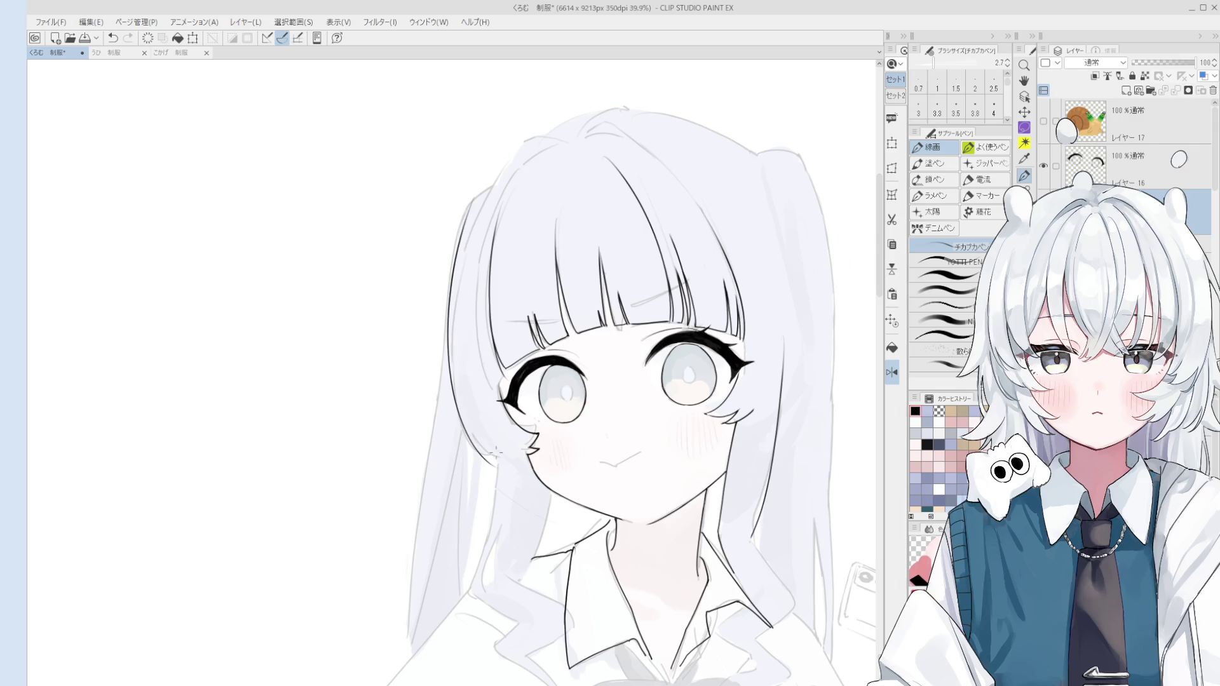
{"action": "key", "text": "ctrl+z"}
{"action": "mouse_move", "coordinate": [471, 210]}
{"action": "left_mouse_down"}
{"action": "mouse_move", "coordinate": [463, 381]}
{"action": "mouse_move", "coordinate": [516, 470]}
{"action": "mouse_move", "coordinate": [503, 455]}
{"action": "mouse_move", "coordinate": [512, 469]}
{"action": "mouse_move", "coordinate": [519, 447]}
{"action": "left_mouse_up"}
{"action": "key", "text": "ctrl+z"}
{"action": "key", "text": "bracketright"}
{"action": "key", "text": "bracketright"}
{"action": "key", "text": "ctrl+z"}
{"action": "scroll", "coordinate": [518, 446], "scroll_direction": "down", "scroll_amount": 1}
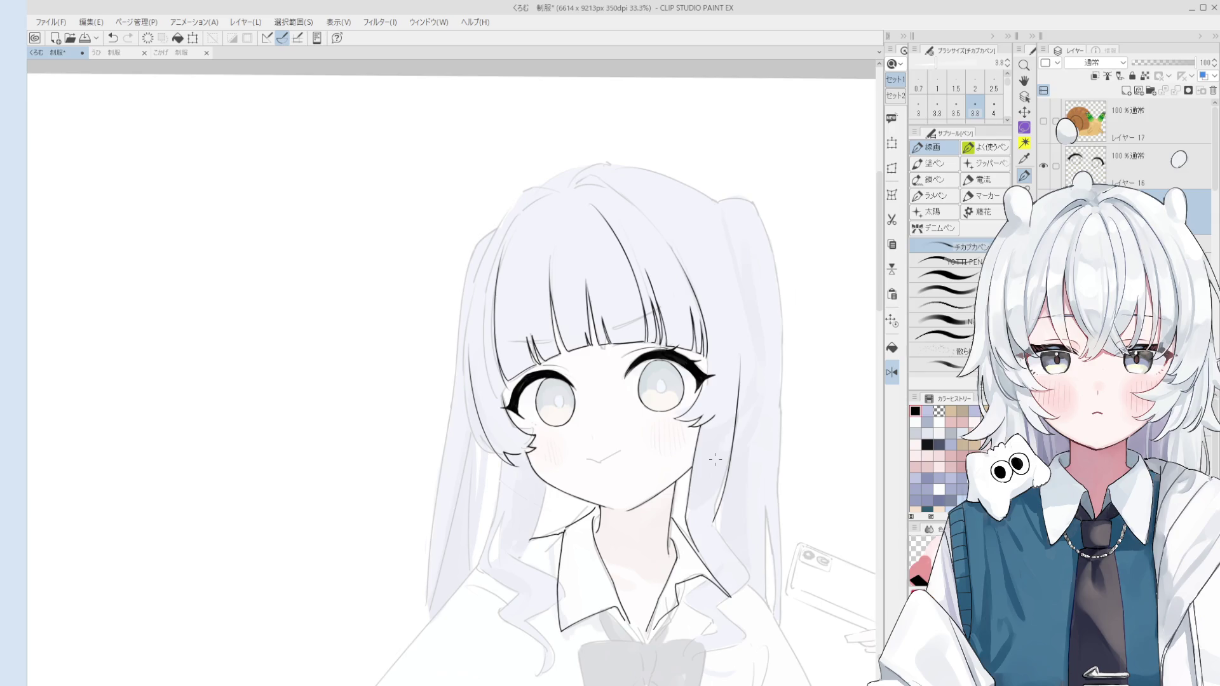
{"action": "scroll", "coordinate": [423, 346], "scroll_direction": "down", "scroll_amount": 2}
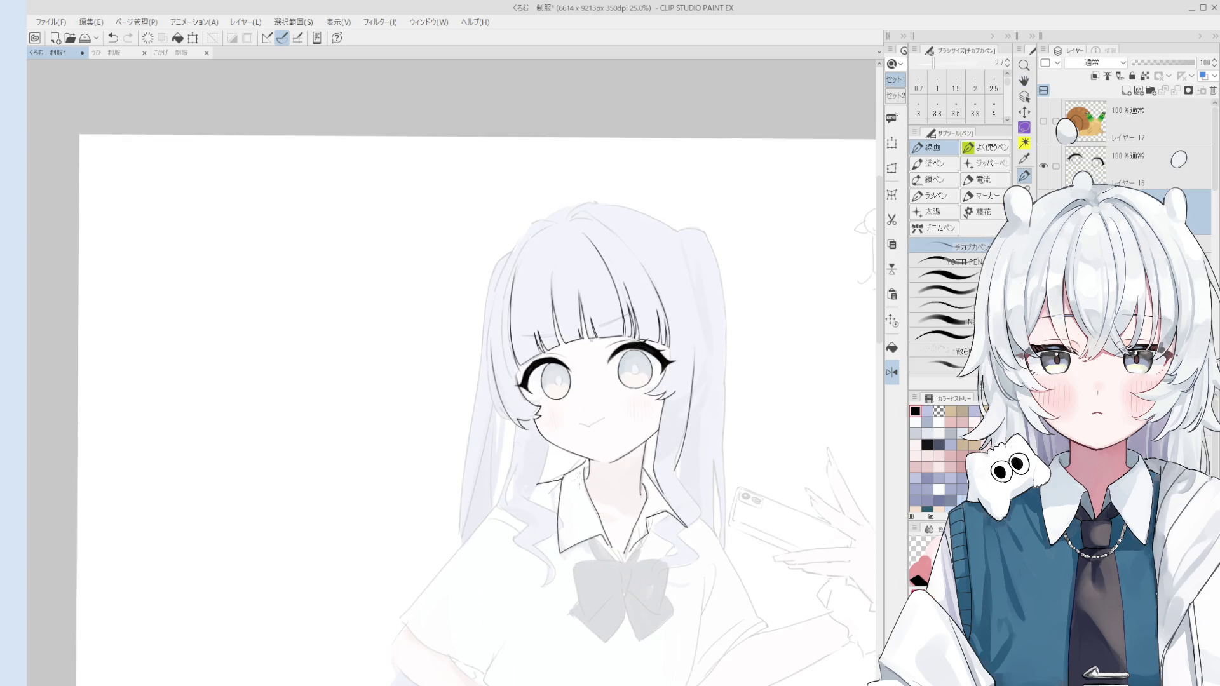
Zoom in on the left-hand eye, erase its corner strands, then undo the erasing
{"action": "scroll", "coordinate": [577, 483], "scroll_direction": "up", "scroll_amount": 1}
{"action": "left_click_drag", "start_coordinate": [576, 474], "coordinate": [571, 462]}
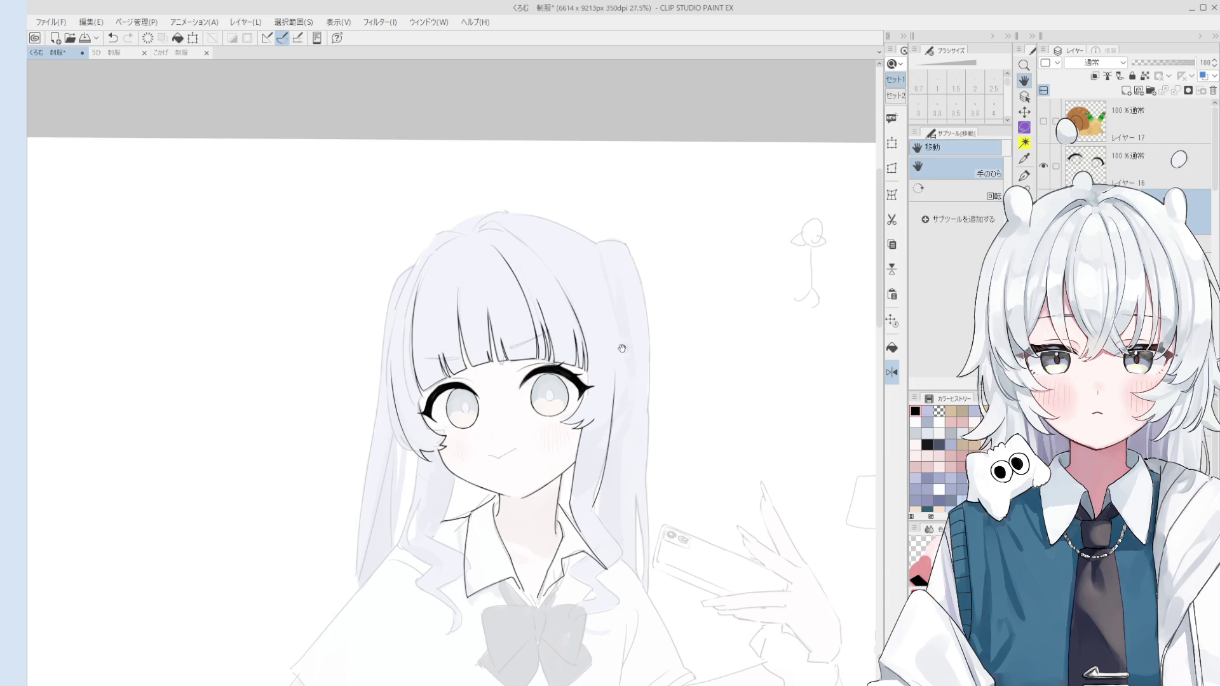
{"action": "scroll", "coordinate": [575, 453], "scroll_direction": "up", "scroll_amount": 2}
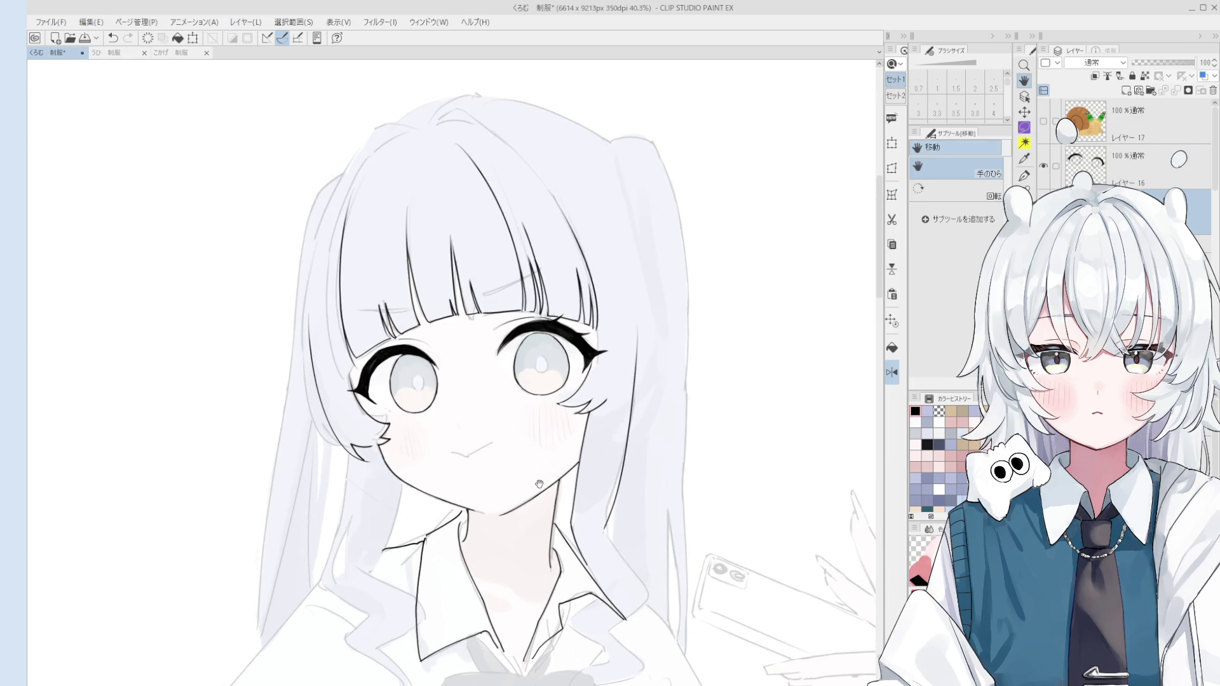
{"action": "scroll", "coordinate": [562, 315], "scroll_direction": "up", "scroll_amount": 4}
{"action": "key", "text": "o"}
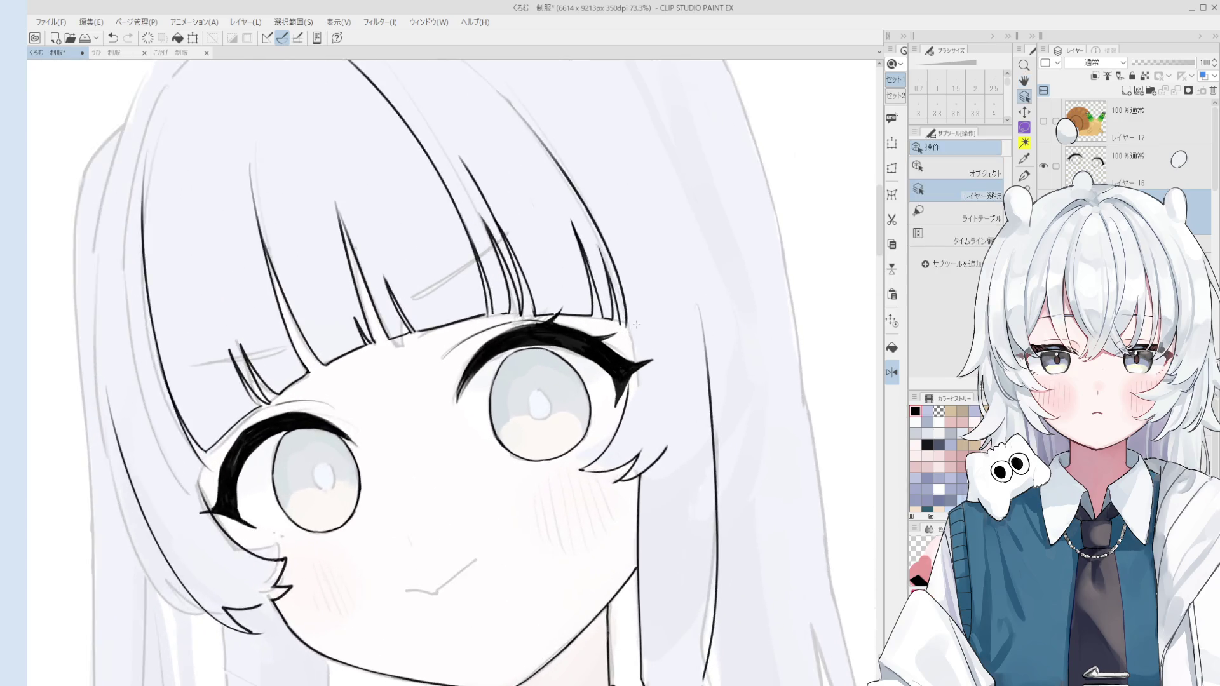
{"action": "key", "text": "e"}
{"action": "scroll", "coordinate": [621, 313], "scroll_direction": "up", "scroll_amount": 1}
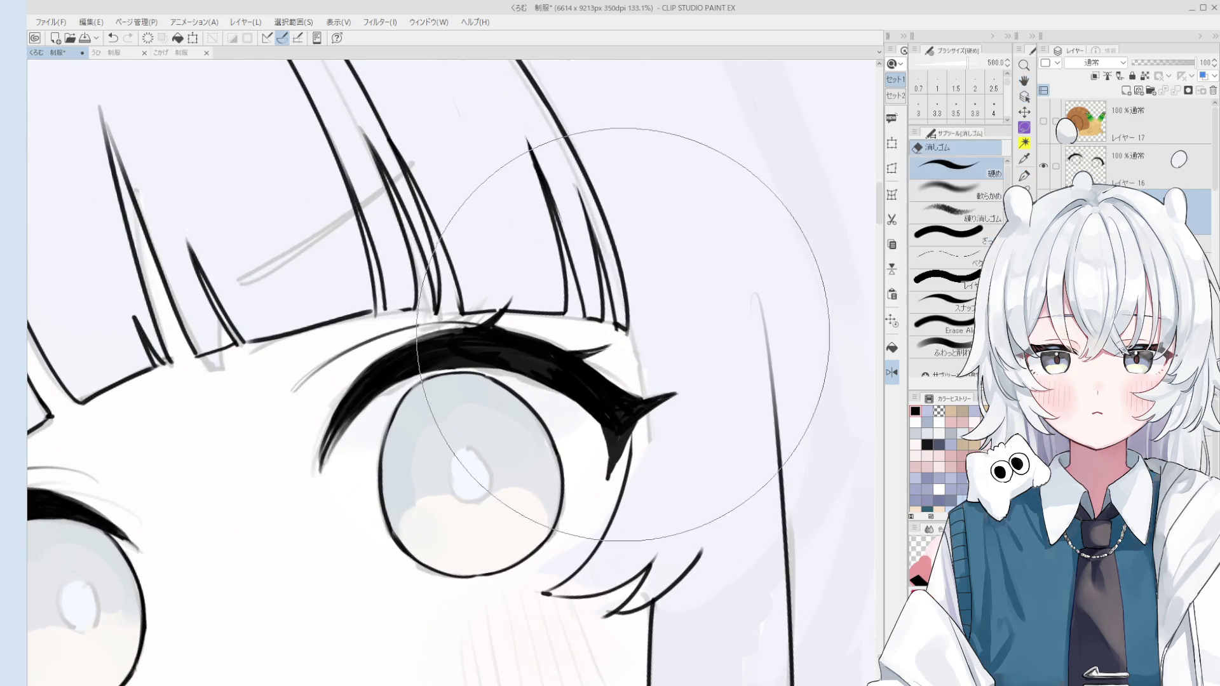
{"action": "key", "text": "ctrl+z"}
{"action": "key", "text": "p"}
{"action": "key", "text": "ctrl+s"}
{"action": "scroll", "coordinate": [562, 318], "scroll_direction": "down", "scroll_amount": 3}
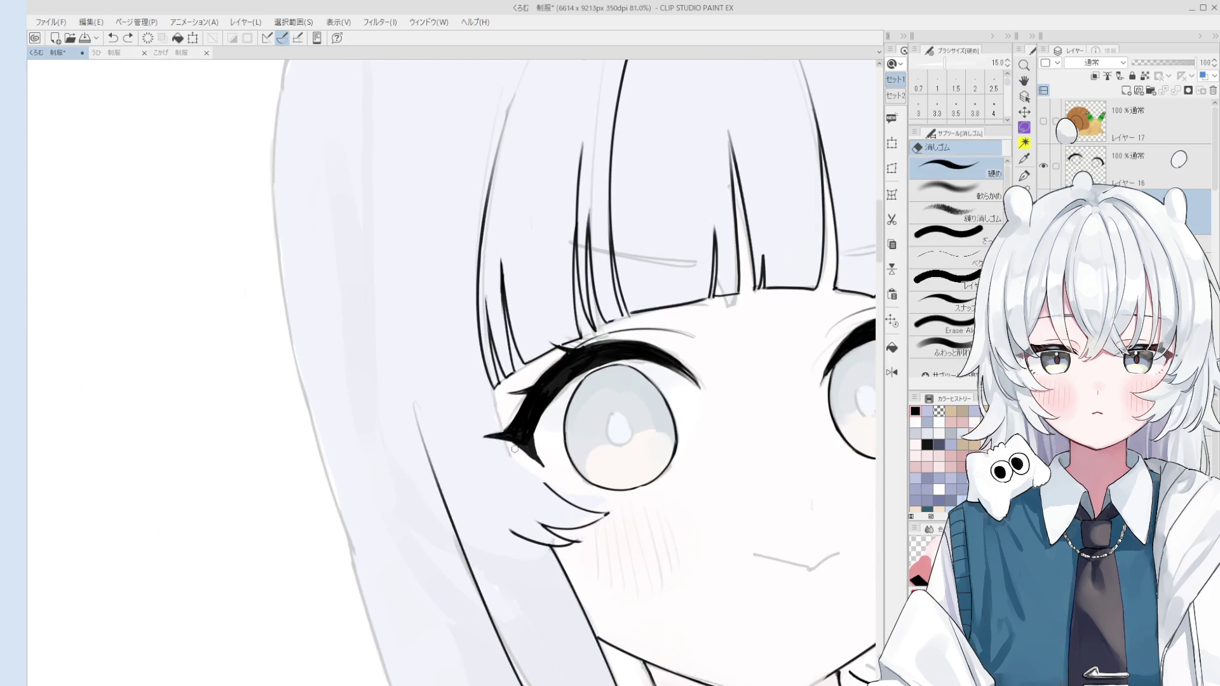
Redraw the lash and hair strokes at the eye's outer corner in black
{"action": "left_click_drag", "start_coordinate": [515, 438], "coordinate": [548, 488]}
{"action": "left_click_drag", "start_coordinate": [509, 442], "coordinate": [567, 502]}
{"action": "key", "text": "e"}
{"action": "scroll", "coordinate": [559, 489], "scroll_direction": "up", "scroll_amount": 2}
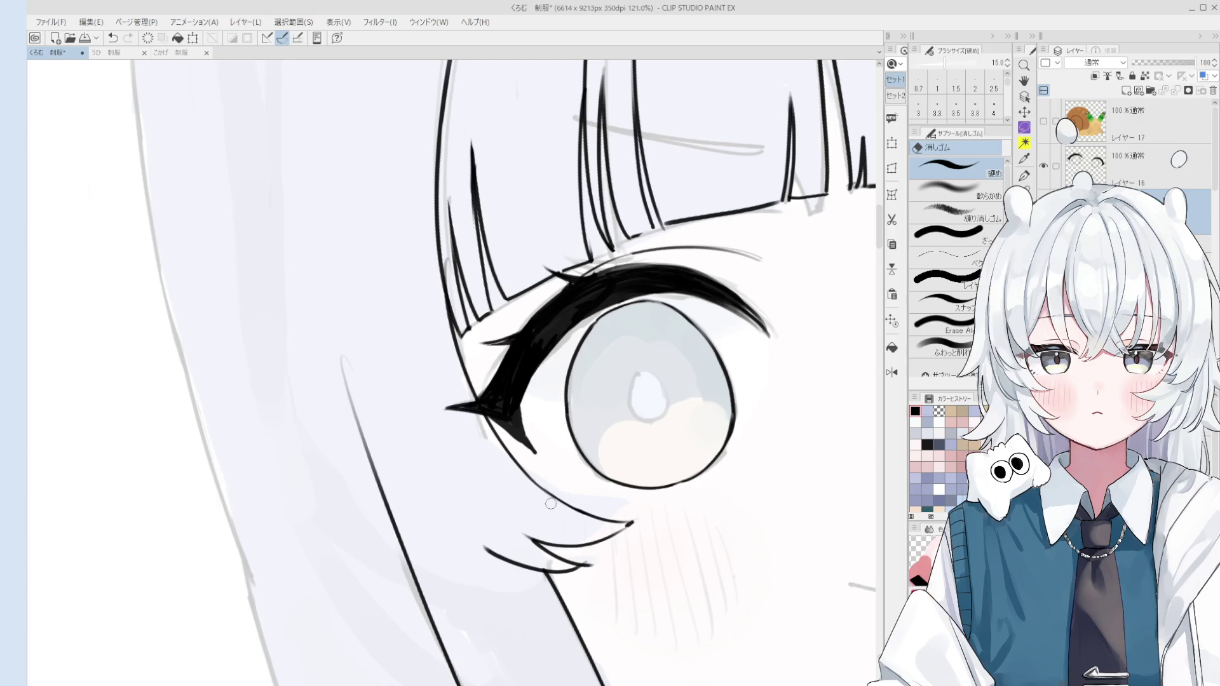
{"action": "scroll", "coordinate": [551, 502], "scroll_direction": "down", "scroll_amount": 3}
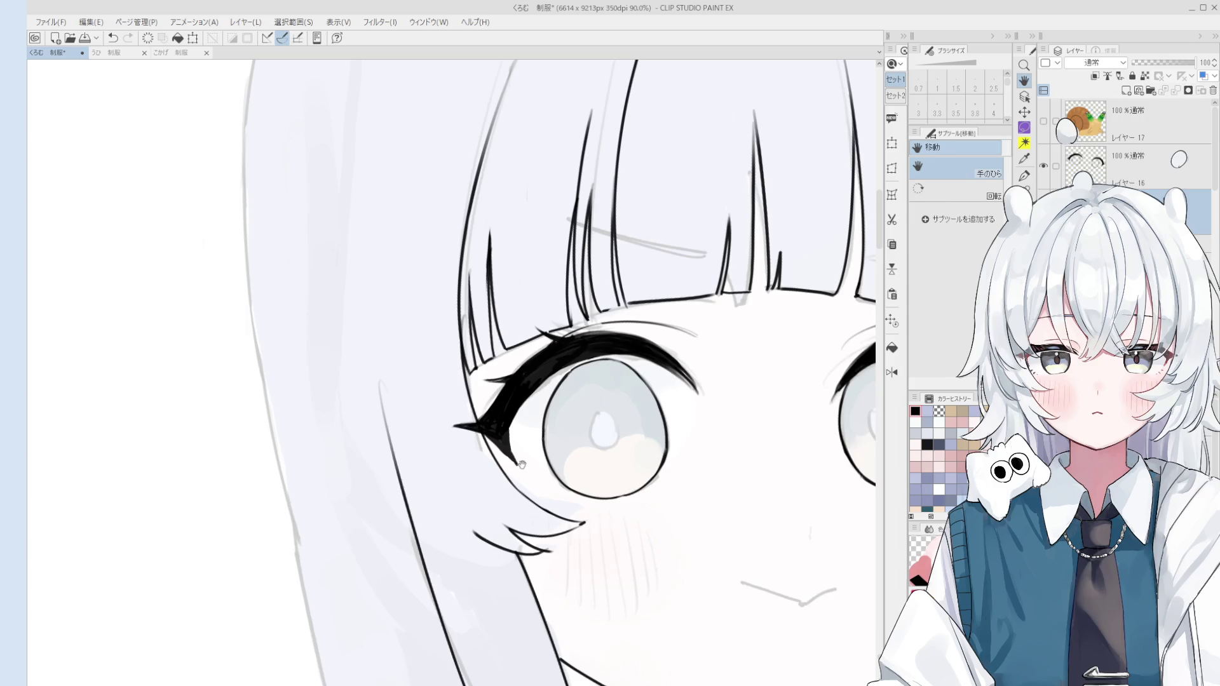
{"action": "scroll", "coordinate": [452, 375], "scroll_direction": "up", "scroll_amount": 3}
{"action": "key", "text": "p"}
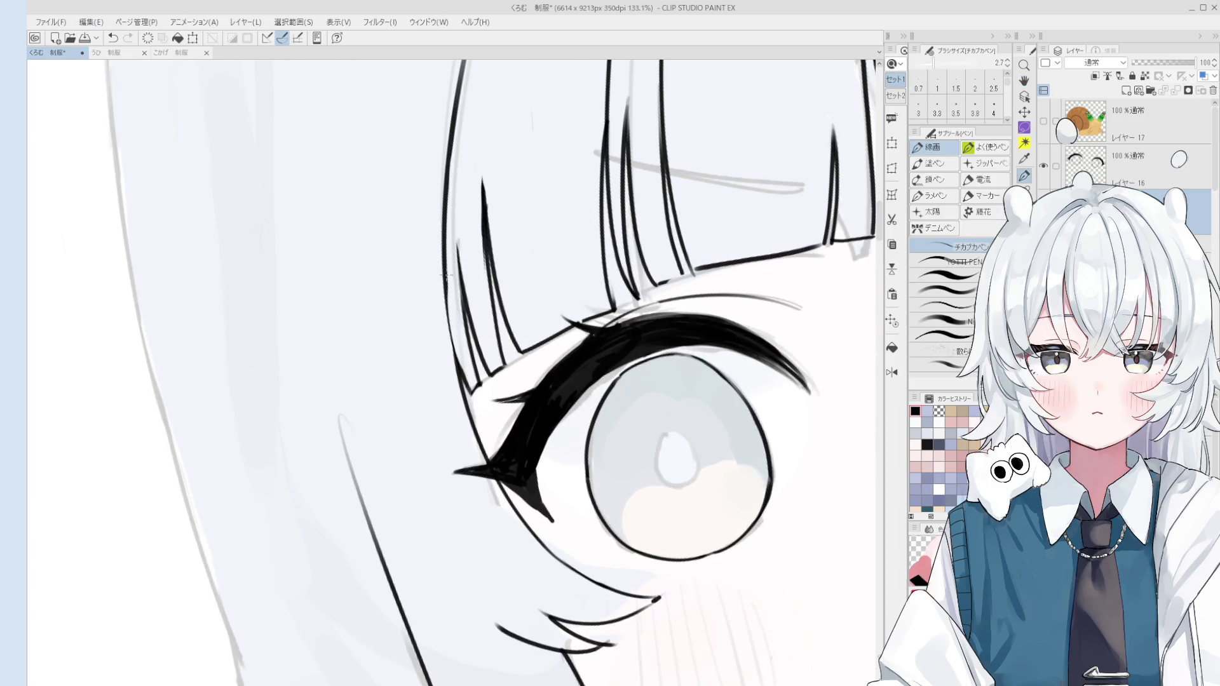
{"action": "scroll", "coordinate": [458, 343], "scroll_direction": "down", "scroll_amount": 1}
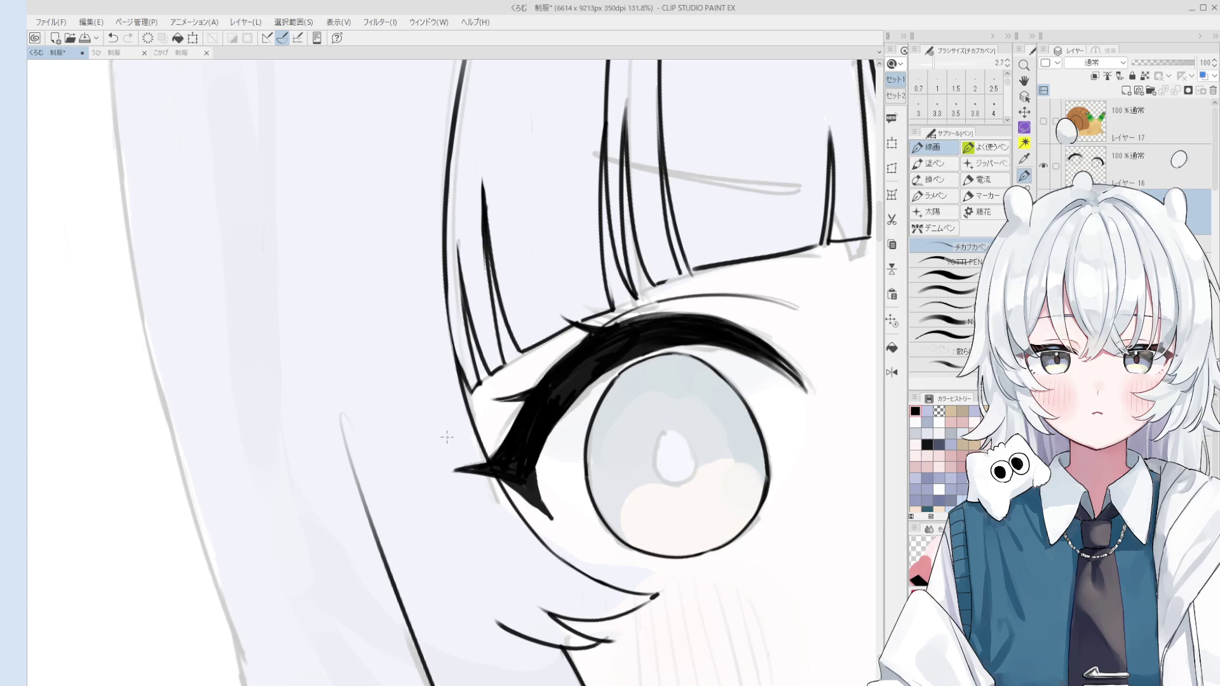
{"action": "scroll", "coordinate": [446, 438], "scroll_direction": "down", "scroll_amount": 6}
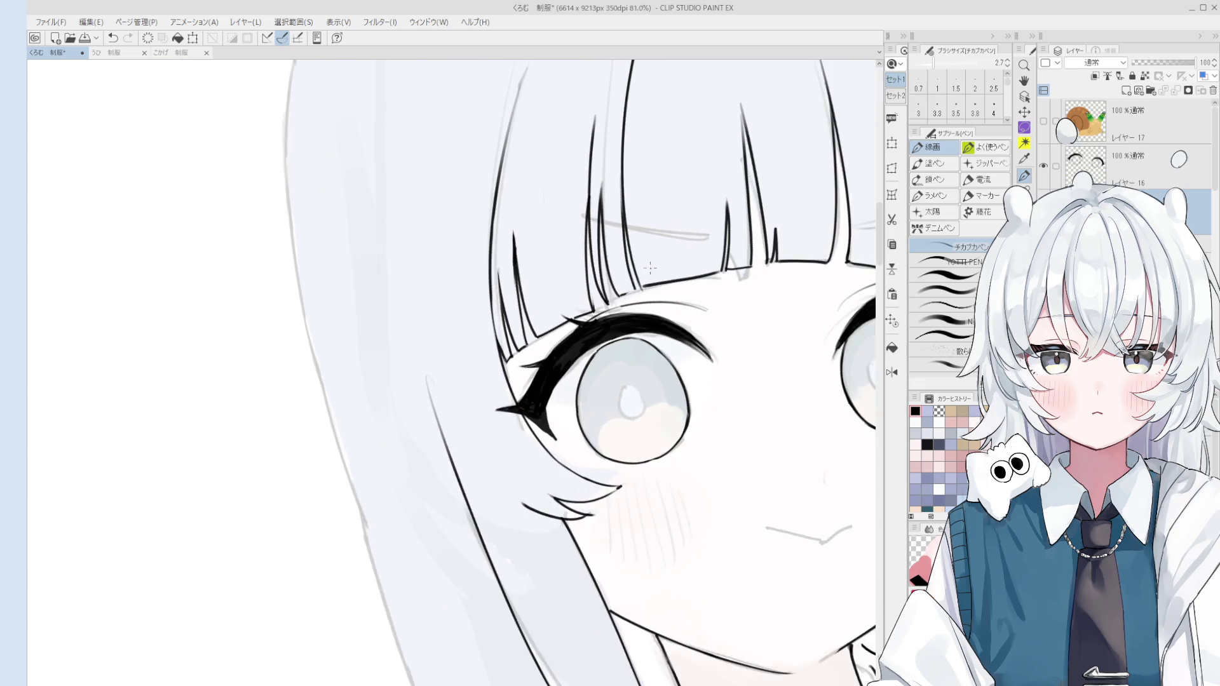
{"action": "key", "text": "h"}
{"action": "scroll", "coordinate": [567, 385], "scroll_direction": "down", "scroll_amount": 2}
{"action": "mouse_move", "coordinate": [871, 280]}
{"action": "left_mouse_down"}
{"action": "mouse_move", "coordinate": [700, 403]}
{"action": "mouse_move", "coordinate": [668, 445]}
{"action": "left_mouse_up"}
{"action": "scroll", "coordinate": [559, 476], "scroll_direction": "down", "scroll_amount": 2}
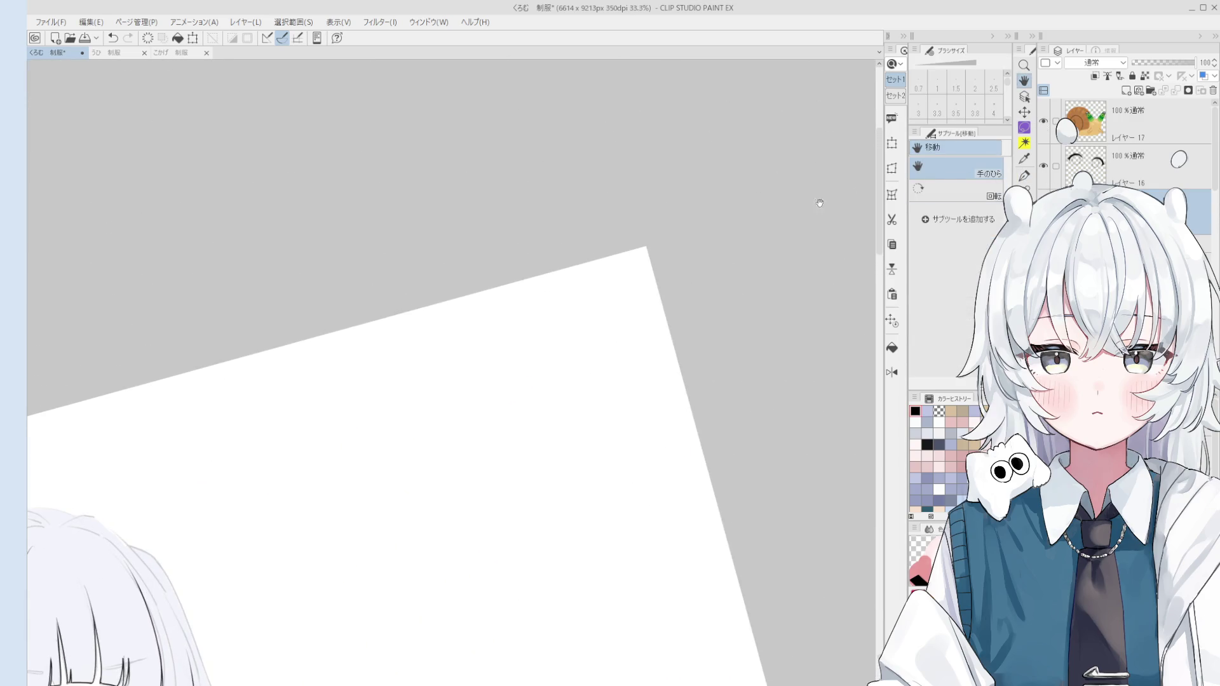
Turn off Layer 17's visibility so the snail illustration disappears from the page
{"action": "scroll", "coordinate": [676, 438], "scroll_direction": "down", "scroll_amount": 2}
{"action": "scroll", "coordinate": [496, 389], "scroll_direction": "up", "scroll_amount": 4}
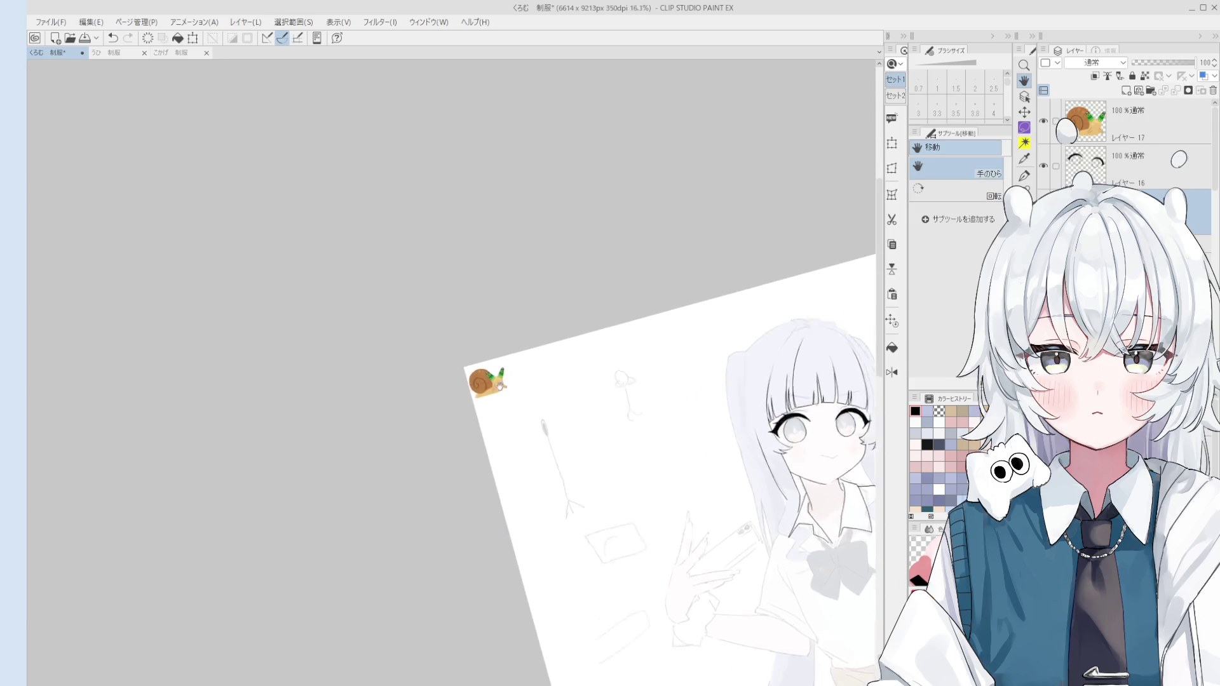
{"action": "scroll", "coordinate": [496, 389], "scroll_direction": "up", "scroll_amount": 5}
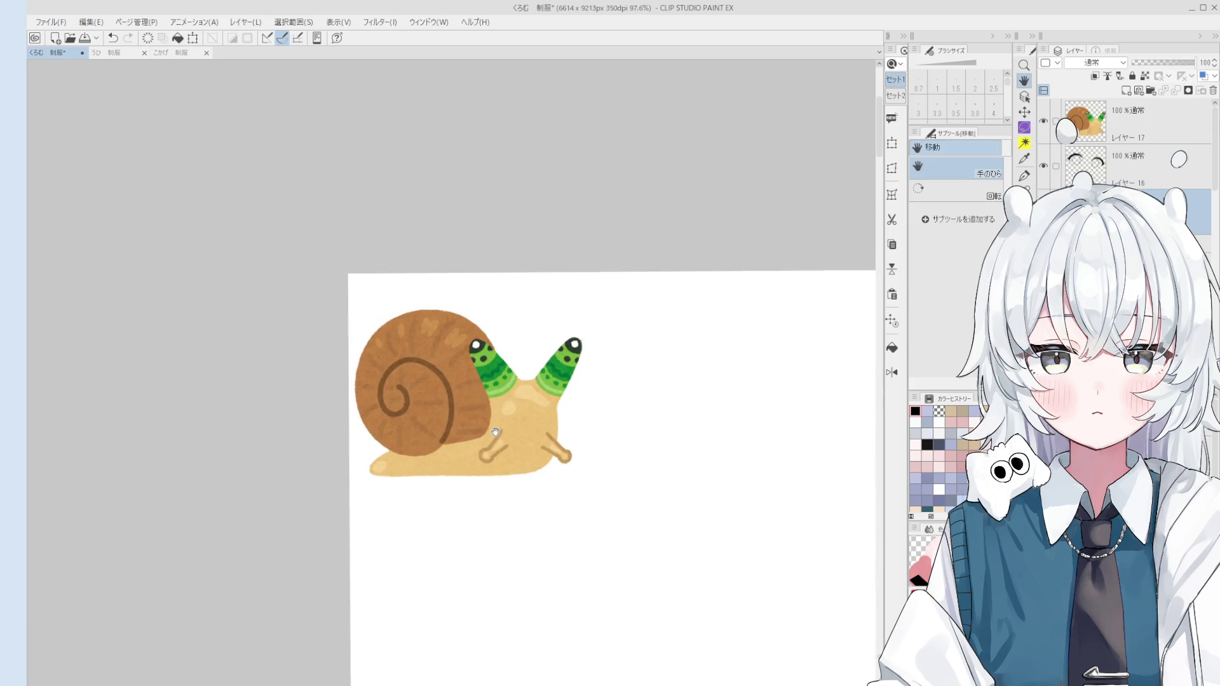
{"action": "left_click_drag", "start_coordinate": [542, 409], "coordinate": [563, 432]}
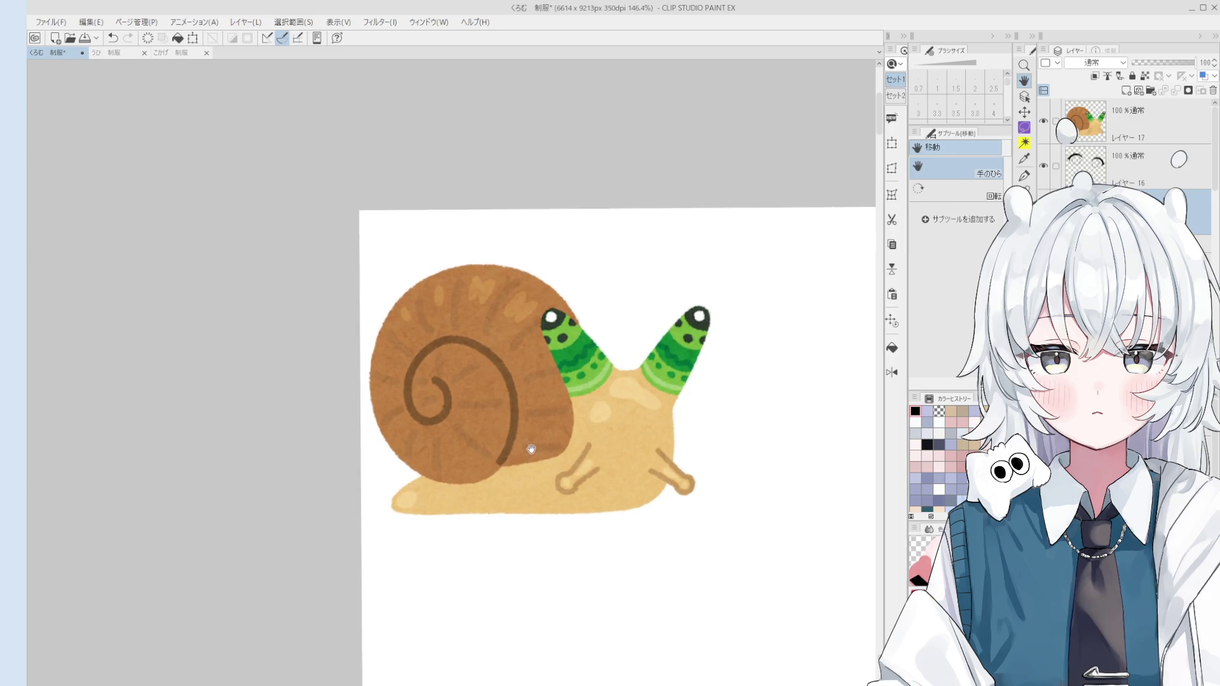
{"action": "scroll", "coordinate": [531, 452], "scroll_direction": "down", "scroll_amount": 5}
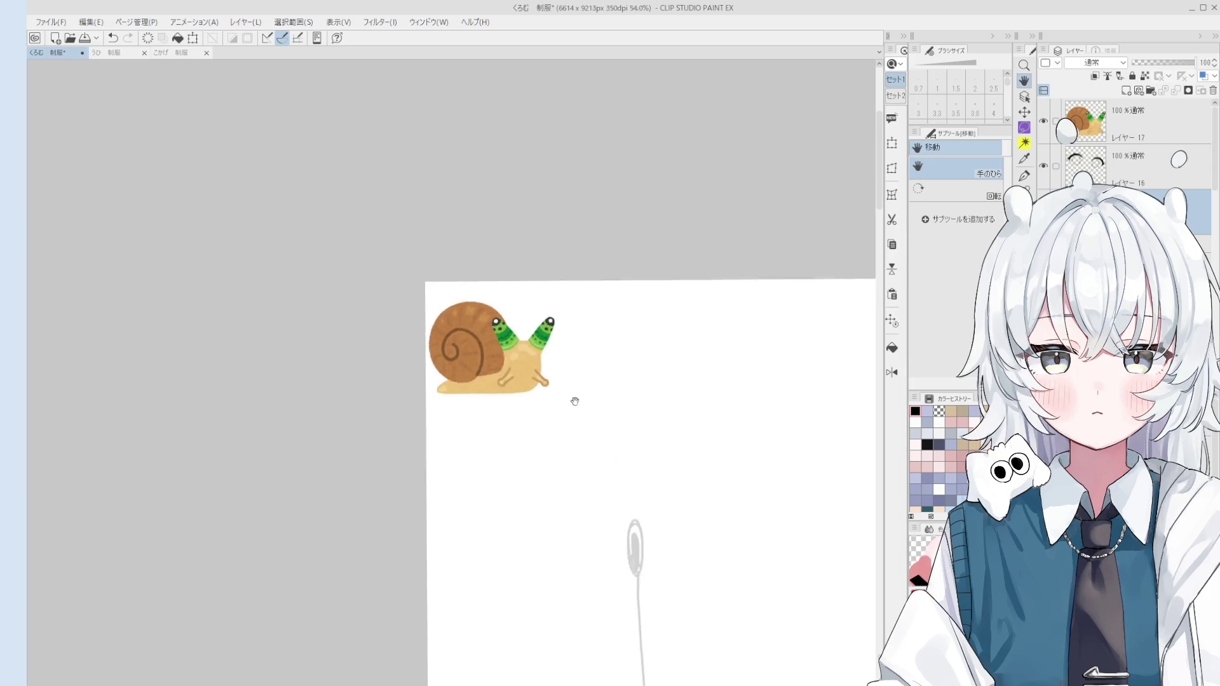
{"action": "scroll", "coordinate": [712, 493], "scroll_direction": "down", "scroll_amount": 2}
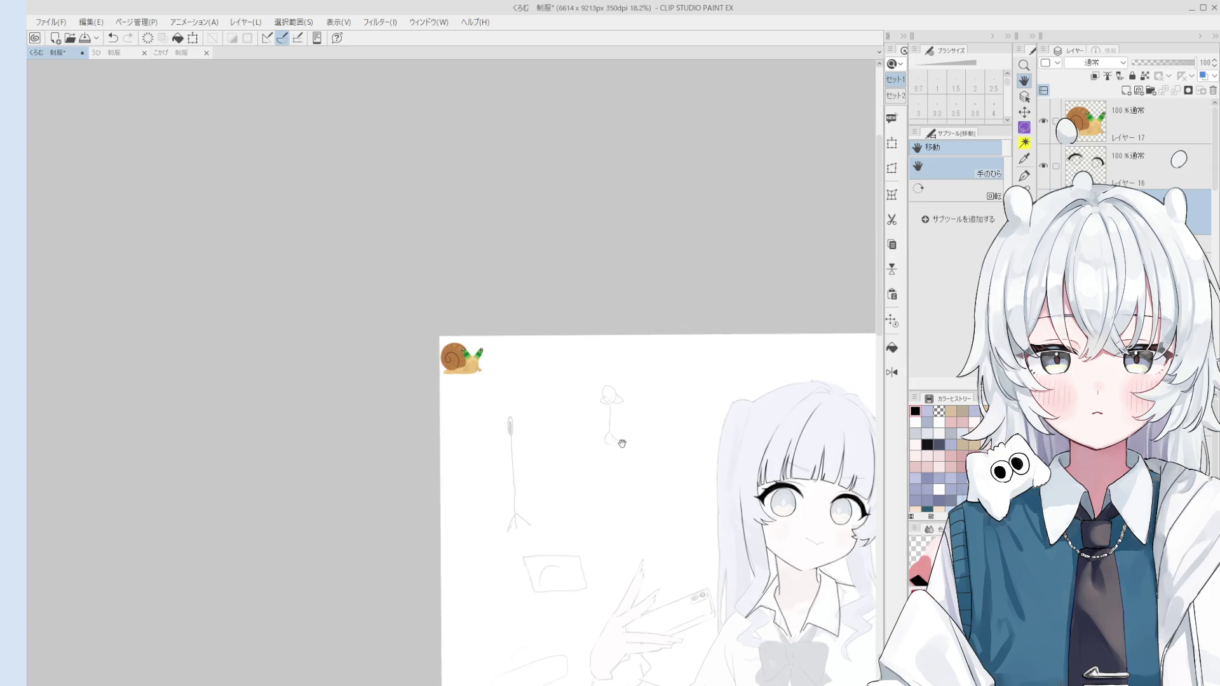
{"action": "left_click", "coordinate": [1043, 120]}
{"action": "scroll", "coordinate": [659, 420], "scroll_direction": "up", "scroll_amount": 3}
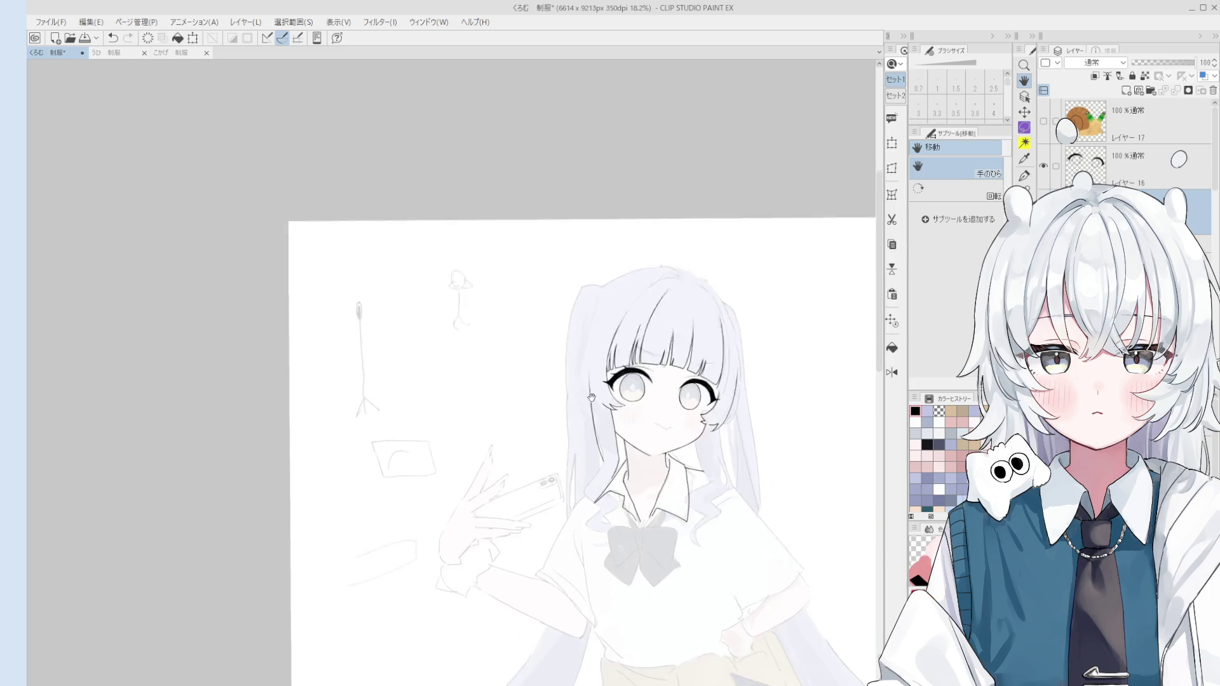
{"action": "key", "text": "o"}
{"action": "scroll", "coordinate": [659, 420], "scroll_direction": "up", "scroll_amount": 3}
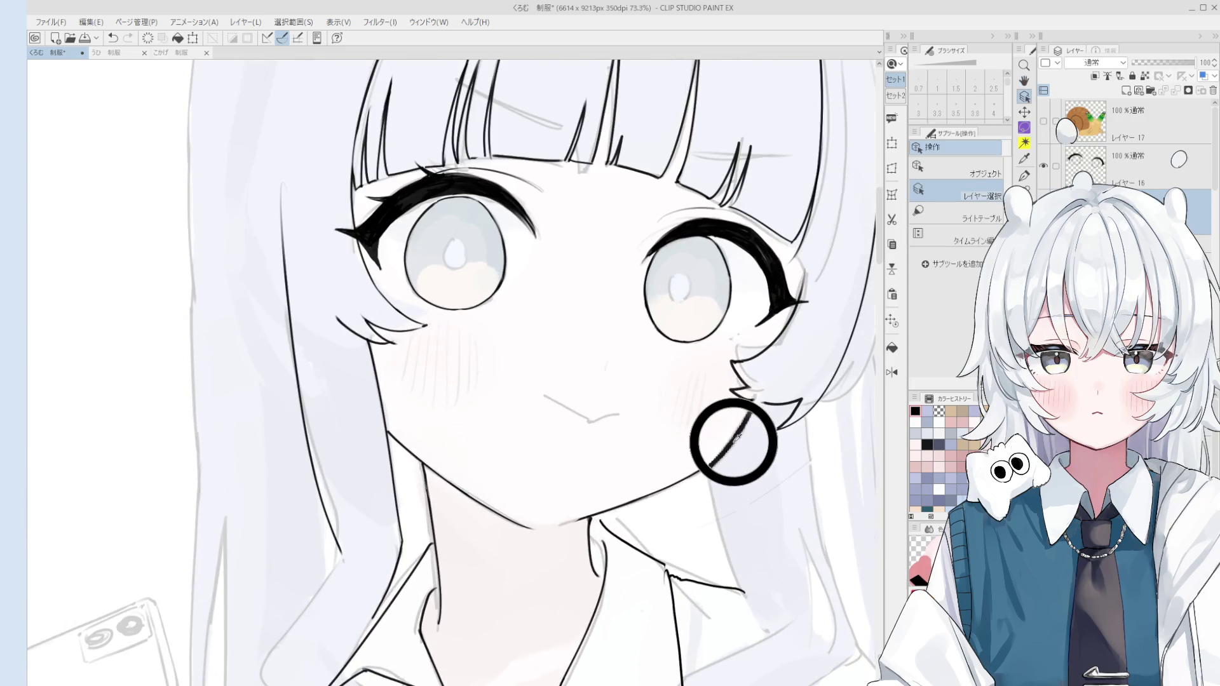
Ink the right side of the neck with a bolder pen and erase stray collar bits
{"action": "key", "text": "p"}
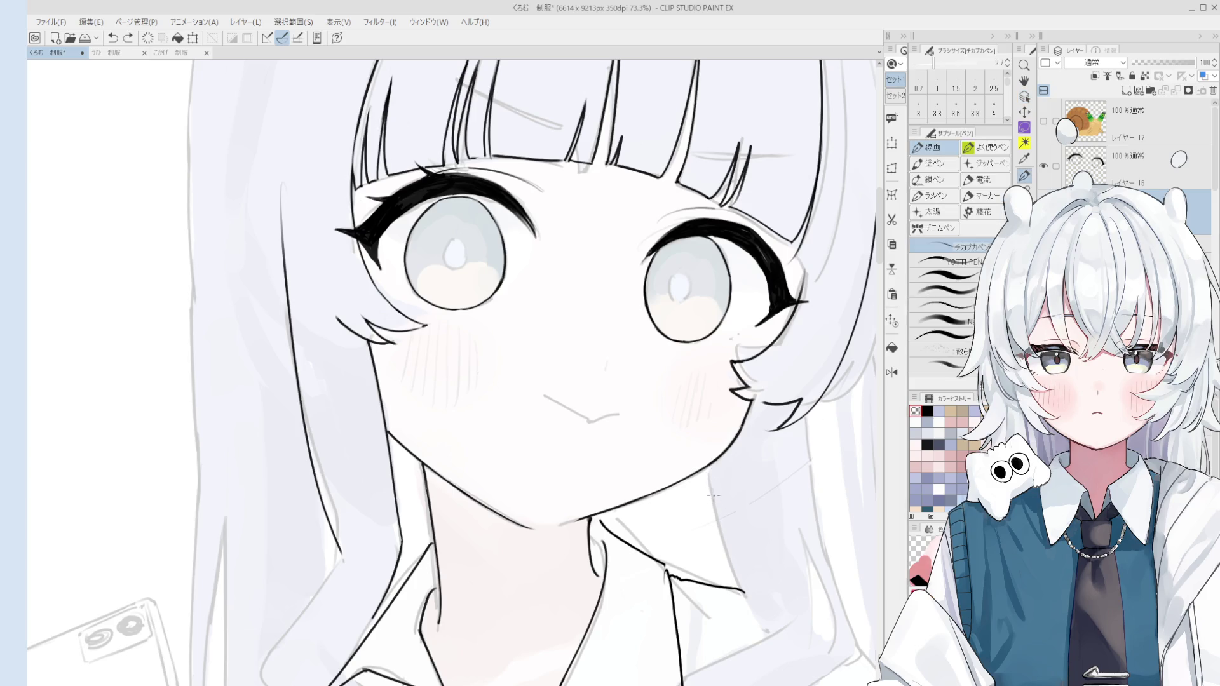
{"action": "key", "text": "period"}
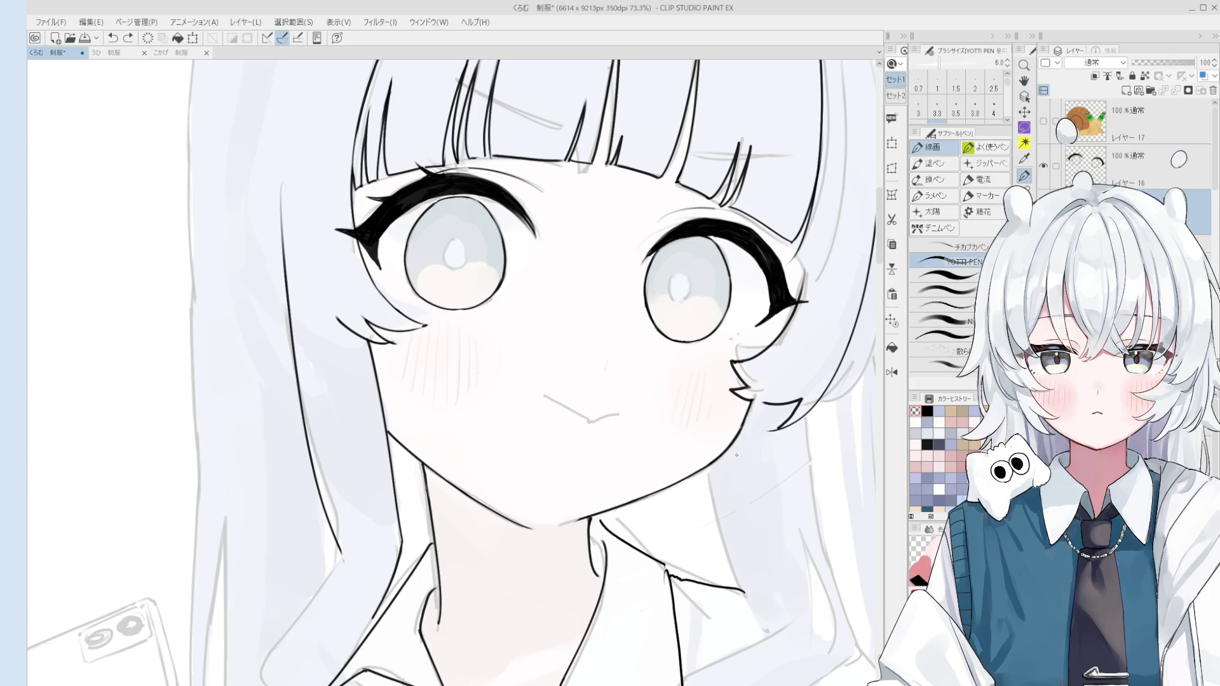
{"action": "left_click_drag", "start_coordinate": [709, 472], "coordinate": [760, 629]}
{"action": "key", "text": "e"}
{"action": "left_click_drag", "start_coordinate": [666, 572], "coordinate": [667, 587]}
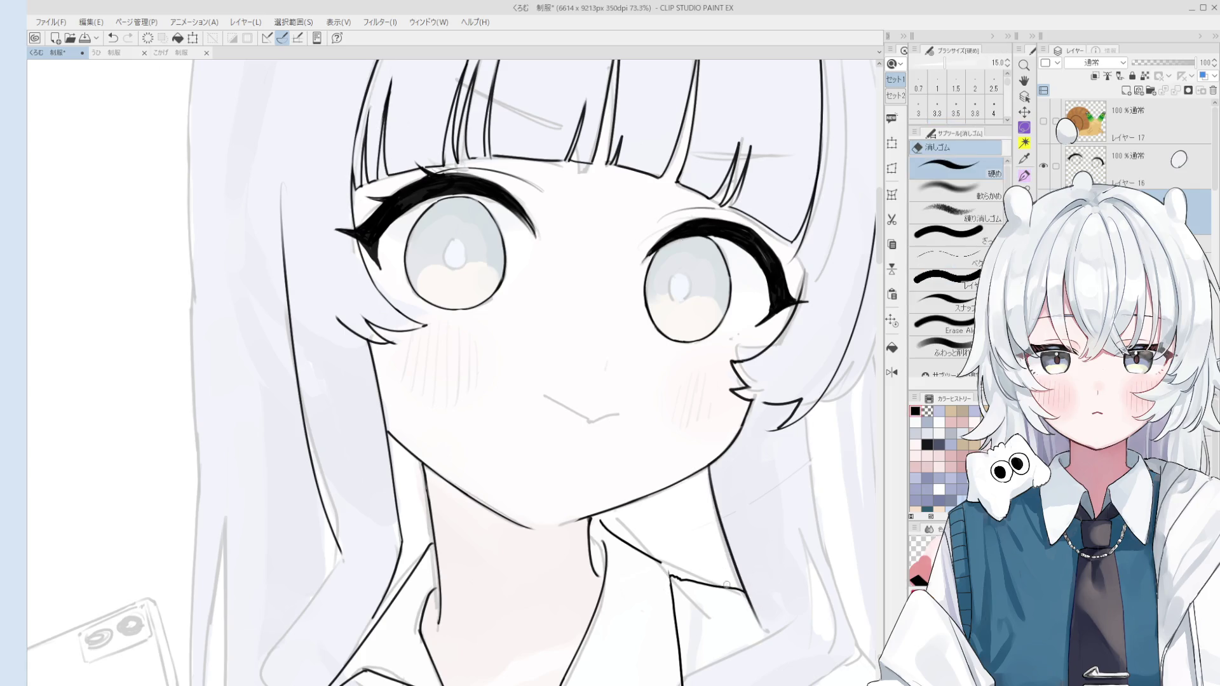
{"action": "key", "text": "bracketright"}
{"action": "key", "text": "bracketright"}
{"action": "key", "text": "bracketleft"}
{"action": "key", "text": "bracketleft"}
{"action": "key", "text": "bracketright"}
{"action": "key", "text": "bracketright"}
{"action": "key", "text": "bracketright"}
{"action": "left_click_drag", "start_coordinate": [729, 592], "coordinate": [687, 579]}
{"action": "key", "text": "p"}
Add a short stroke on the collar
{"action": "scroll", "coordinate": [709, 531], "scroll_direction": "up", "scroll_amount": 2}
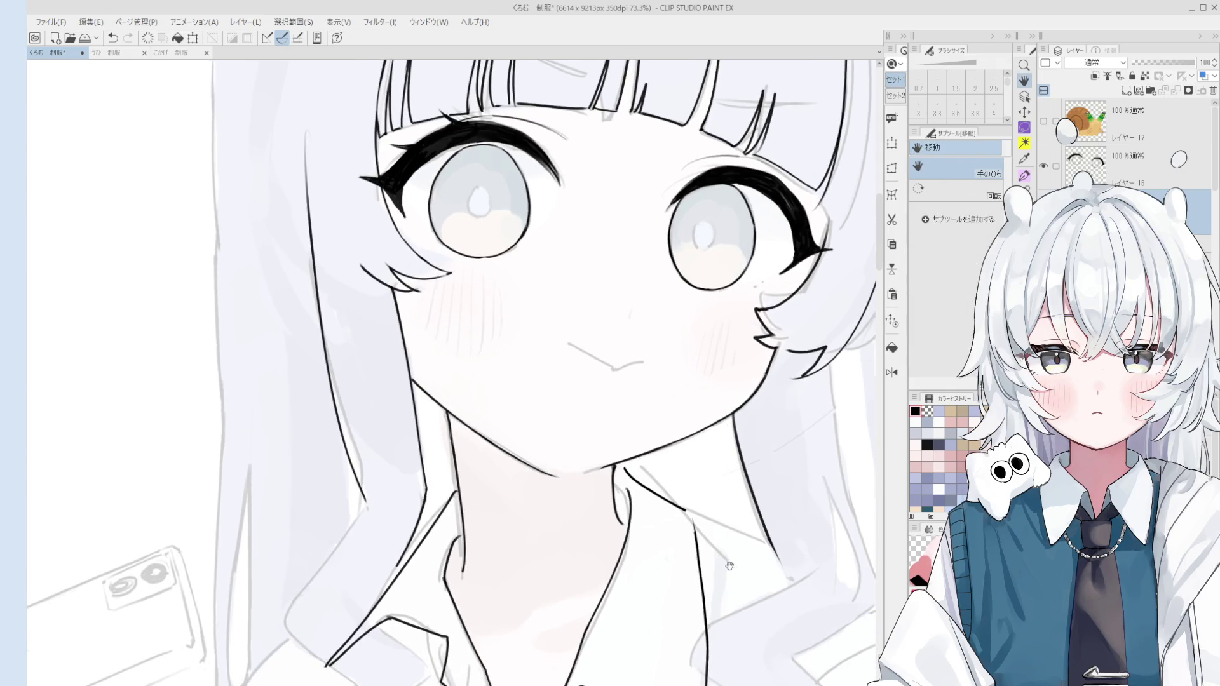
{"action": "key", "text": "ctrl+z"}
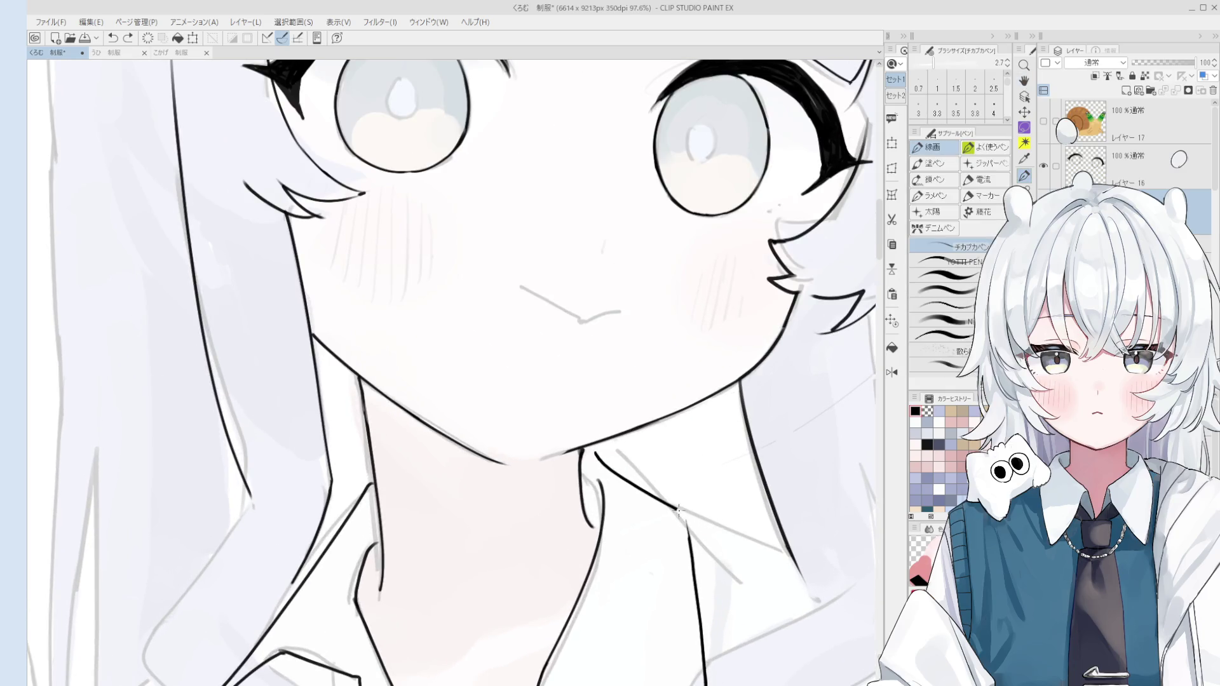
{"action": "left_click_drag", "start_coordinate": [677, 508], "coordinate": [687, 532]}
{"action": "scroll", "coordinate": [688, 533], "scroll_direction": "down", "scroll_amount": 2}
{"action": "key", "text": "e"}
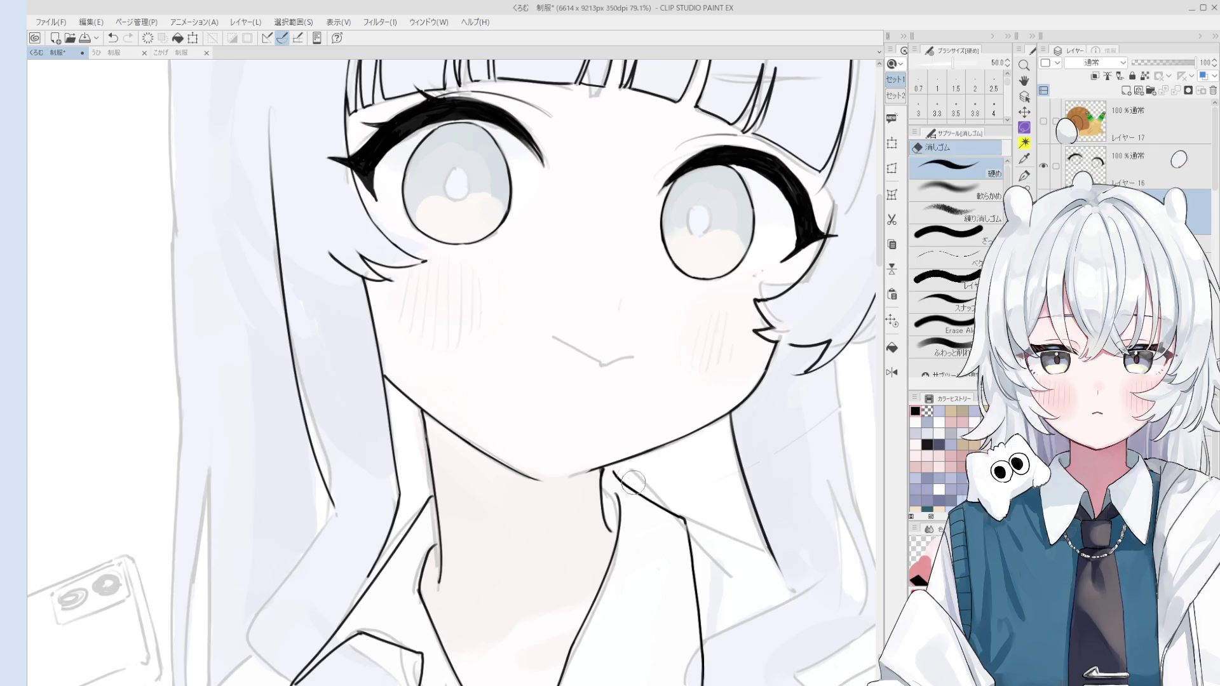
{"action": "scroll", "coordinate": [614, 474], "scroll_direction": "up", "scroll_amount": 2}
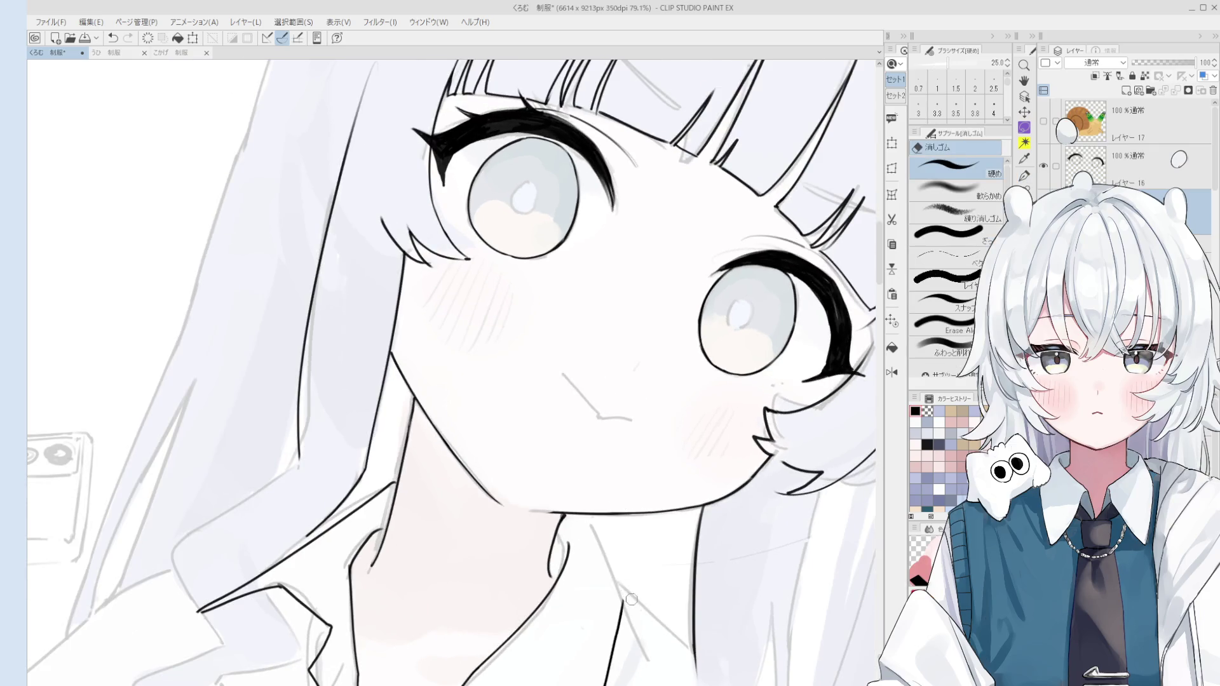
{"action": "key", "text": "p"}
Redraw the collar edge up toward the neck with a slightly thicker pen
{"action": "left_click_drag", "start_coordinate": [628, 607], "coordinate": [605, 563]}
{"action": "key", "text": "minus"}
{"action": "key", "text": "ctrl+z"}
{"action": "key", "text": "bracketright"}
{"action": "mouse_move", "coordinate": [682, 561]}
{"action": "left_mouse_down"}
{"action": "mouse_move", "coordinate": [677, 540]}
{"action": "mouse_move", "coordinate": [607, 493]}
{"action": "left_mouse_up"}
{"action": "key", "text": "ctrl+z"}
{"action": "left_click_drag", "start_coordinate": [677, 538], "coordinate": [590, 483]}
{"action": "scroll", "coordinate": [589, 483], "scroll_direction": "down", "scroll_amount": 2}
{"action": "scroll", "coordinate": [591, 483], "scroll_direction": "down", "scroll_amount": 1}
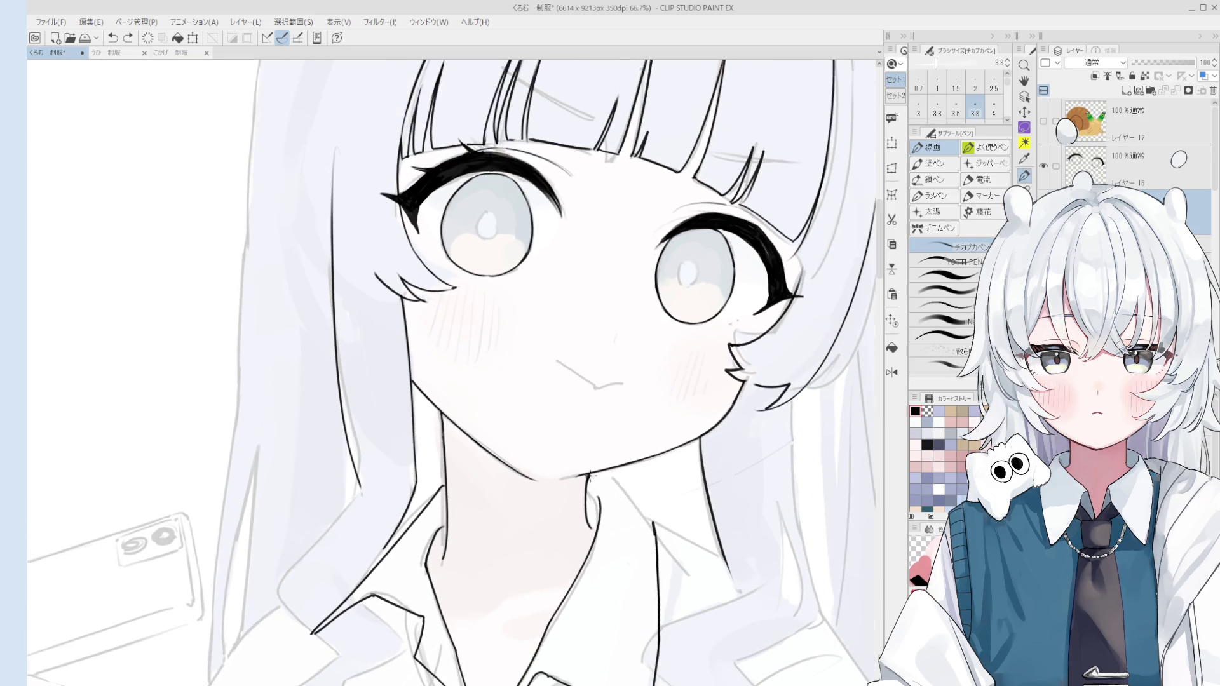
Ink the line down the side of the neck with a thinner pen and trim its excess
{"action": "key", "text": "bracketleft"}
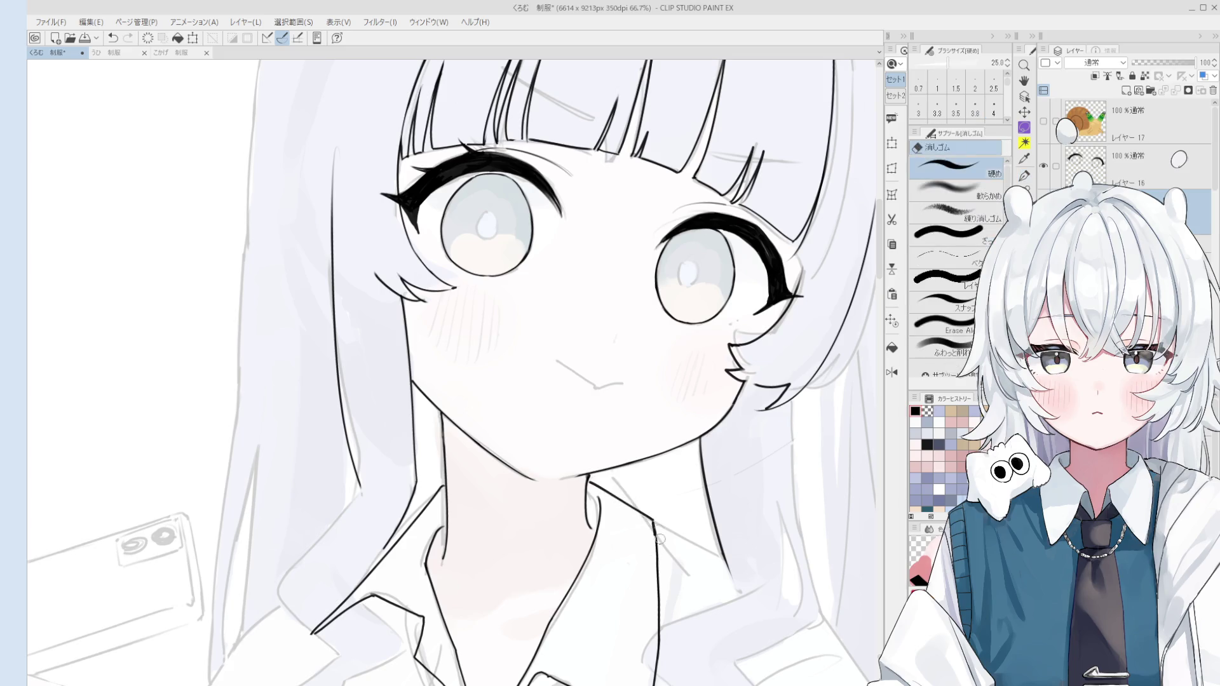
{"action": "scroll", "coordinate": [649, 518], "scroll_direction": "up", "scroll_amount": 3}
{"action": "scroll", "coordinate": [658, 537], "scroll_direction": "down", "scroll_amount": 1}
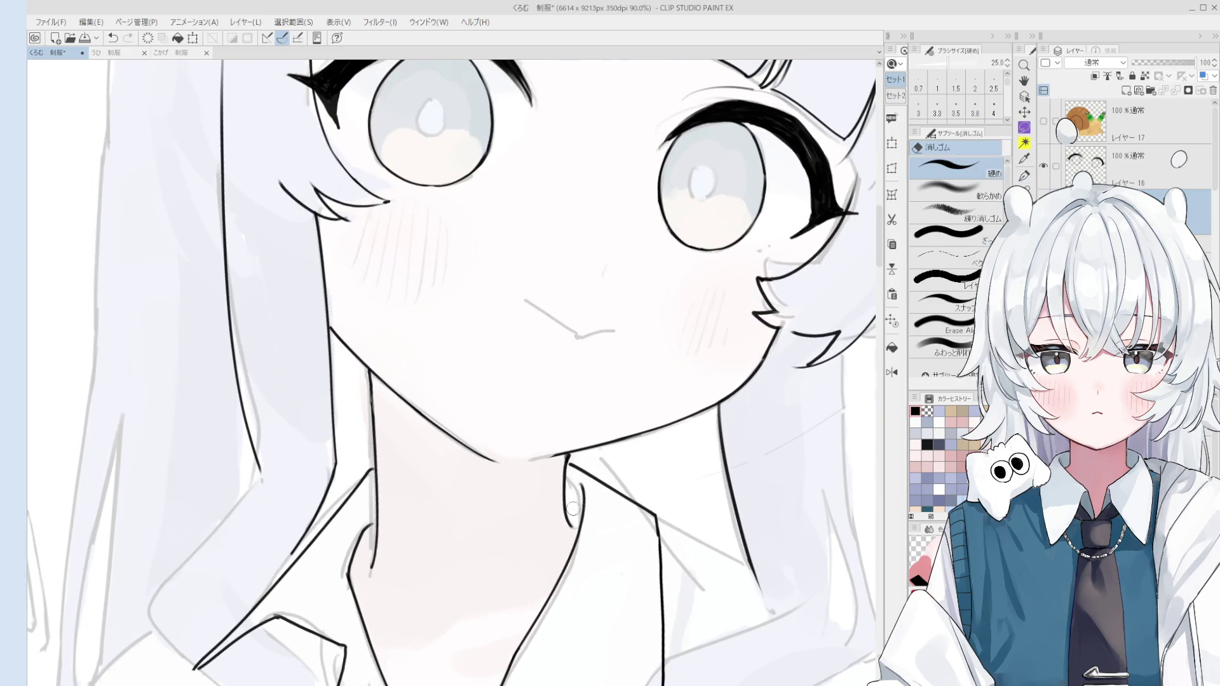
{"action": "left_click_drag", "start_coordinate": [577, 549], "coordinate": [577, 492]}
{"action": "key", "text": "ctrl+z"}
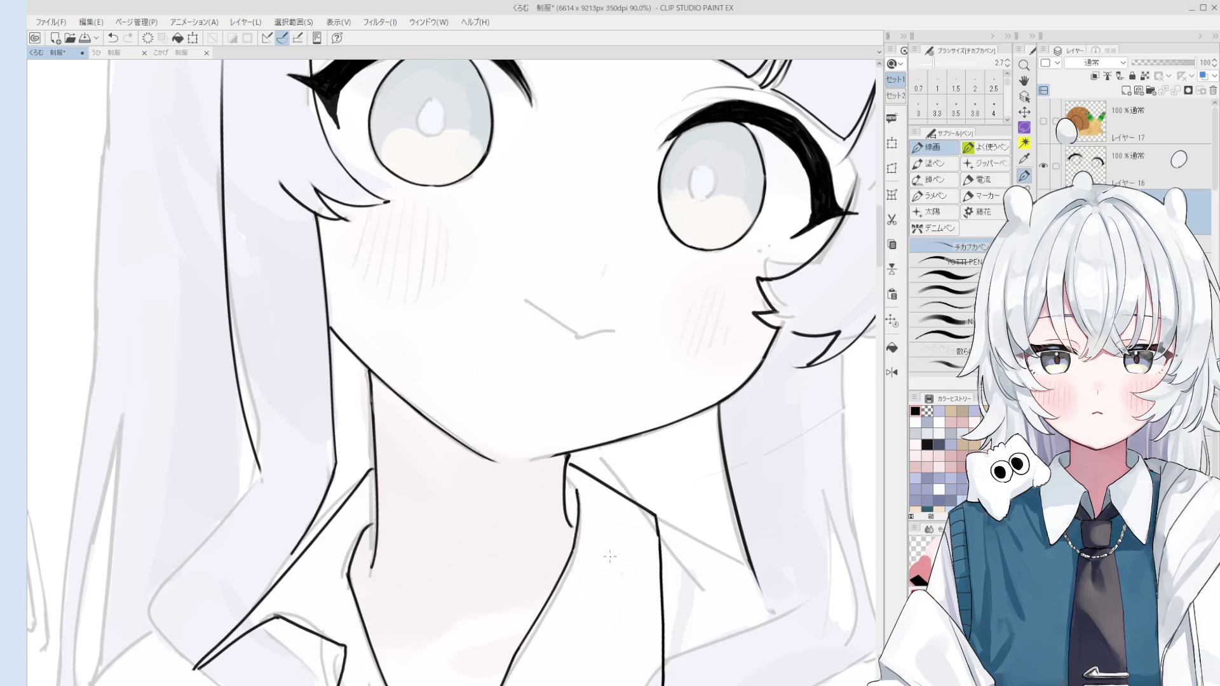
{"action": "scroll", "coordinate": [601, 562], "scroll_direction": "up", "scroll_amount": 1}
{"action": "key", "text": "e"}
{"action": "scroll", "coordinate": [647, 499], "scroll_direction": "up", "scroll_amount": 1}
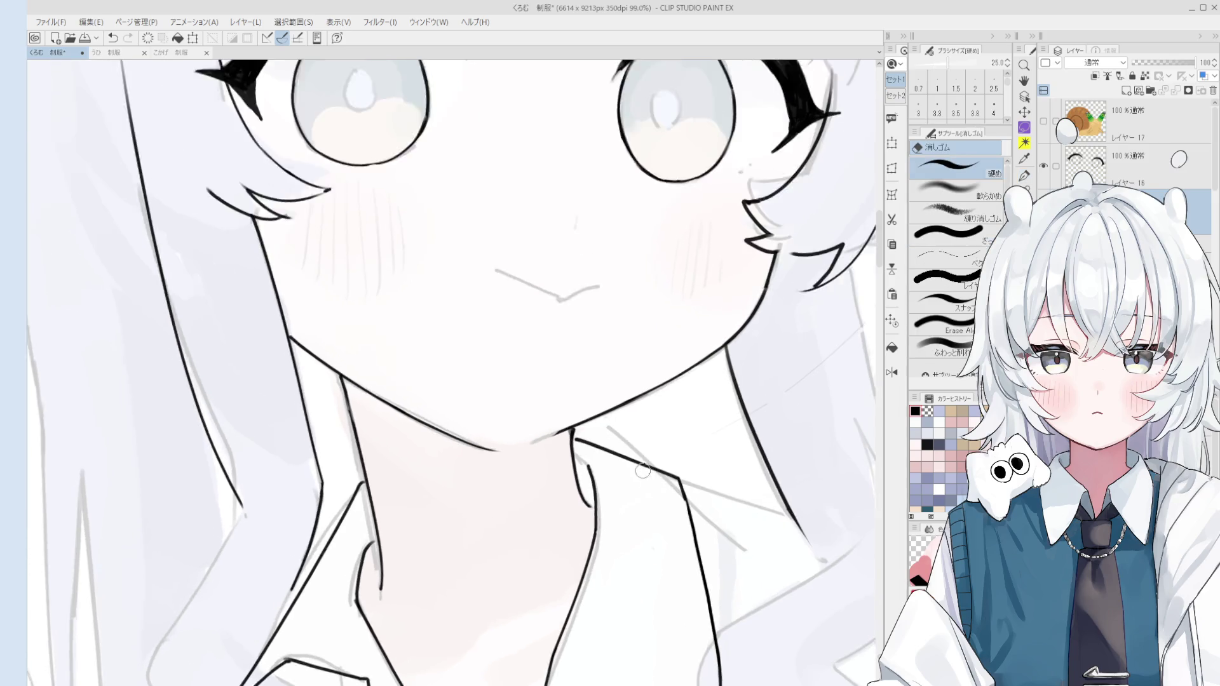
{"action": "left_click_drag", "start_coordinate": [585, 461], "coordinate": [592, 553]}
Flip the canvas view horizontally and pan to show the whole upper body
{"action": "key", "text": "h"}
{"action": "key", "text": "p"}
{"action": "scroll", "coordinate": [532, 526], "scroll_direction": "up", "scroll_amount": 1}
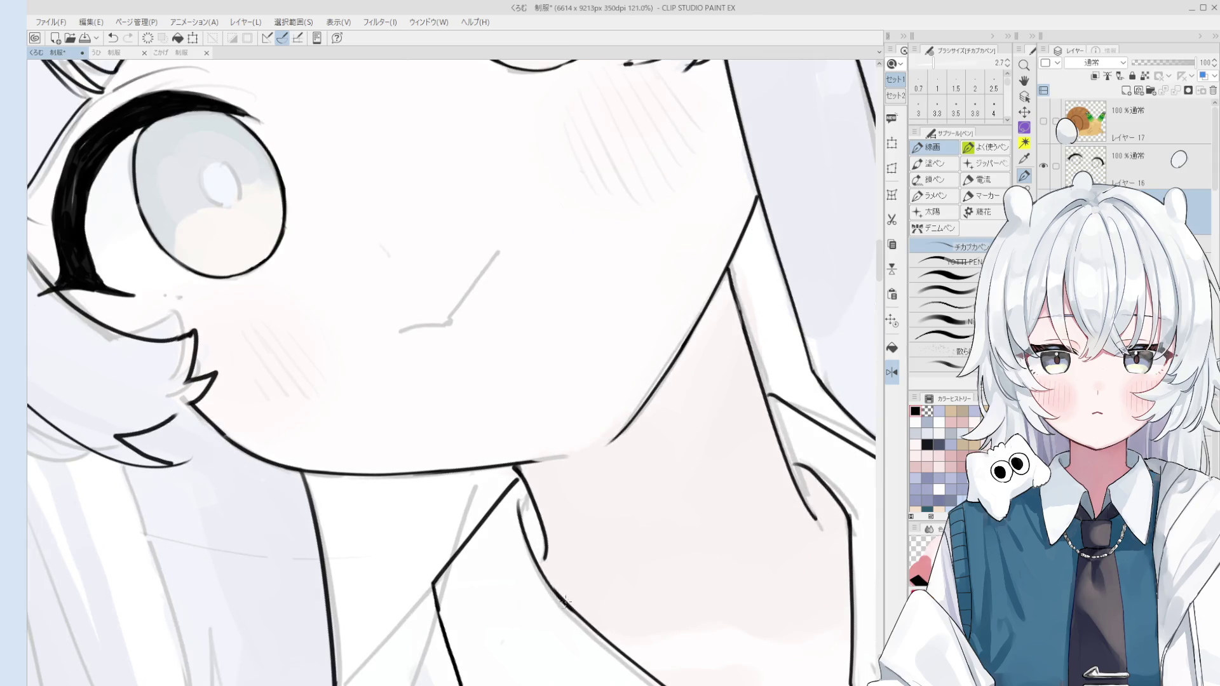
{"action": "scroll", "coordinate": [518, 474], "scroll_direction": "down", "scroll_amount": 1}
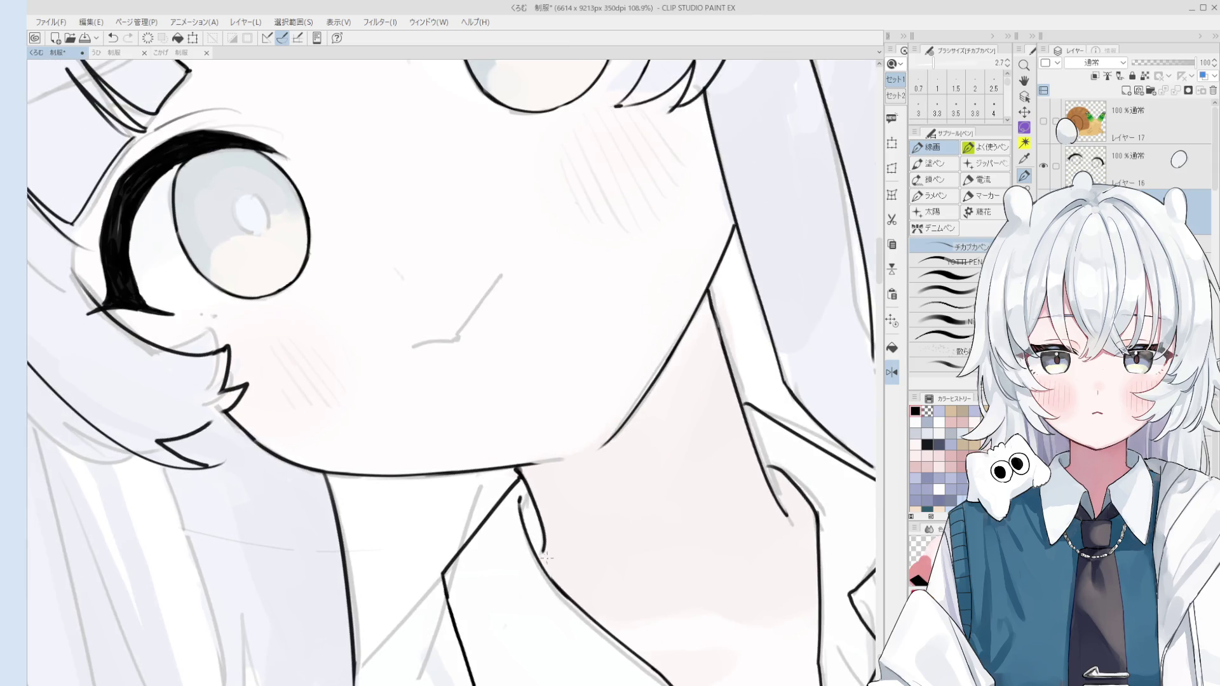
{"action": "scroll", "coordinate": [541, 554], "scroll_direction": "down", "scroll_amount": 5}
{"action": "key", "text": "h"}
{"action": "mouse_move", "coordinate": [496, 584]}
{"action": "left_mouse_down"}
{"action": "mouse_move", "coordinate": [537, 524]}
{"action": "mouse_move", "coordinate": [537, 489]}
{"action": "mouse_move", "coordinate": [554, 487]}
{"action": "left_mouse_up"}
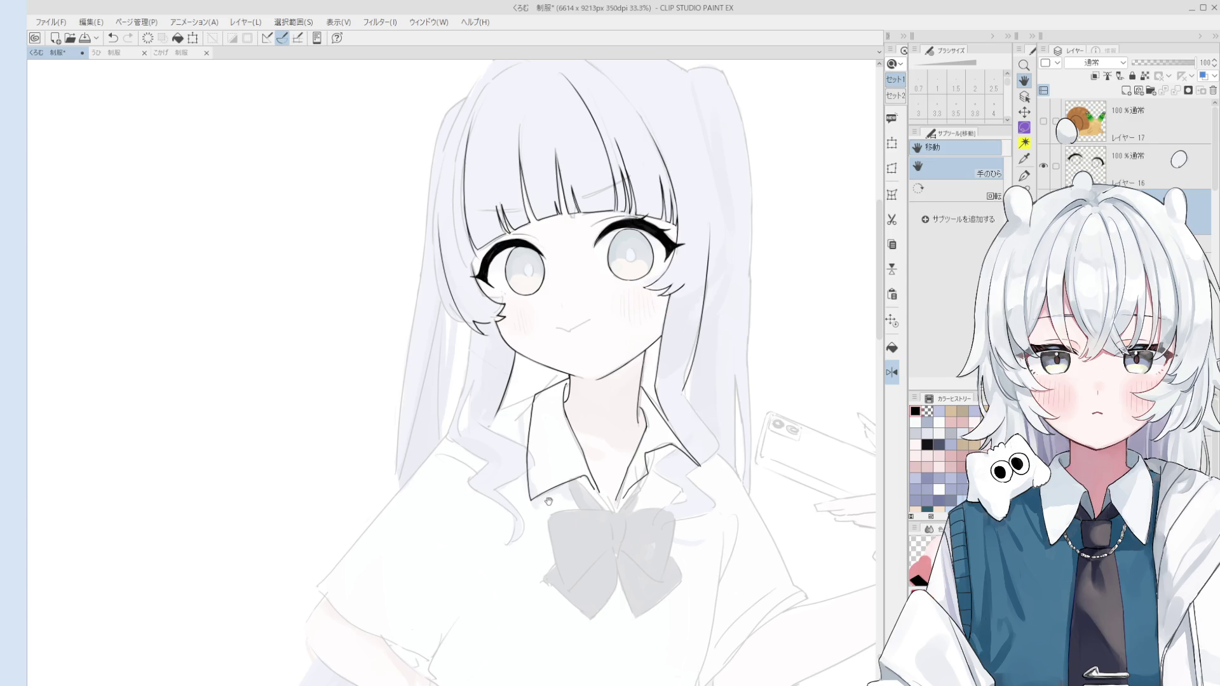
Redraw the collar line so it meets the neck under the chin
{"action": "scroll", "coordinate": [546, 502], "scroll_direction": "up", "scroll_amount": 4}
{"action": "key", "text": "p"}
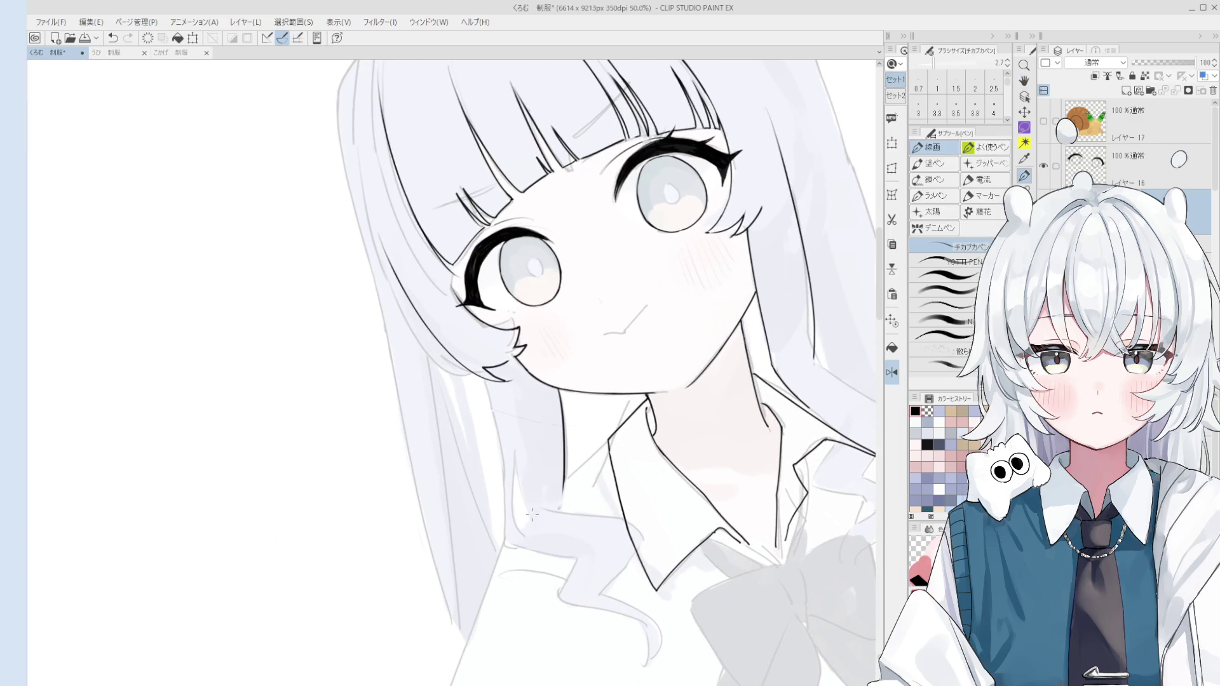
{"action": "scroll", "coordinate": [607, 474], "scroll_direction": "up", "scroll_amount": 3}
{"action": "key", "text": "ctrl+z"}
{"action": "left_click_drag", "start_coordinate": [464, 536], "coordinate": [614, 420]}
{"action": "scroll", "coordinate": [601, 433], "scroll_direction": "up", "scroll_amount": 2}
{"action": "scroll", "coordinate": [601, 434], "scroll_direction": "down", "scroll_amount": 1}
{"action": "key", "text": "ctrl+z"}
{"action": "scroll", "coordinate": [607, 467], "scroll_direction": "down", "scroll_amount": 4}
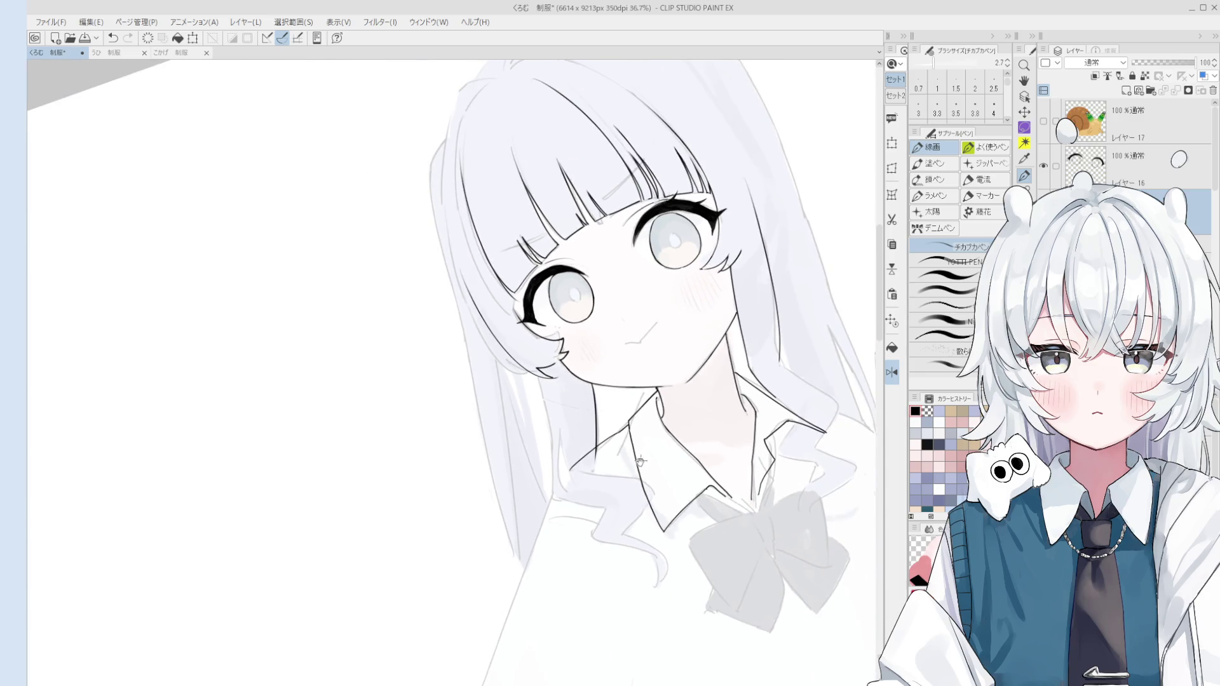
{"action": "left_click_drag", "start_coordinate": [572, 632], "coordinate": [605, 467]}
Tidy the collar line ends with eraser and pen, thickening the pen slightly
{"action": "scroll", "coordinate": [606, 467], "scroll_direction": "up", "scroll_amount": 1}
{"action": "key", "text": "e"}
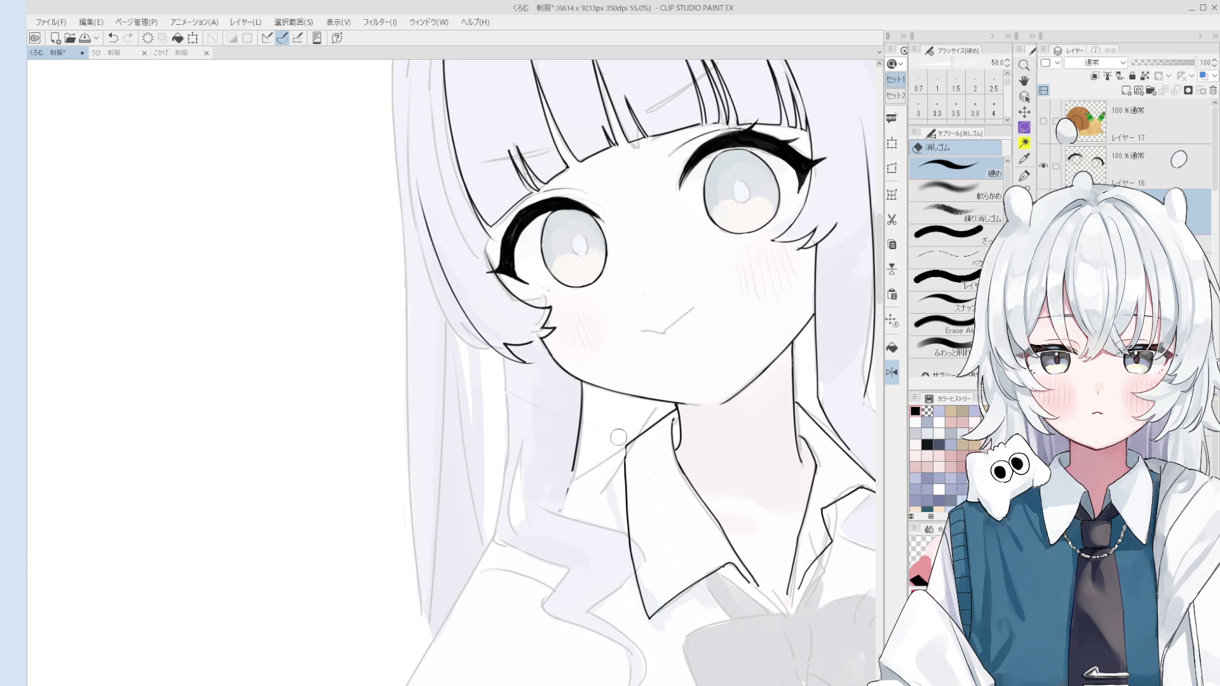
{"action": "scroll", "coordinate": [615, 441], "scroll_direction": "down", "scroll_amount": 2}
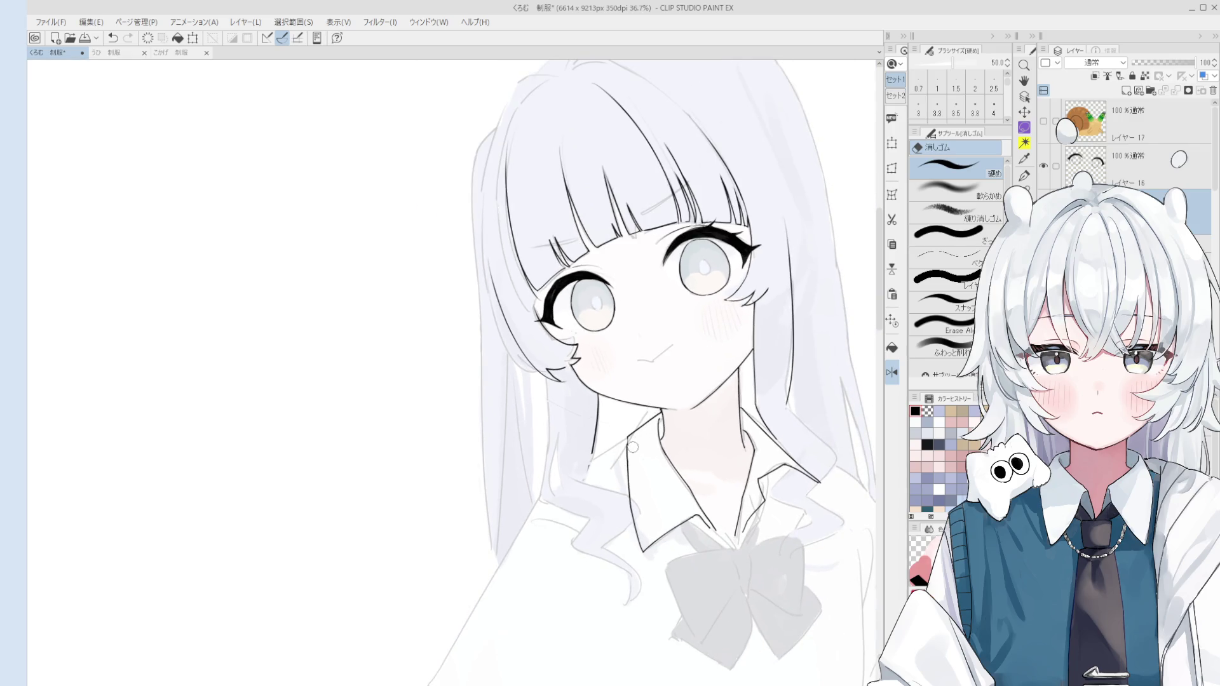
{"action": "scroll", "coordinate": [608, 463], "scroll_direction": "up", "scroll_amount": 4}
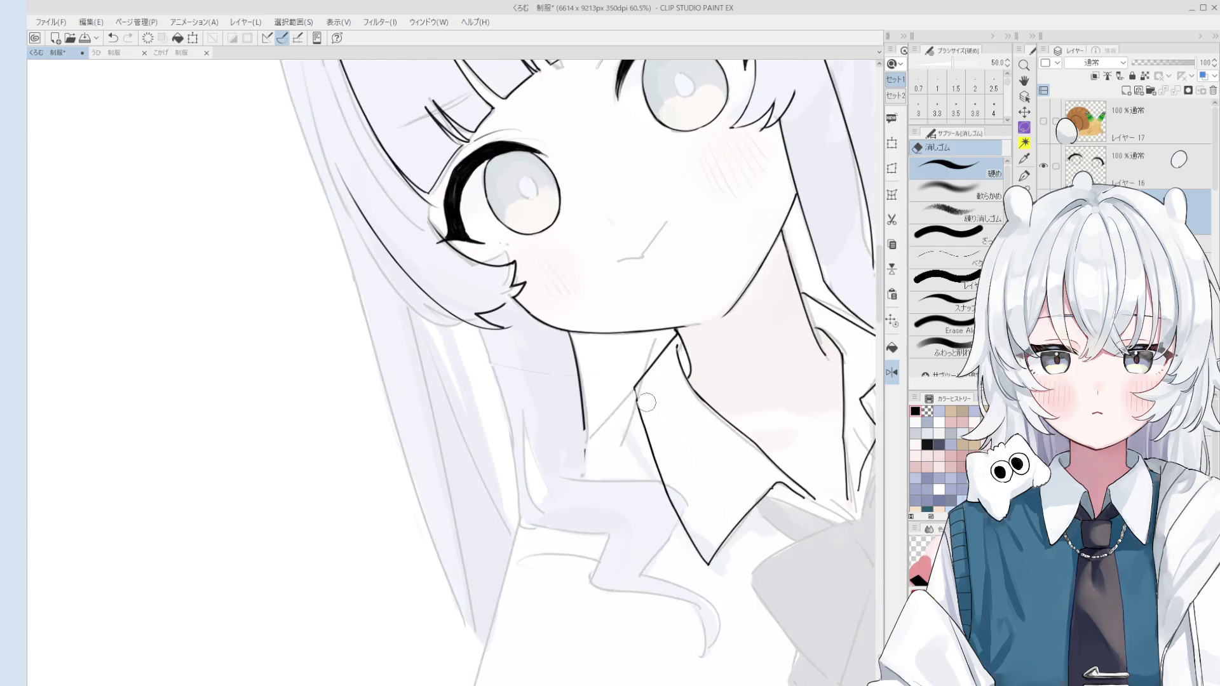
{"action": "key", "text": "p"}
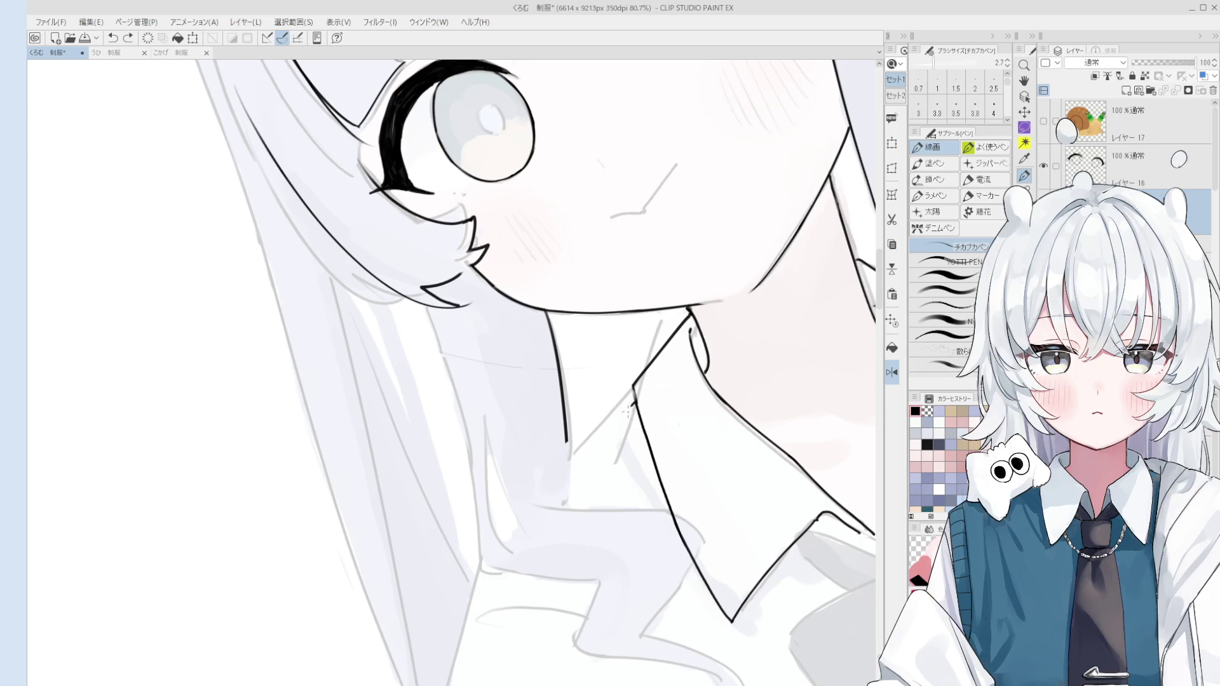
{"action": "scroll", "coordinate": [607, 445], "scroll_direction": "down", "scroll_amount": 3}
{"action": "key", "text": "e"}
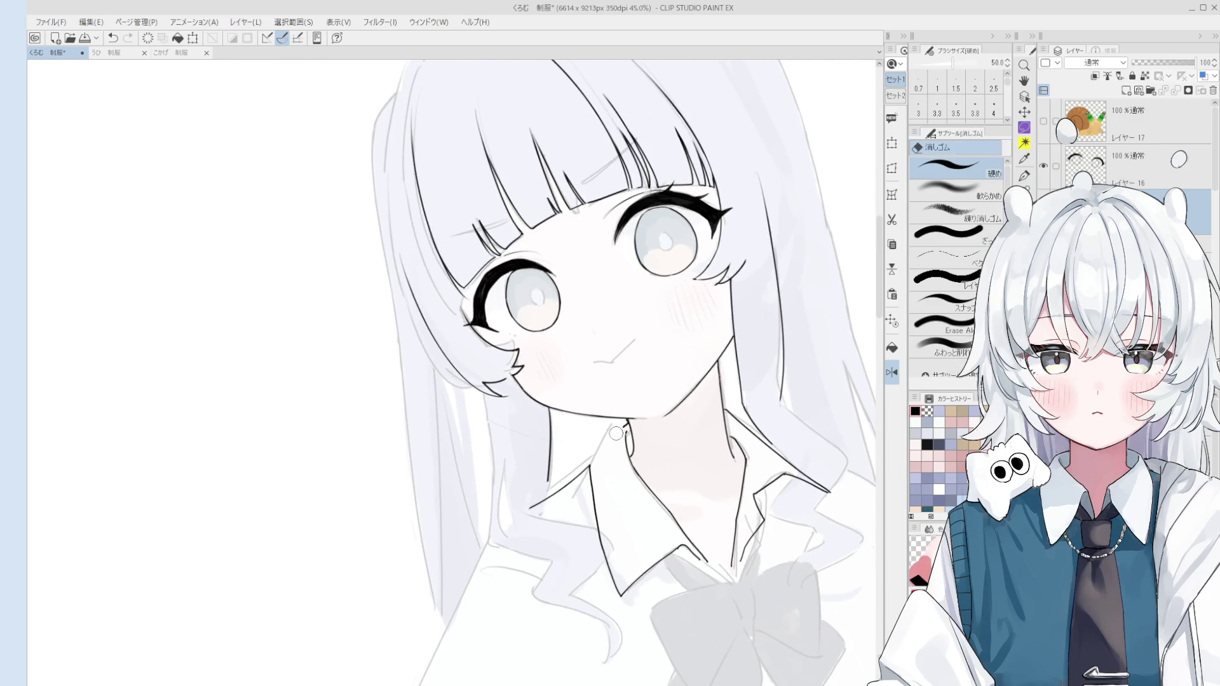
{"action": "key", "text": "p"}
{"action": "key", "text": "bracketright"}
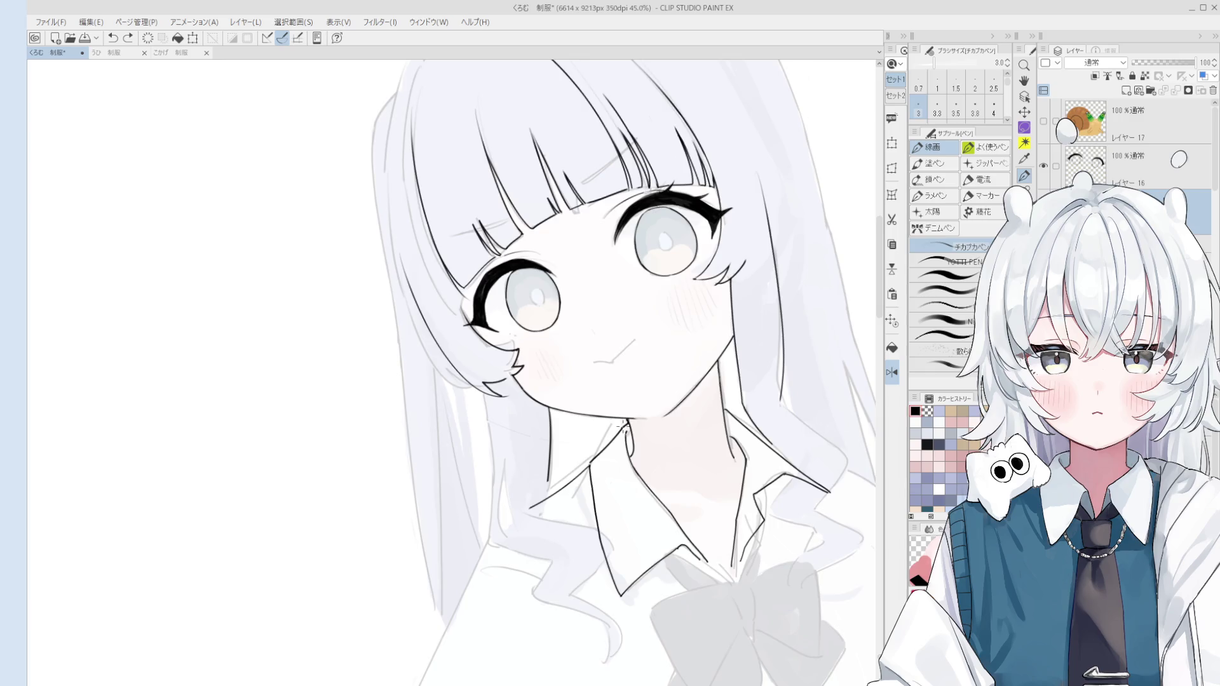
{"action": "scroll", "coordinate": [623, 428], "scroll_direction": "down", "scroll_amount": 2}
{"action": "scroll", "coordinate": [622, 490], "scroll_direction": "down", "scroll_amount": 2}
Erase the old collar line and redraw it below the neck with the pen
{"action": "key", "text": "e"}
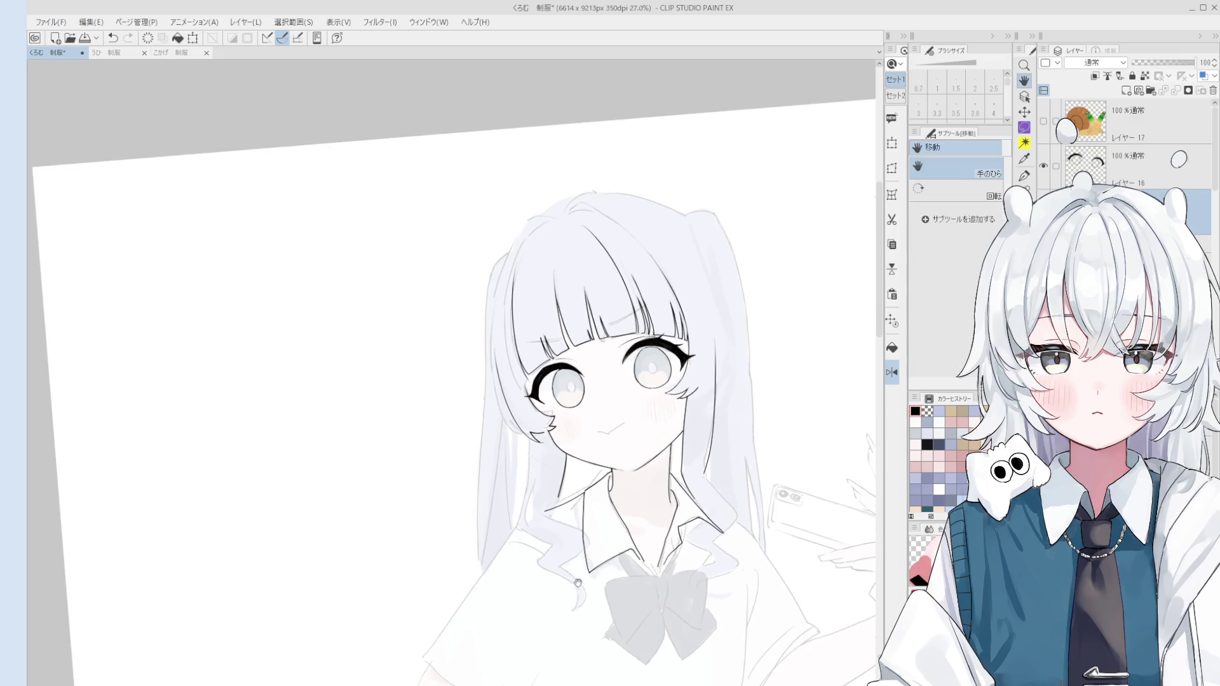
{"action": "scroll", "coordinate": [570, 449], "scroll_direction": "up", "scroll_amount": 4}
{"action": "left_click_drag", "start_coordinate": [570, 450], "coordinate": [620, 413]}
{"action": "key", "text": "p"}
{"action": "key", "text": "ctrl+z"}
{"action": "left_click_drag", "start_coordinate": [539, 464], "coordinate": [621, 419]}
{"action": "key", "text": "ctrl+z"}
{"action": "key", "text": "ctrl+z"}
{"action": "left_click_drag", "start_coordinate": [539, 463], "coordinate": [629, 417]}
Rotate and zoom the view, then ink the other collar edge line, retrying the stroke
{"action": "key", "text": "e"}
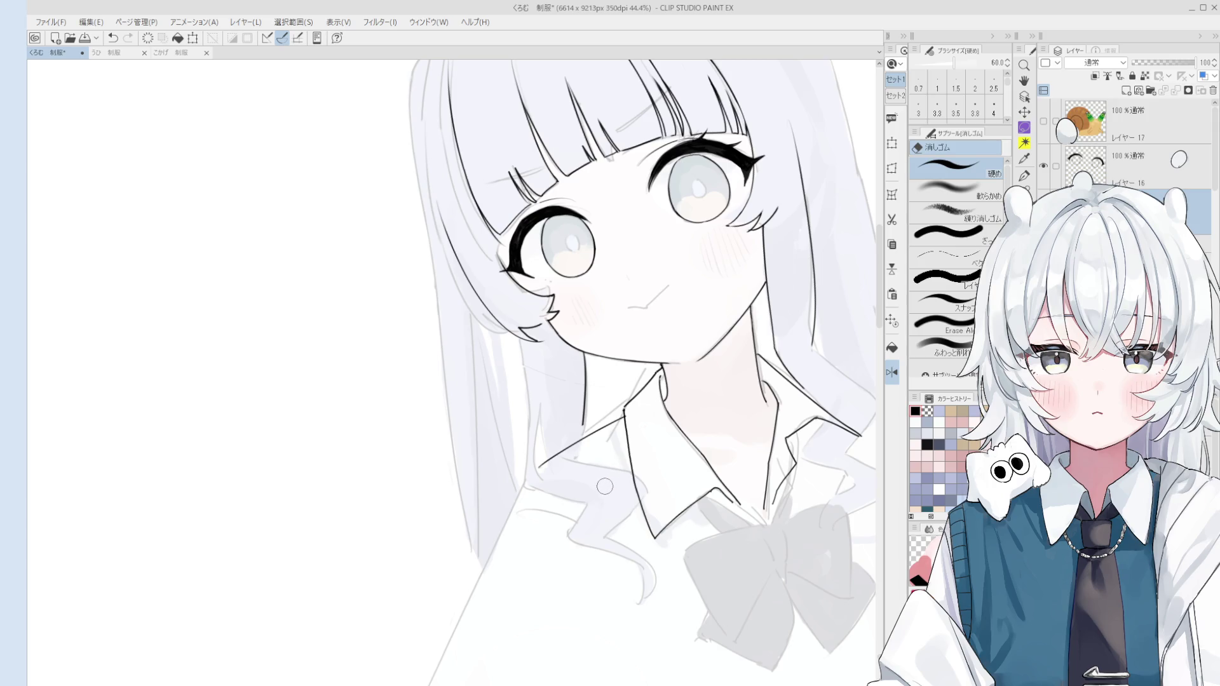
{"action": "mouse_move", "coordinate": [585, 476]}
{"action": "left_mouse_down"}
{"action": "mouse_move", "coordinate": [615, 504]}
{"action": "mouse_move", "coordinate": [556, 487]}
{"action": "left_mouse_up"}
{"action": "key", "text": "e"}
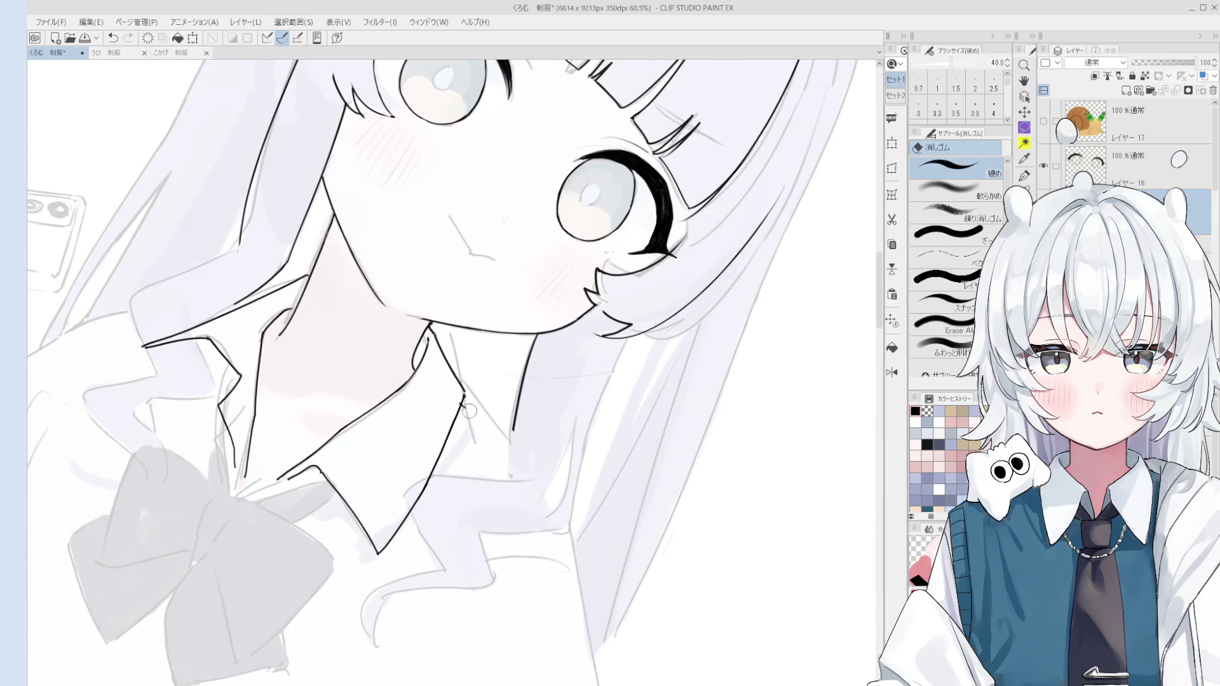
{"action": "scroll", "coordinate": [483, 374], "scroll_direction": "up", "scroll_amount": 2}
{"action": "scroll", "coordinate": [483, 374], "scroll_direction": "up", "scroll_amount": 1}
{"action": "key", "text": "p"}
{"action": "scroll", "coordinate": [459, 381], "scroll_direction": "up", "scroll_amount": 1}
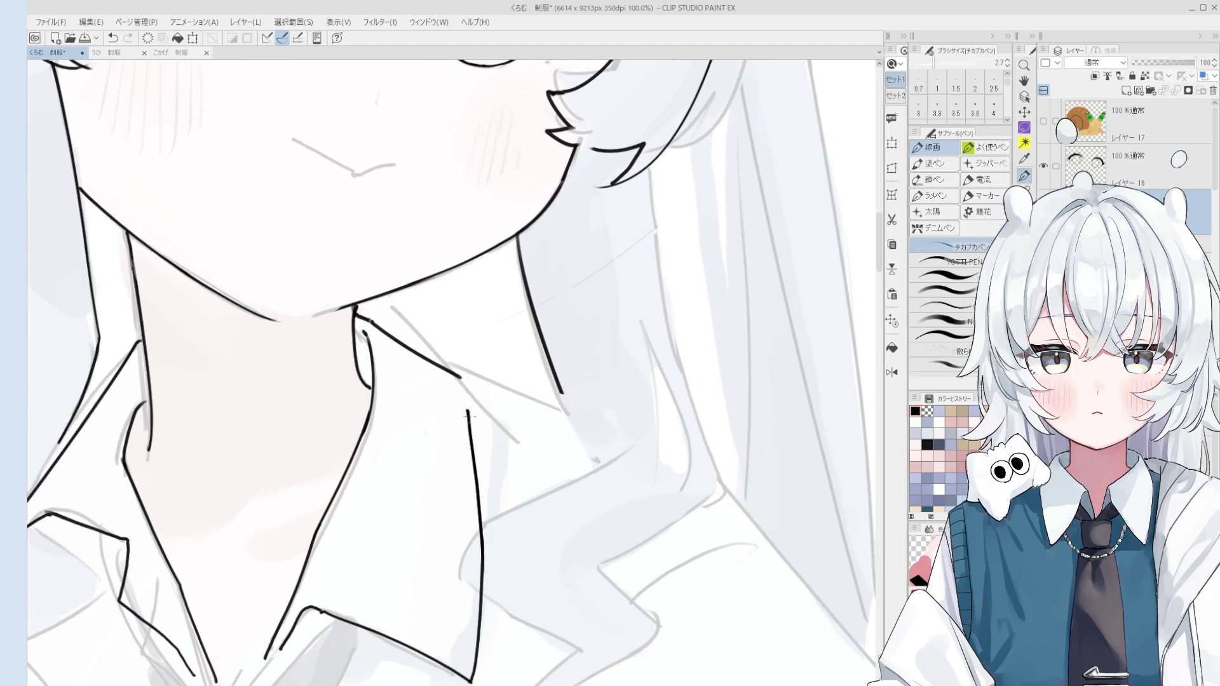
{"action": "scroll", "coordinate": [459, 379], "scroll_direction": "down", "scroll_amount": 2}
{"action": "key", "text": "e"}
{"action": "scroll", "coordinate": [467, 381], "scroll_direction": "up", "scroll_amount": 1}
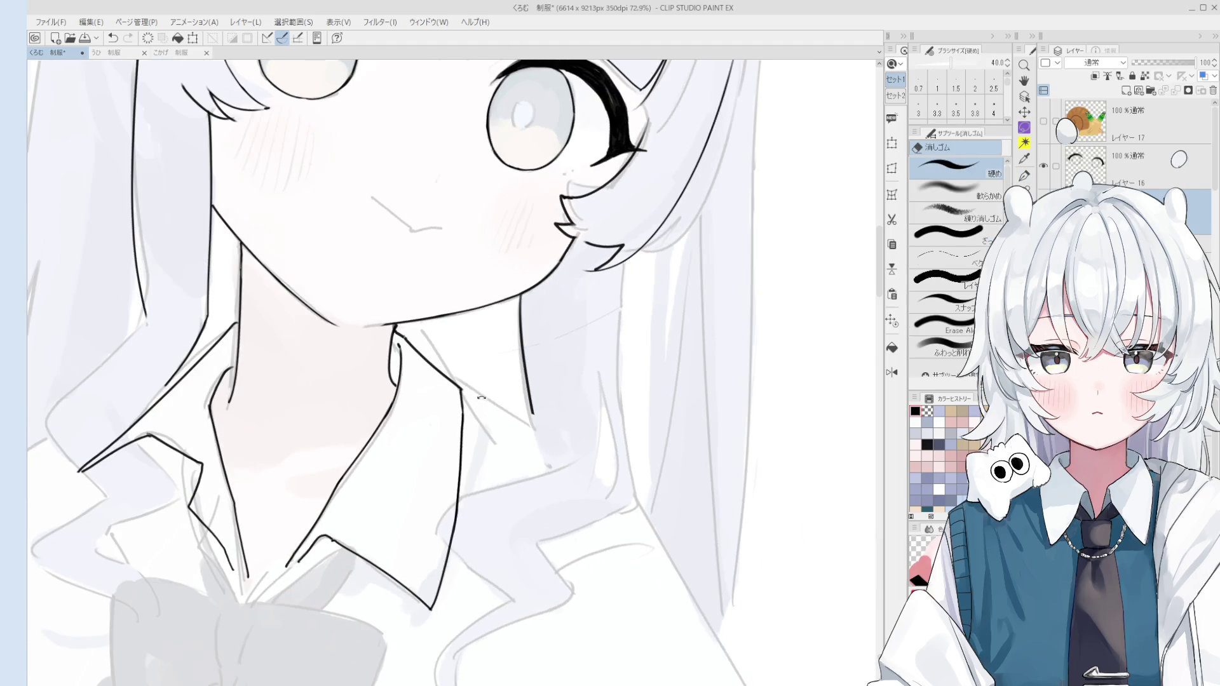
{"action": "key", "text": "p"}
{"action": "key", "text": "ctrl+z"}
{"action": "mouse_move", "coordinate": [462, 391]}
{"action": "left_mouse_down"}
{"action": "mouse_move", "coordinate": [530, 445]}
{"action": "mouse_move", "coordinate": [521, 455]}
{"action": "mouse_move", "coordinate": [496, 427]}
{"action": "mouse_move", "coordinate": [538, 456]}
{"action": "left_mouse_up"}
{"action": "key", "text": "ctrl+z"}
{"action": "key", "text": "ctrl+z"}
{"action": "scroll", "coordinate": [564, 394], "scroll_direction": "down", "scroll_amount": 2}
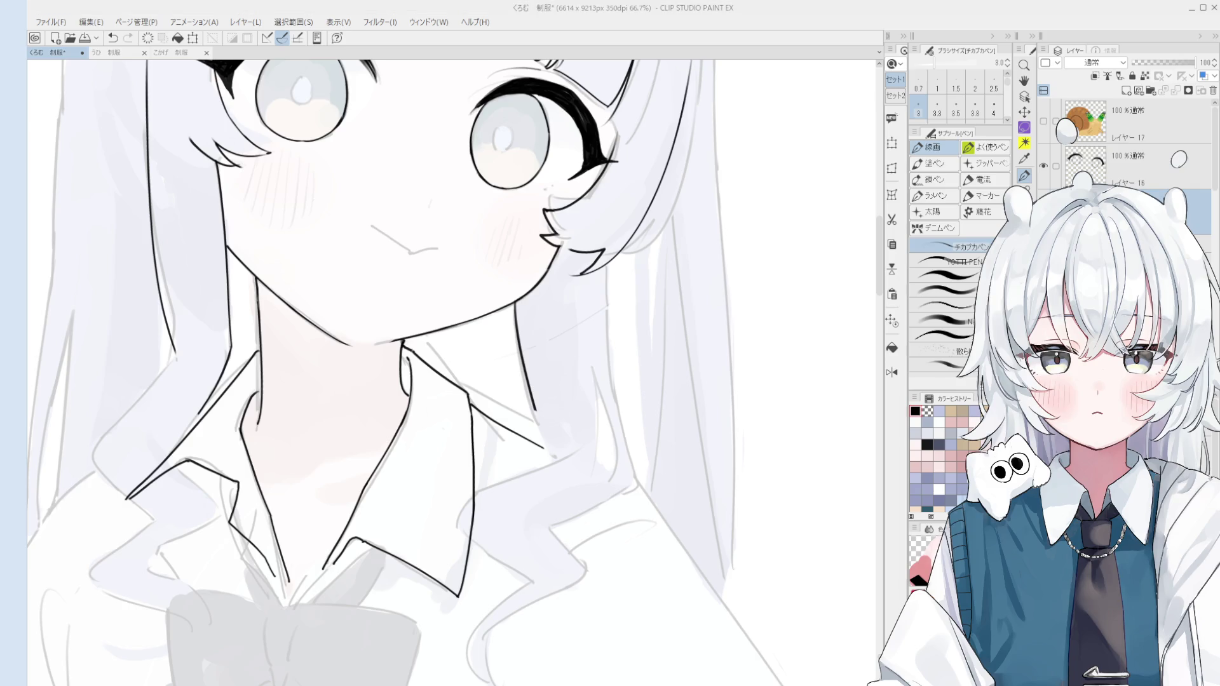
Thicken the neck line under the chin
{"action": "scroll", "coordinate": [612, 285], "scroll_direction": "down", "scroll_amount": 3}
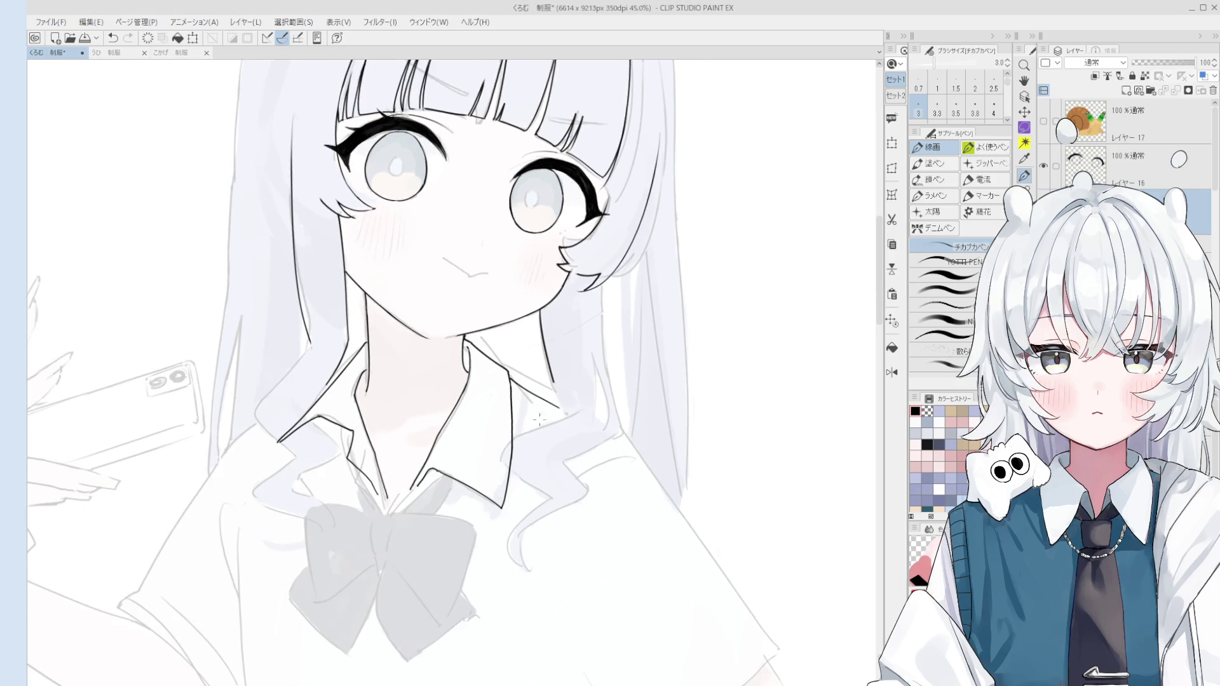
{"action": "scroll", "coordinate": [536, 418], "scroll_direction": "up", "scroll_amount": 3}
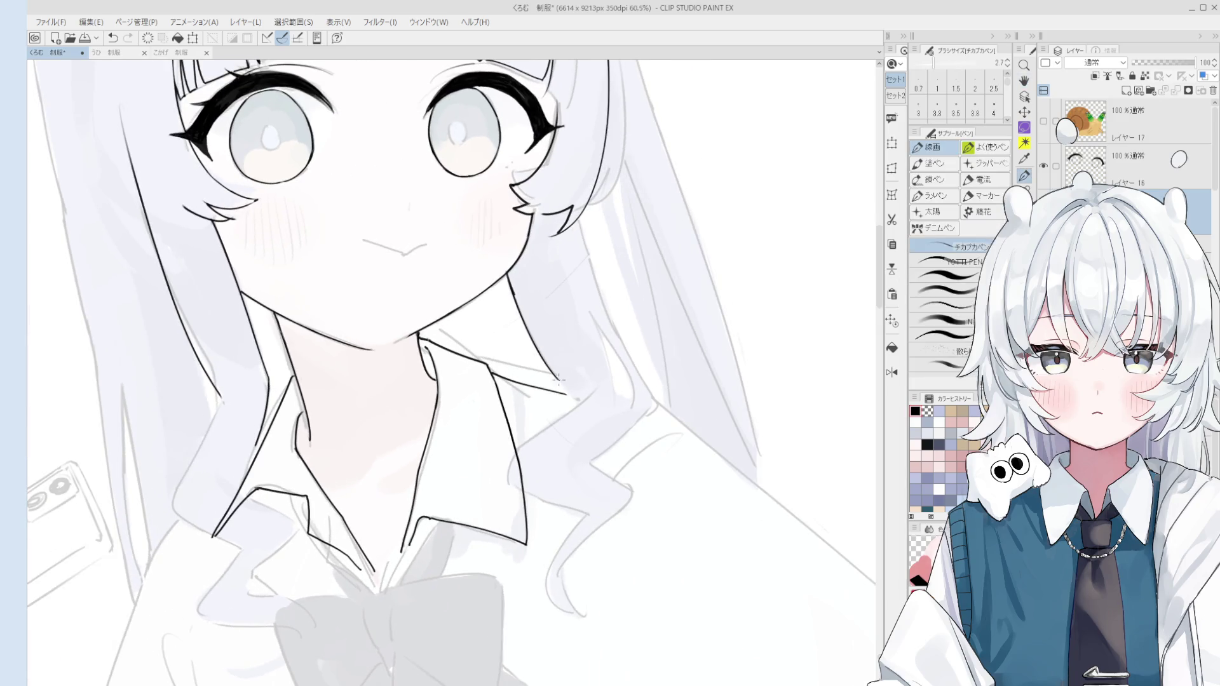
{"action": "left_click_drag", "start_coordinate": [508, 279], "coordinate": [516, 299]}
Draw a long hair strand beside the right side of the face
{"action": "key", "text": "space"}
{"action": "left_click_drag", "start_coordinate": [492, 396], "coordinate": [572, 386]}
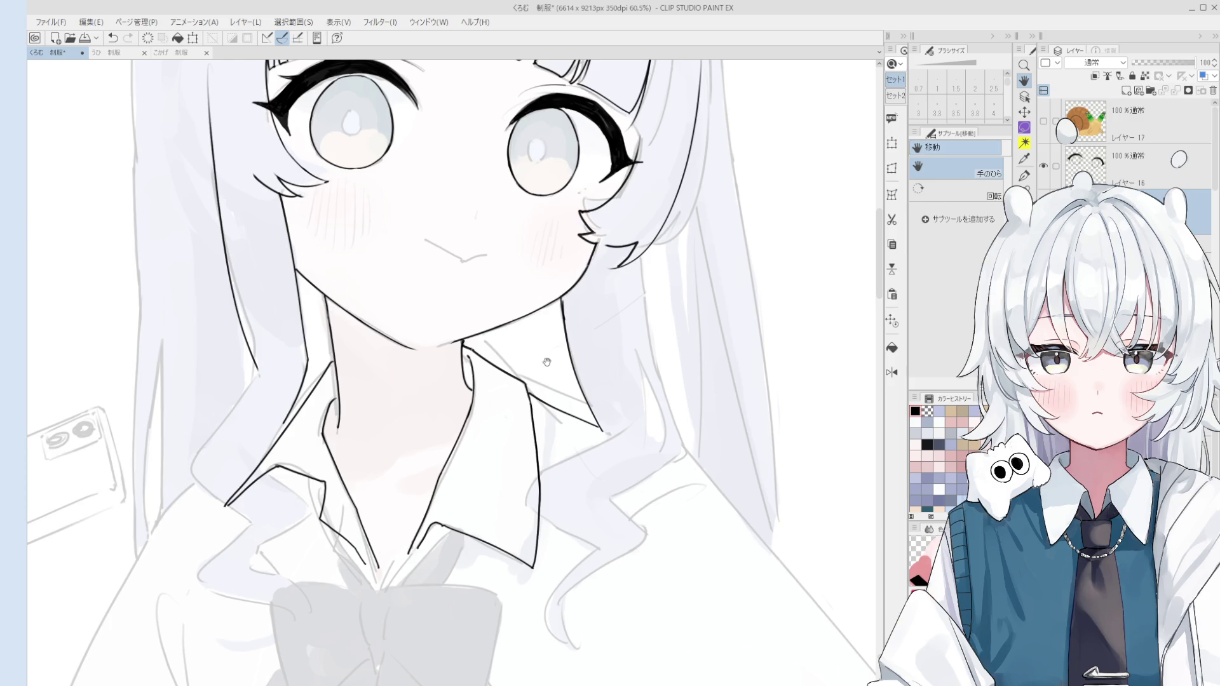
{"action": "left_click_drag", "start_coordinate": [591, 407], "coordinate": [605, 399]}
{"action": "scroll", "coordinate": [590, 333], "scroll_direction": "up", "scroll_amount": 1}
{"action": "key", "text": "e"}
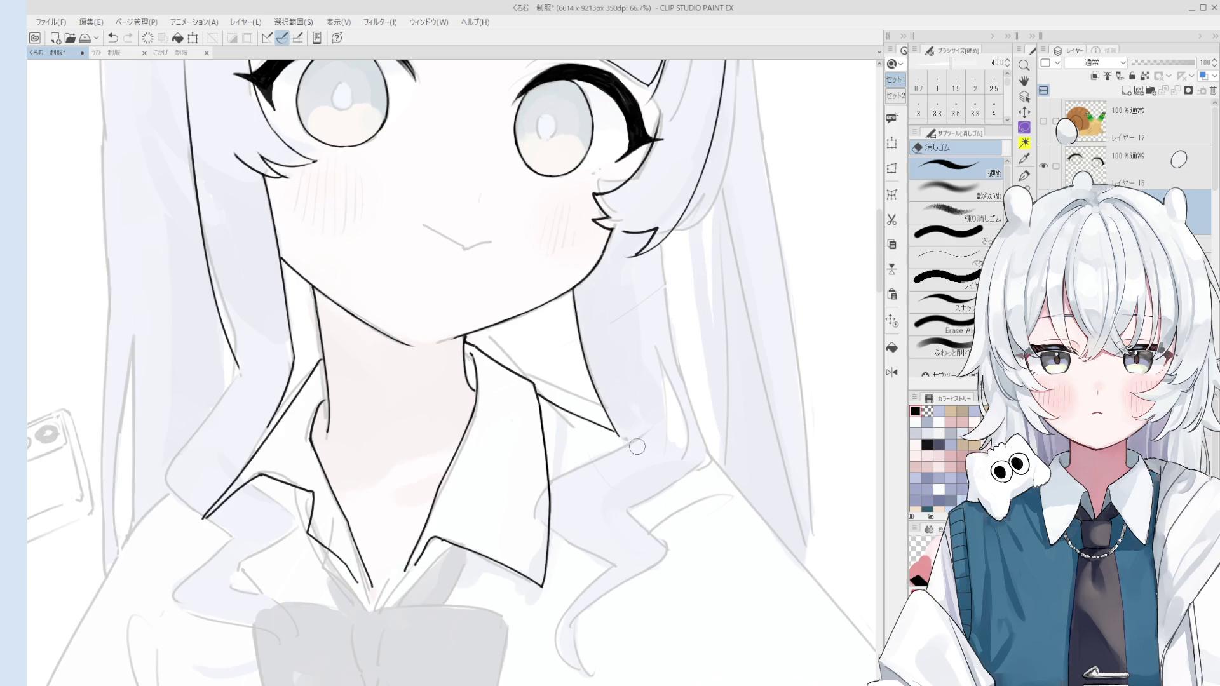
{"action": "key", "text": "p"}
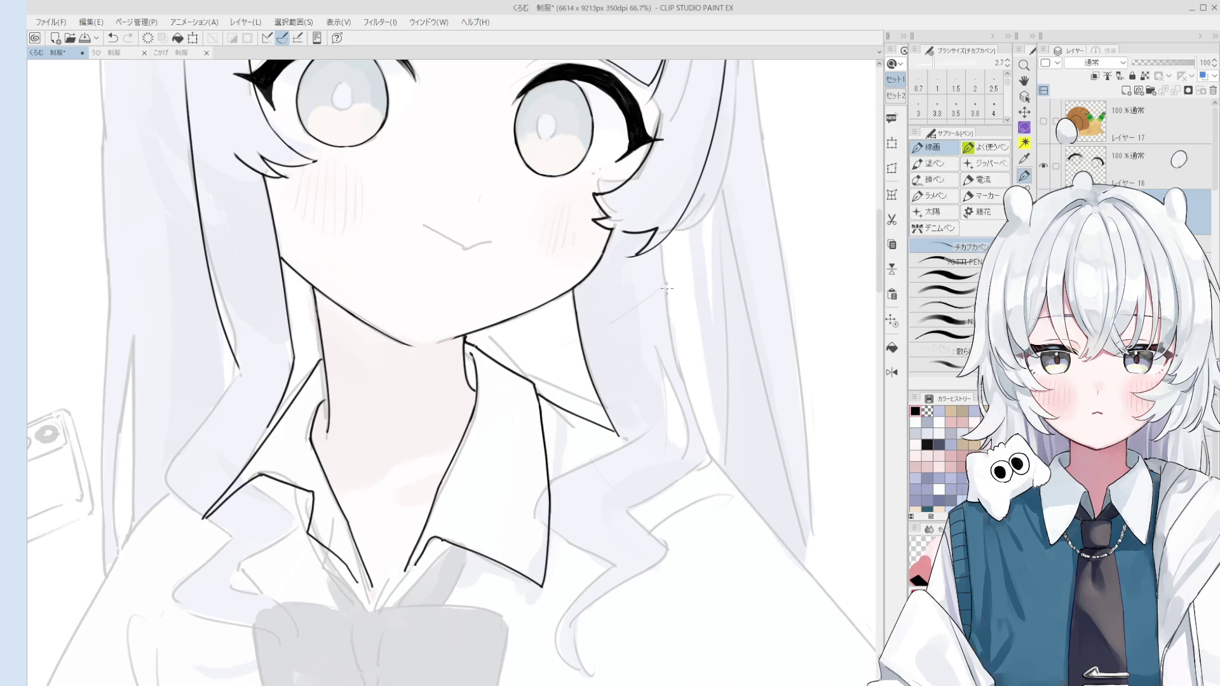
{"action": "key", "text": "ctrl+z"}
{"action": "mouse_move", "coordinate": [660, 244]}
{"action": "left_mouse_down"}
{"action": "mouse_move", "coordinate": [685, 380]}
{"action": "mouse_move", "coordinate": [668, 299]}
{"action": "mouse_move", "coordinate": [717, 461]}
{"action": "left_mouse_up"}
{"action": "key", "text": "ctrl+z"}
{"action": "key", "text": "bracketleft"}
{"action": "key", "text": "bracketright"}
{"action": "key", "text": "ctrl+z"}
{"action": "key", "text": "ctrl+y"}
Add short strokes at the hair strand's end near the neck
{"action": "left_click_drag", "start_coordinate": [711, 459], "coordinate": [702, 443]}
{"action": "key", "text": "ctrl+z"}
{"action": "key", "text": "ctrl+y"}
{"action": "key", "text": "ctrl+z"}
{"action": "key", "text": "ctrl+y"}
{"action": "scroll", "coordinate": [705, 459], "scroll_direction": "down", "scroll_amount": 1}
{"action": "left_click_drag", "start_coordinate": [626, 425], "coordinate": [669, 405]}
{"action": "scroll", "coordinate": [669, 404], "scroll_direction": "down", "scroll_amount": 1}
{"action": "mouse_move", "coordinate": [696, 346]}
{"action": "left_mouse_down"}
{"action": "mouse_move", "coordinate": [721, 430]}
{"action": "mouse_move", "coordinate": [697, 344]}
{"action": "left_mouse_up"}
{"action": "key", "text": "ctrl+z"}
{"action": "mouse_move", "coordinate": [699, 346]}
{"action": "left_mouse_down"}
{"action": "mouse_move", "coordinate": [726, 424]}
{"action": "mouse_move", "coordinate": [718, 384]}
{"action": "mouse_move", "coordinate": [740, 427]}
{"action": "mouse_move", "coordinate": [725, 436]}
{"action": "mouse_move", "coordinate": [730, 405]}
{"action": "left_mouse_up"}
{"action": "key", "text": "ctrl+z"}
{"action": "key", "text": "ctrl+z"}
{"action": "key", "text": "ctrl+z"}
{"action": "key", "text": "space"}
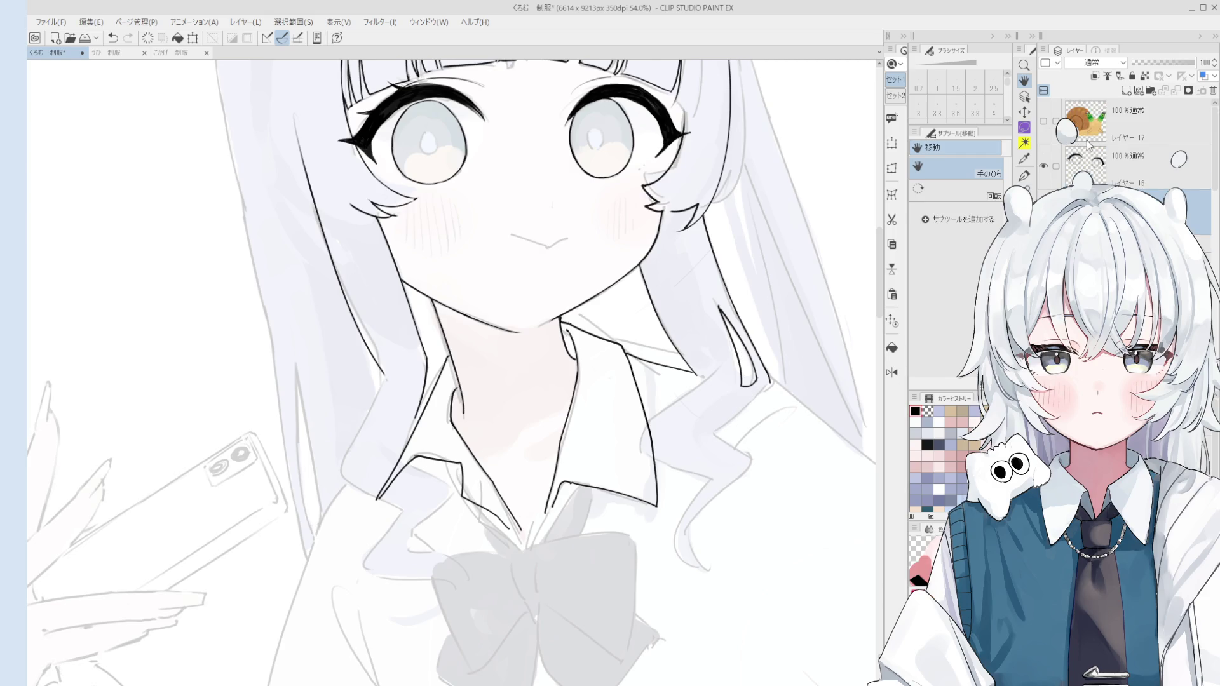
Delete Layer 17 and select Layer 15 by picking its artwork on the canvas
{"action": "mouse_move", "coordinate": [1093, 136]}
{"action": "left_mouse_down"}
{"action": "mouse_move", "coordinate": [1095, 191]}
{"action": "mouse_move", "coordinate": [1094, 153]}
{"action": "left_mouse_up"}
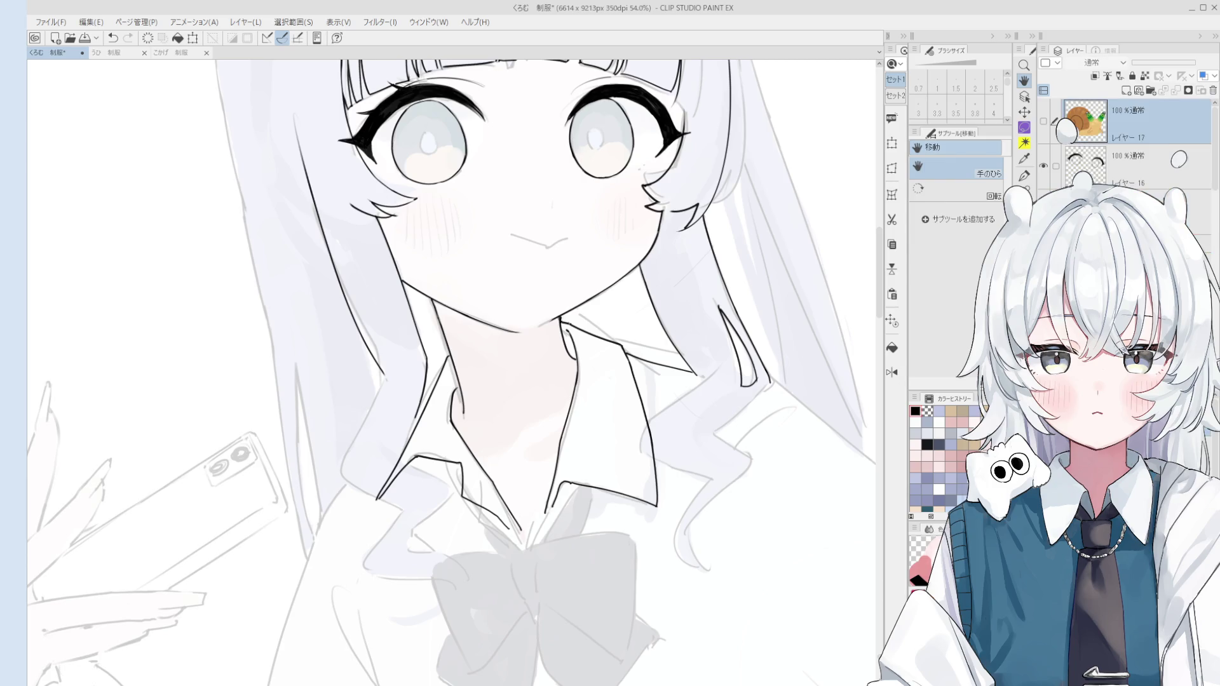
{"action": "key", "text": "Delete"}
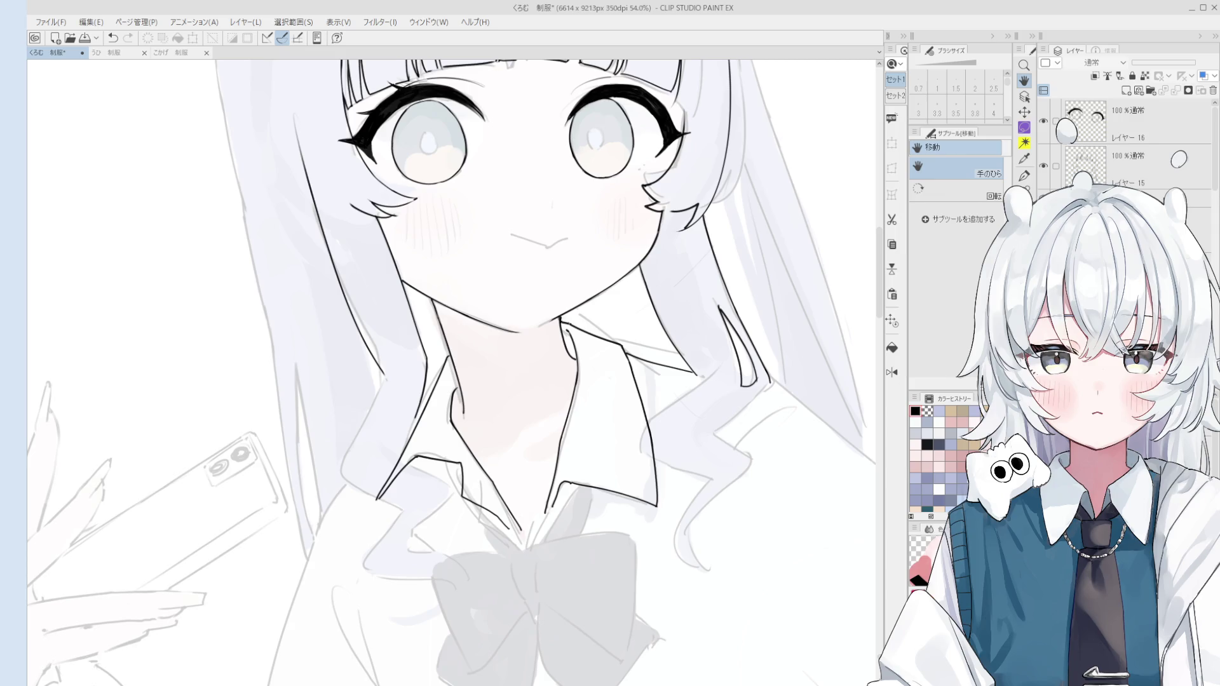
{"action": "key", "text": "o"}
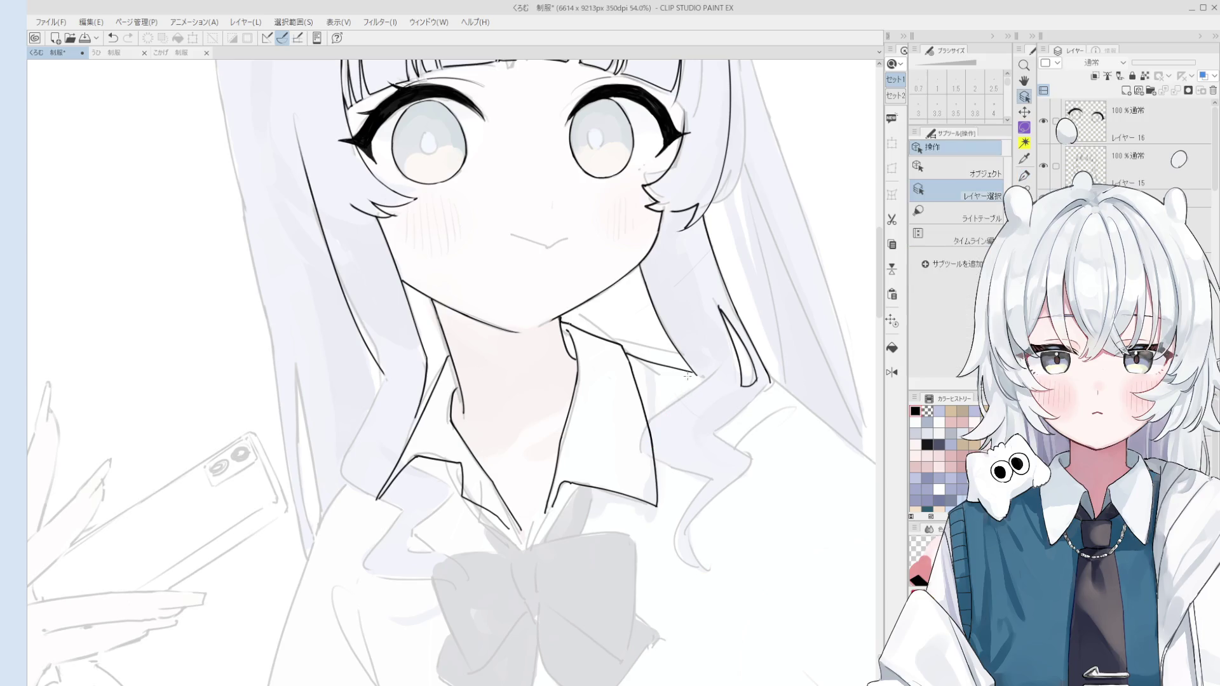
{"action": "scroll", "coordinate": [681, 353], "scroll_direction": "up", "scroll_amount": 1}
{"action": "left_click", "coordinate": [681, 353]}
{"action": "scroll", "coordinate": [681, 353], "scroll_direction": "down", "scroll_amount": 2}
Ink a line extending the collar's upper edge
{"action": "key", "text": "p"}
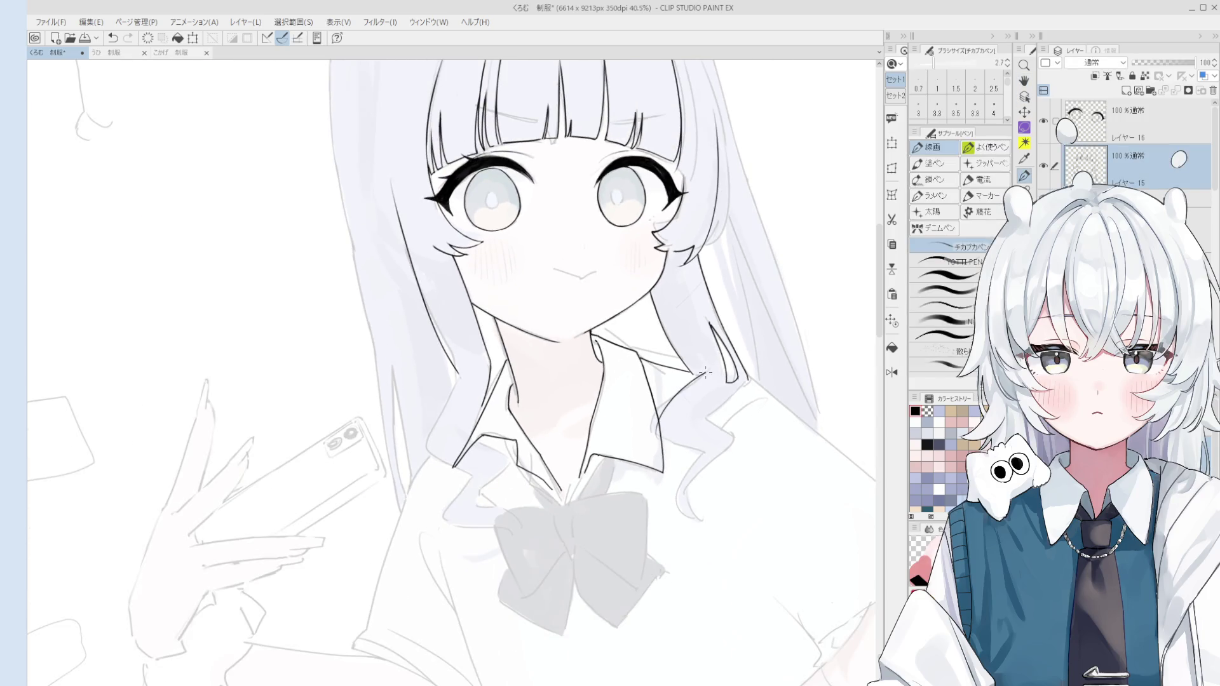
{"action": "key", "text": "ctrl+z"}
{"action": "left_click_drag", "start_coordinate": [648, 432], "coordinate": [704, 371]}
{"action": "key", "text": "ctrl+z"}
{"action": "scroll", "coordinate": [636, 394], "scroll_direction": "down", "scroll_amount": 3}
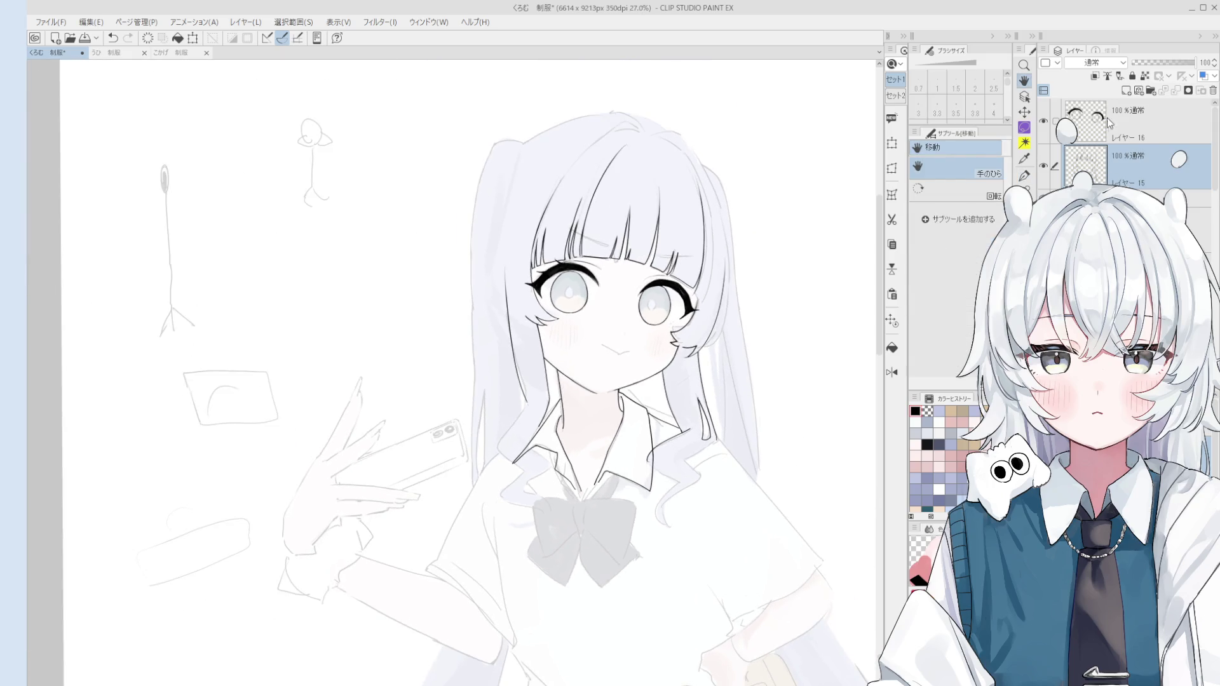
Shrink the eraser to size 700, flip the view horizontally, and center the face
{"action": "scroll", "coordinate": [1109, 125], "scroll_direction": "down", "scroll_amount": 1}
{"action": "scroll", "coordinate": [622, 399], "scroll_direction": "up", "scroll_amount": 4}
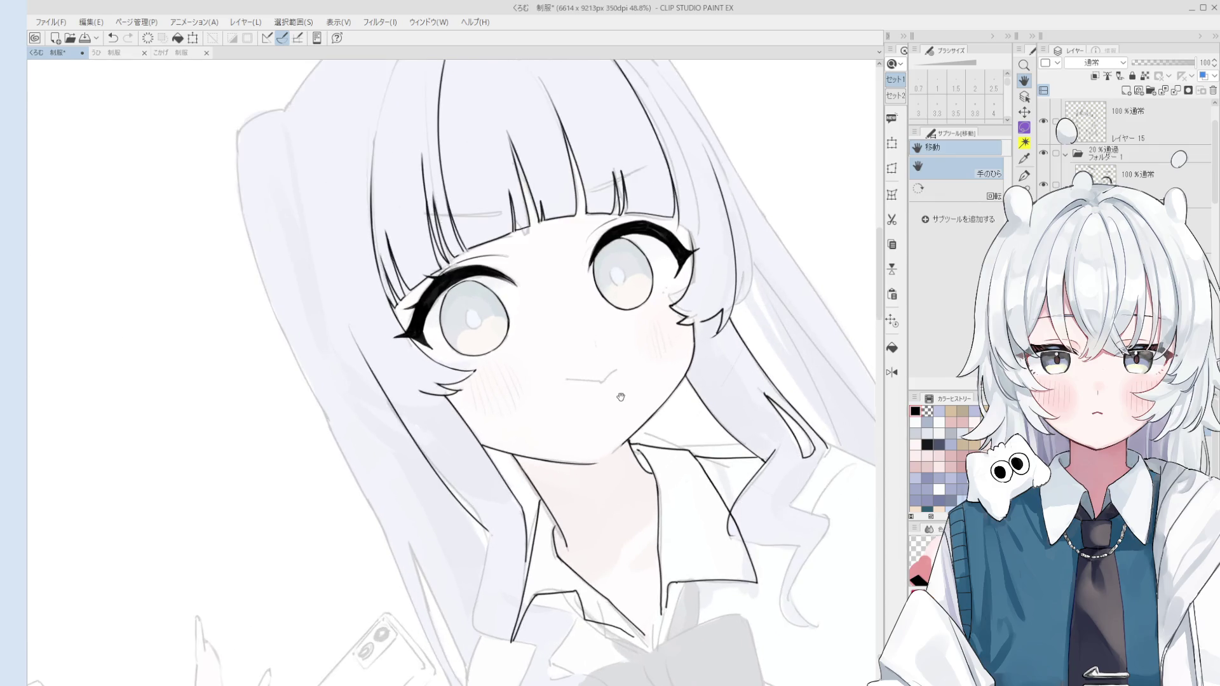
{"action": "scroll", "coordinate": [622, 398], "scroll_direction": "up", "scroll_amount": 2}
{"action": "key", "text": "e"}
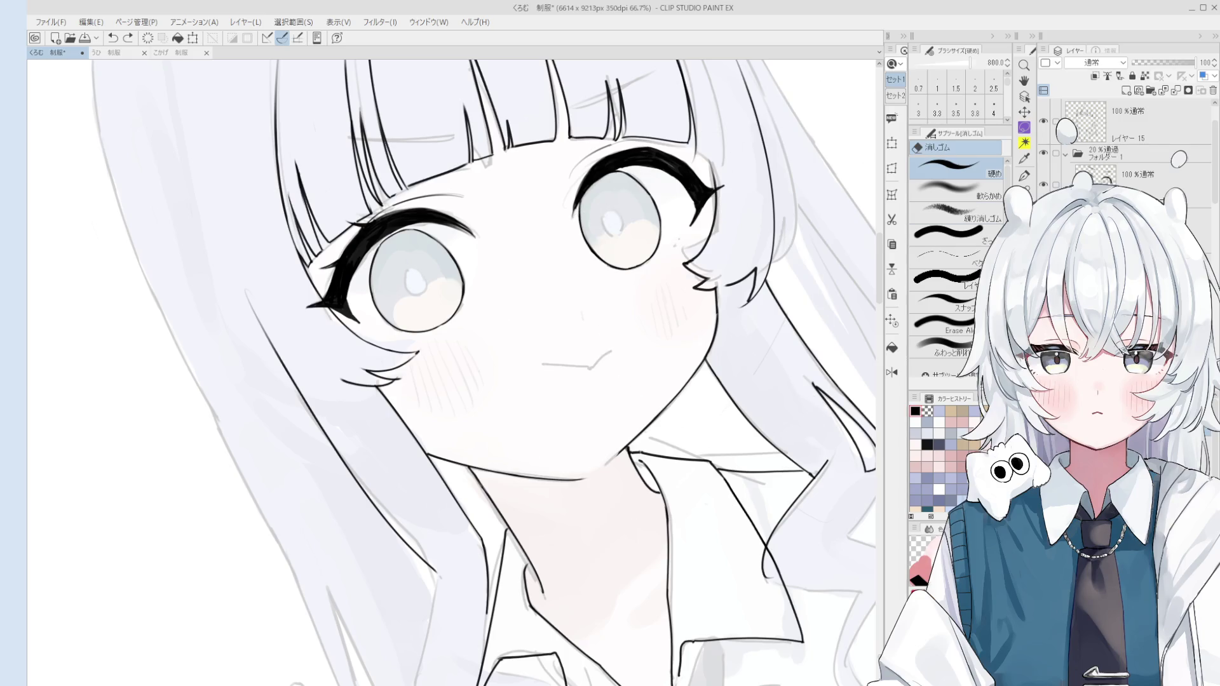
{"action": "key", "text": "bracketleft"}
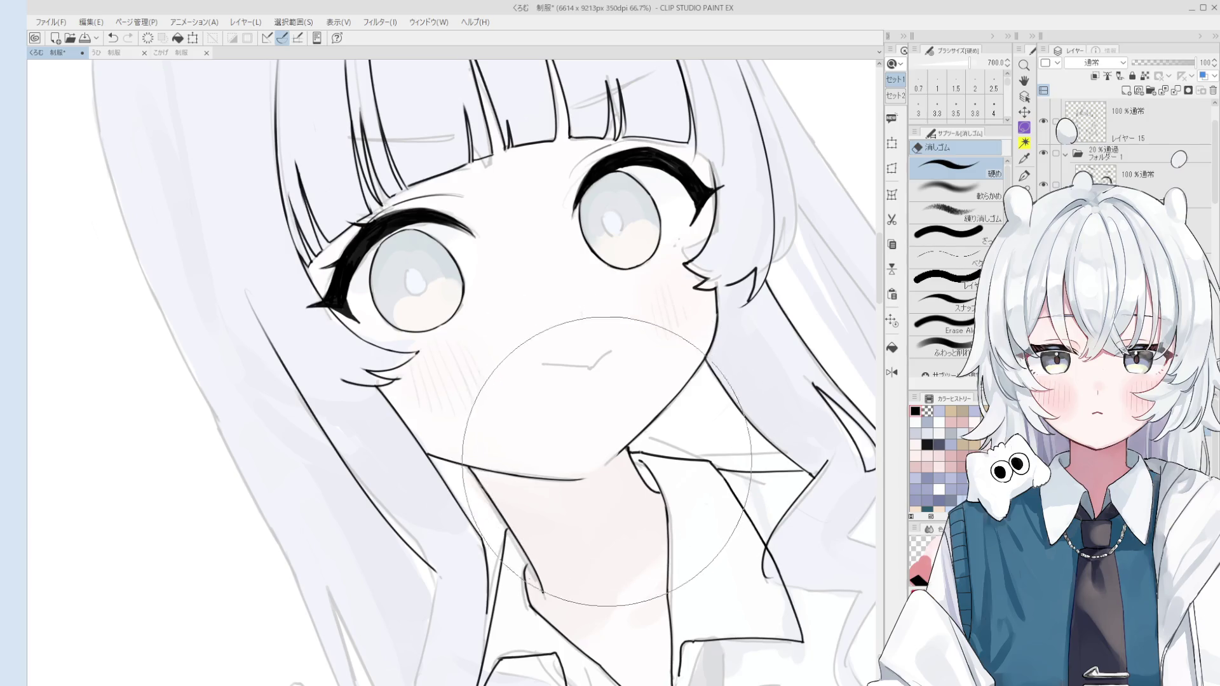
{"action": "key", "text": "space"}
{"action": "left_click_drag", "start_coordinate": [589, 467], "coordinate": [589, 472]}
{"action": "key", "text": "h"}
{"action": "mouse_move", "coordinate": [553, 413]}
{"action": "left_mouse_down"}
{"action": "mouse_move", "coordinate": [629, 500]}
{"action": "mouse_move", "coordinate": [593, 468]}
{"action": "left_mouse_up"}
{"action": "left_click_drag", "start_coordinate": [483, 459], "coordinate": [602, 452]}
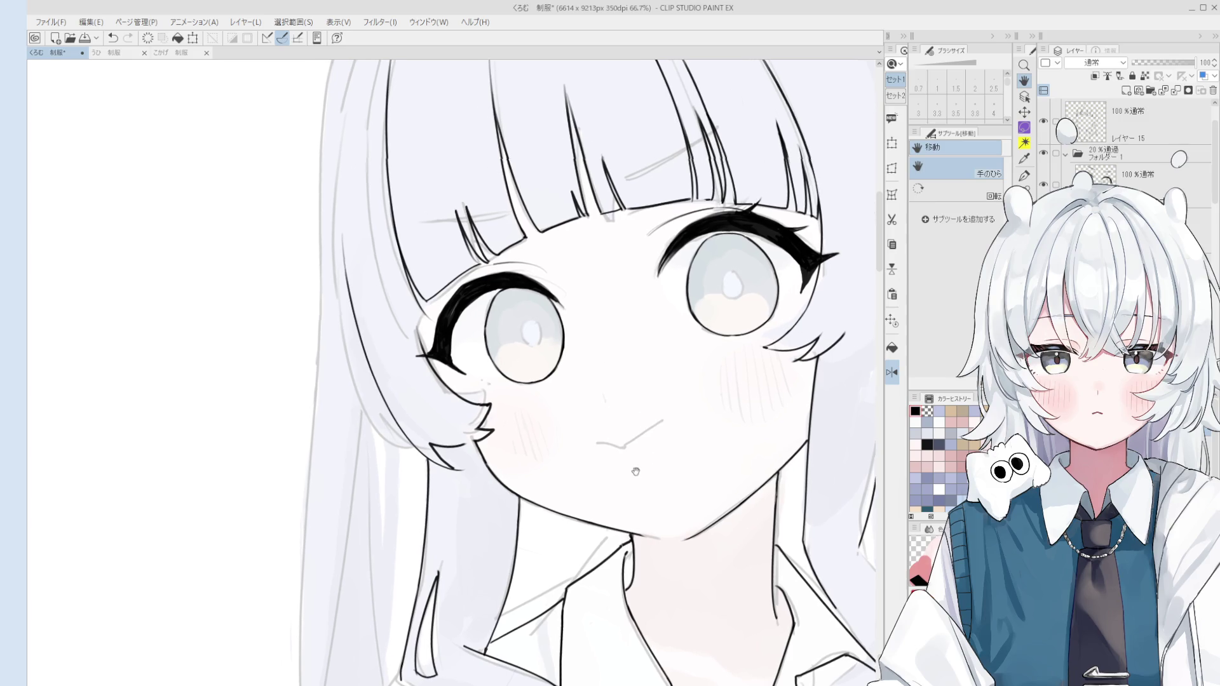
Redraw the mouth as a small upturned smile at pen size 3.8
{"action": "key", "text": "p"}
{"action": "scroll", "coordinate": [613, 438], "scroll_direction": "up", "scroll_amount": 3}
{"action": "mouse_move", "coordinate": [592, 438]}
{"action": "left_mouse_down"}
{"action": "mouse_move", "coordinate": [634, 447]}
{"action": "mouse_move", "coordinate": [582, 437]}
{"action": "mouse_move", "coordinate": [640, 447]}
{"action": "mouse_move", "coordinate": [683, 408]}
{"action": "left_mouse_up"}
{"action": "key", "text": "ctrl+z"}
{"action": "key", "text": "ctrl+z"}
{"action": "key", "text": "ctrl+z"}
{"action": "key", "text": "ctrl+z"}
{"action": "key", "text": "ctrl+z"}
{"action": "key", "text": "ctrl+z"}
{"action": "key", "text": "ctrl+z"}
{"action": "key", "text": "ctrl+z"}
{"action": "key", "text": "bracketright"}
{"action": "left_click_drag", "start_coordinate": [635, 441], "coordinate": [701, 399]}
{"action": "key", "text": "ctrl+z"}
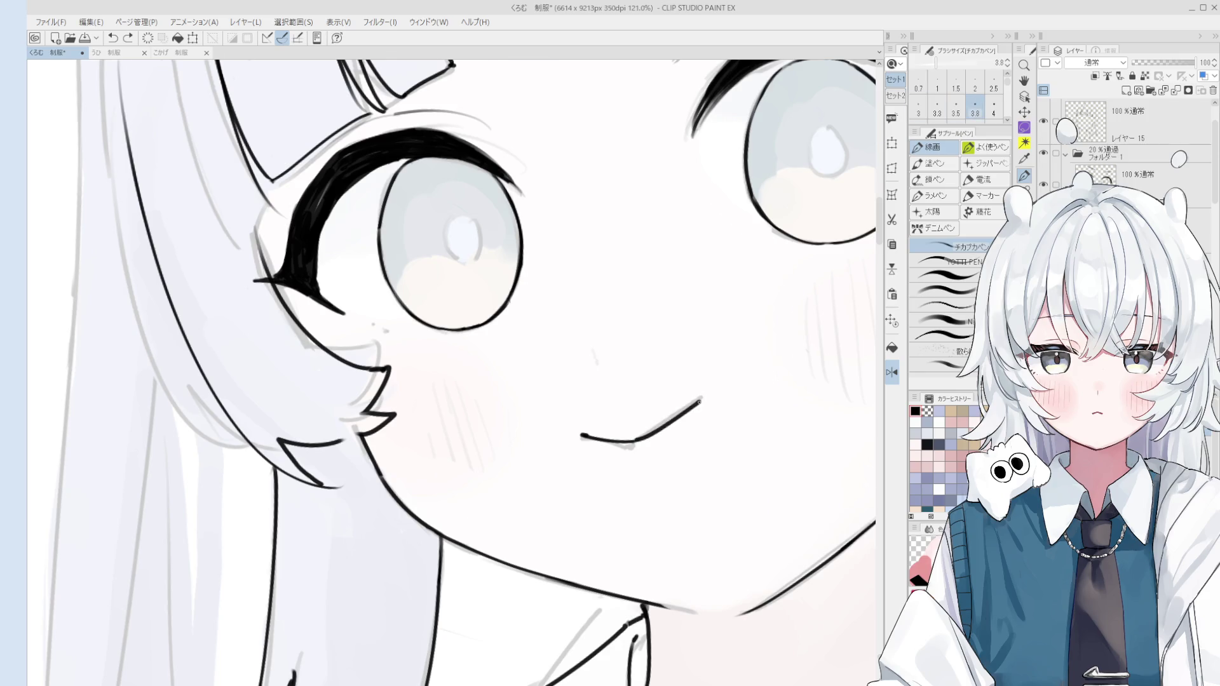
{"action": "scroll", "coordinate": [702, 399], "scroll_direction": "down", "scroll_amount": 2}
{"action": "key", "text": "bracketleft"}
{"action": "scroll", "coordinate": [702, 400], "scroll_direction": "down", "scroll_amount": 1}
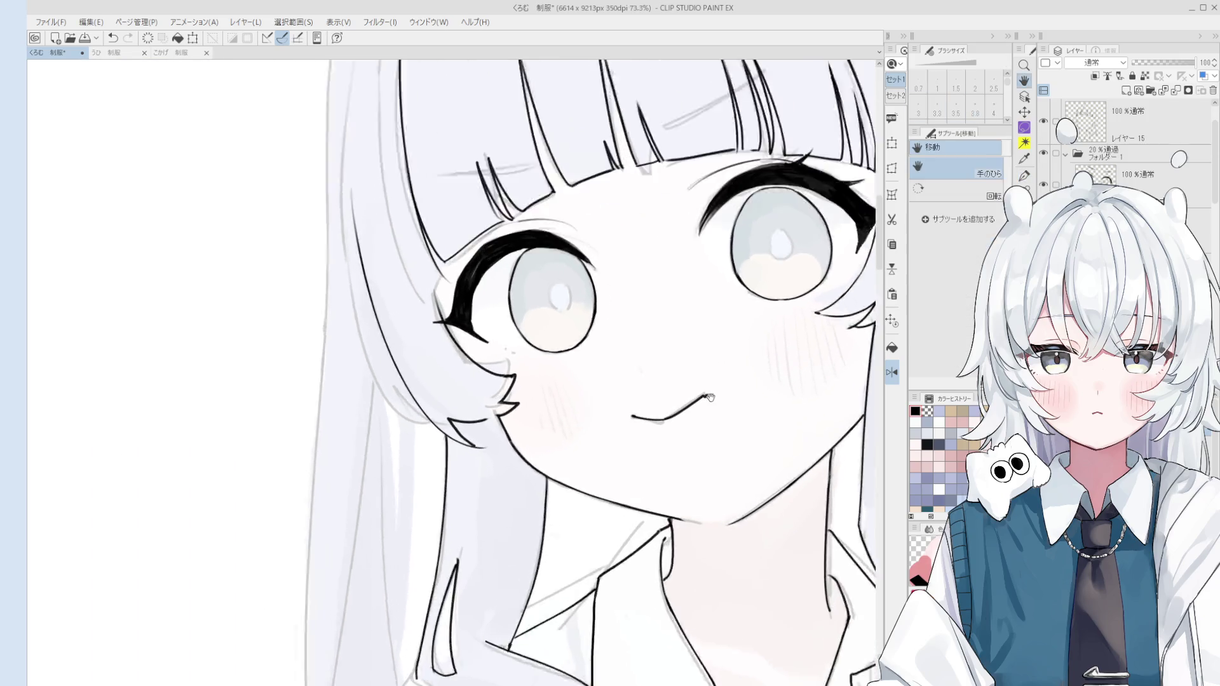
{"action": "scroll", "coordinate": [703, 395], "scroll_direction": "up", "scroll_amount": 2}
Add a tiny mark at the mouth's end and a small nose mark
{"action": "left_click", "coordinate": [702, 396]}
{"action": "scroll", "coordinate": [703, 395], "scroll_direction": "down", "scroll_amount": 3}
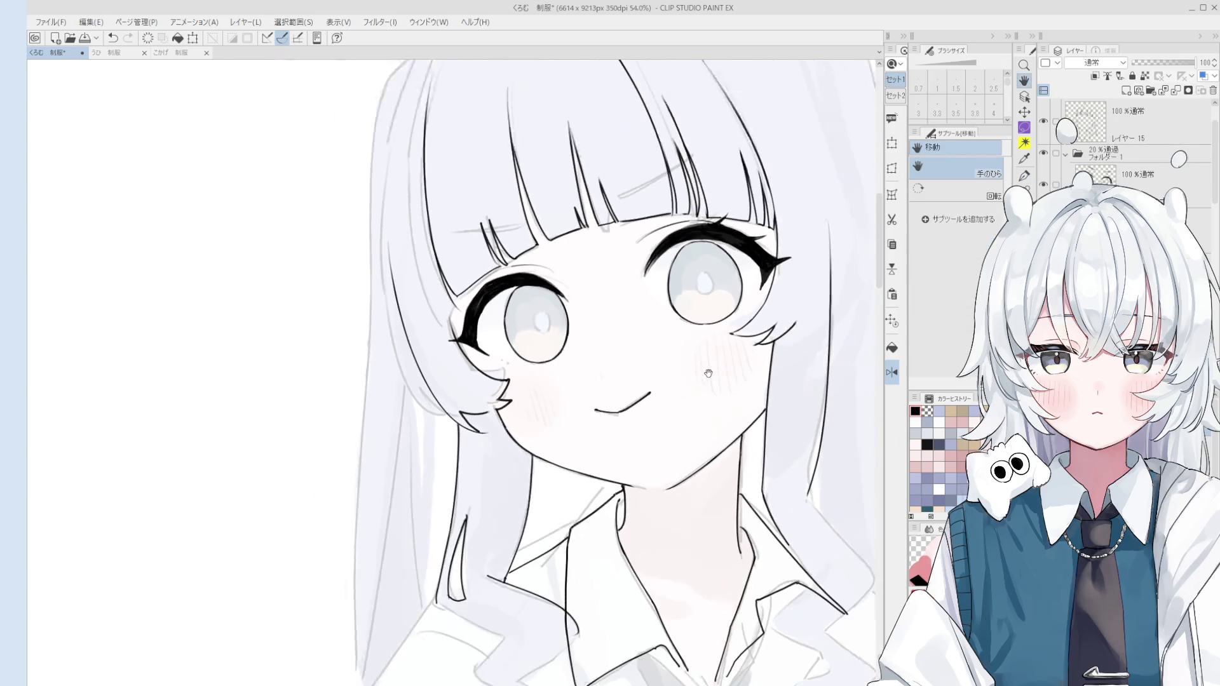
{"action": "key", "text": "ctrl+z"}
{"action": "key", "text": "ctrl+z"}
{"action": "left_click_drag", "start_coordinate": [603, 366], "coordinate": [607, 382]}
{"action": "key", "text": "ctrl+z"}
{"action": "scroll", "coordinate": [613, 371], "scroll_direction": "down", "scroll_amount": 1}
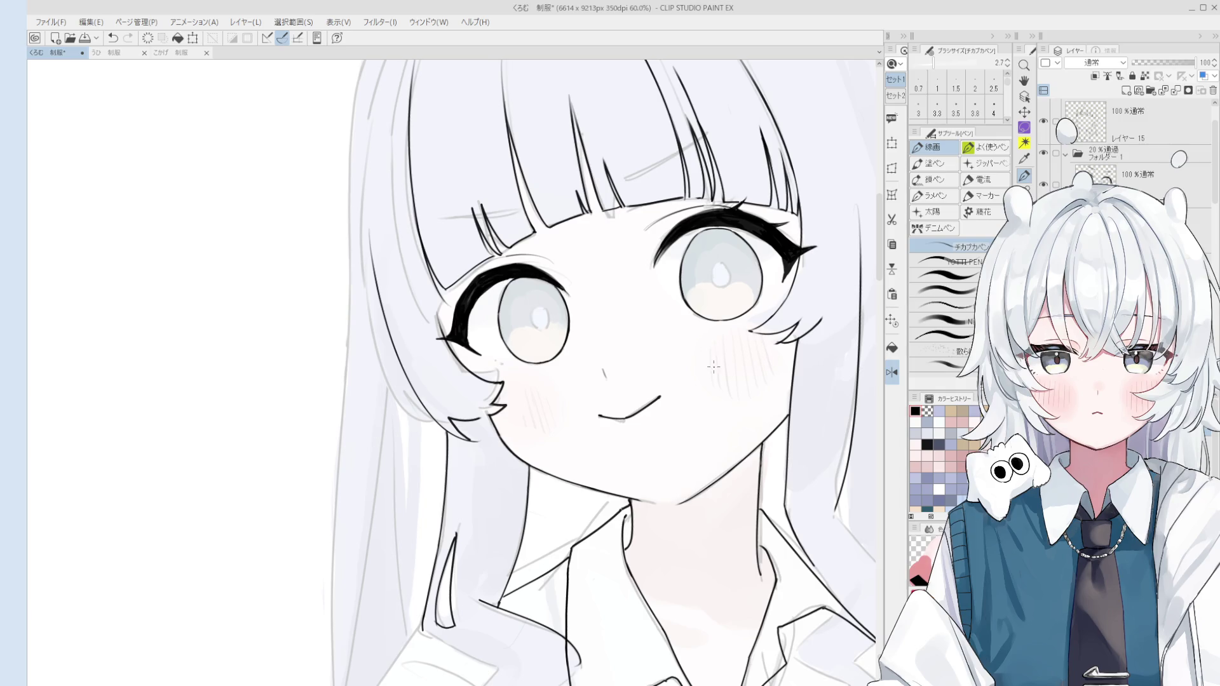
Hatch short lines into the right cheek's blush at pen size 2.7
{"action": "left_click_drag", "start_coordinate": [712, 342], "coordinate": [728, 392]}
{"action": "key", "text": "ctrl+z"}
{"action": "mouse_move", "coordinate": [724, 335]}
{"action": "left_mouse_down"}
{"action": "mouse_move", "coordinate": [728, 393]}
{"action": "mouse_move", "coordinate": [740, 363]}
{"action": "mouse_move", "coordinate": [743, 398]}
{"action": "mouse_move", "coordinate": [754, 391]}
{"action": "left_mouse_up"}
{"action": "key", "text": "ctrl+z"}
{"action": "key", "text": "ctrl+z"}
{"action": "left_click_drag", "start_coordinate": [745, 334], "coordinate": [753, 389]}
{"action": "key", "text": "ctrl+z"}
{"action": "key", "text": "ctrl+z"}
{"action": "mouse_move", "coordinate": [750, 335]}
{"action": "left_mouse_down"}
{"action": "mouse_move", "coordinate": [759, 386]}
{"action": "mouse_move", "coordinate": [770, 377]}
{"action": "left_mouse_up"}
{"action": "key", "text": "ctrl+z"}
{"action": "key", "text": "ctrl+z"}
{"action": "mouse_move", "coordinate": [760, 335]}
{"action": "left_mouse_down"}
{"action": "mouse_move", "coordinate": [762, 384]}
{"action": "mouse_move", "coordinate": [776, 378]}
{"action": "mouse_move", "coordinate": [771, 353]}
{"action": "mouse_move", "coordinate": [708, 382]}
{"action": "left_mouse_up"}
{"action": "key", "text": "ctrl+z"}
{"action": "key", "text": "ctrl+z"}
{"action": "key", "text": "ctrl+z"}
{"action": "key", "text": "ctrl+z"}
{"action": "key", "text": "ctrl+z"}
{"action": "key", "text": "ctrl+z"}
{"action": "key", "text": "ctrl+z"}
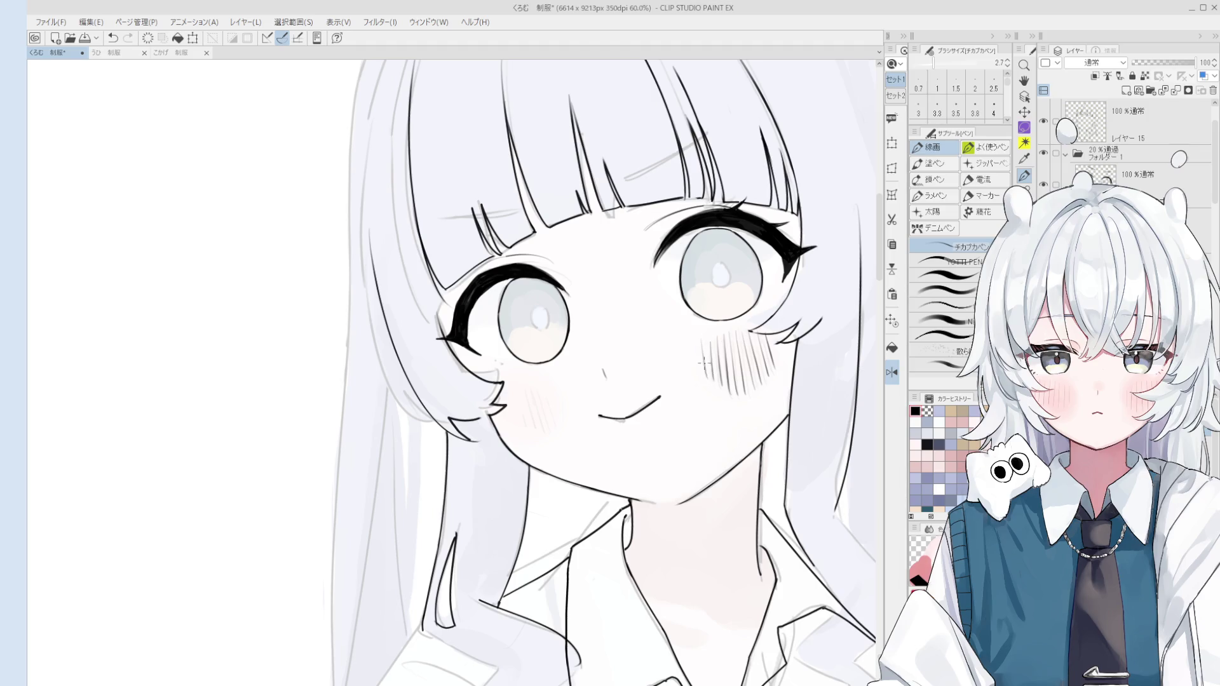
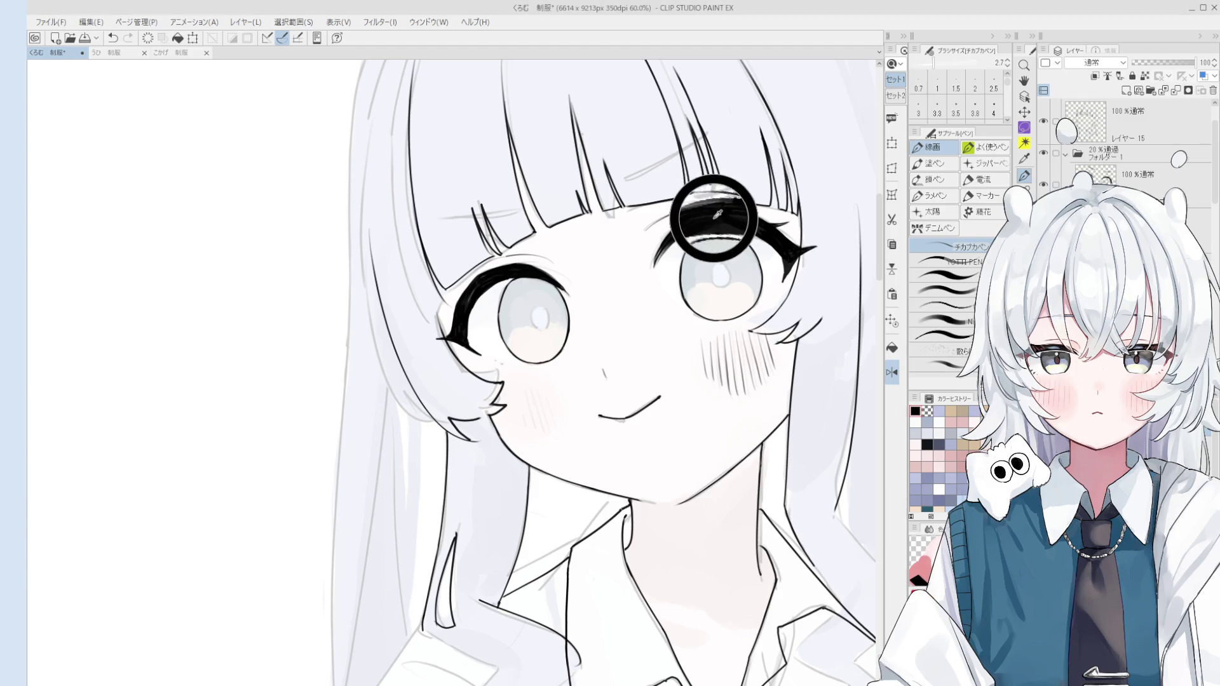
Mirror the canvas view to check the face drawing for imbalances
{"action": "scroll", "coordinate": [493, 343], "scroll_direction": "up", "scroll_amount": 2}
{"action": "scroll", "coordinate": [493, 332], "scroll_direction": "down", "scroll_amount": 3}
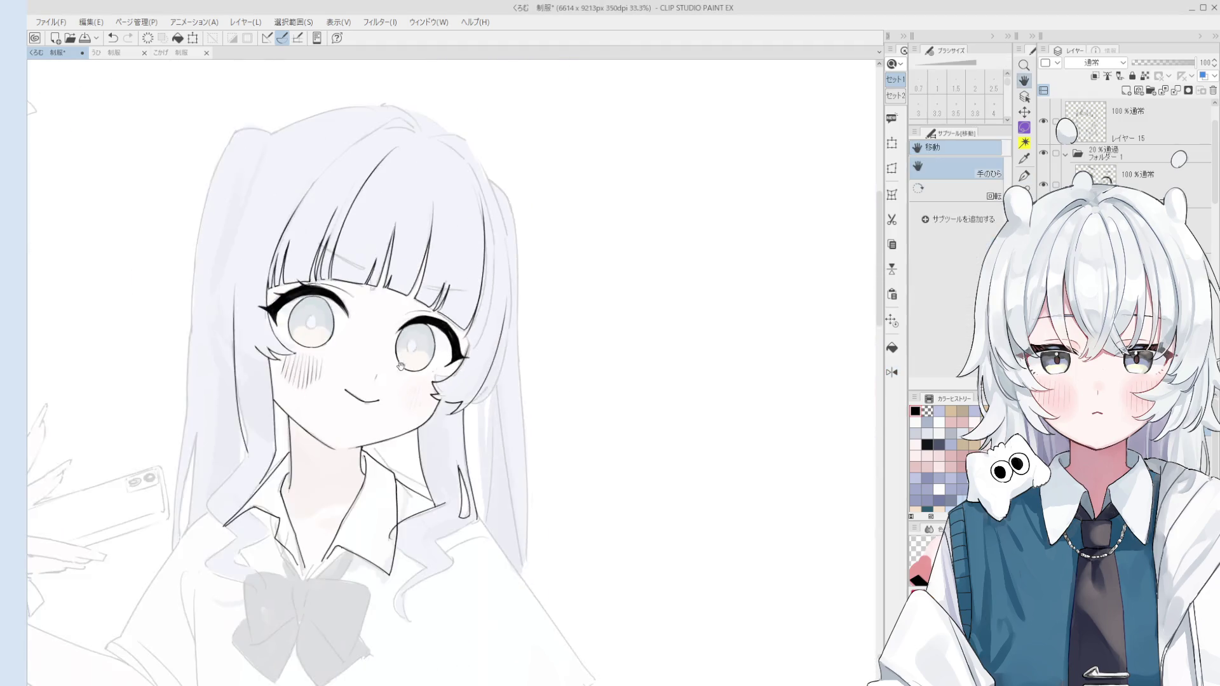
{"action": "key", "text": "h"}
{"action": "scroll", "coordinate": [508, 382], "scroll_direction": "up", "scroll_amount": 3}
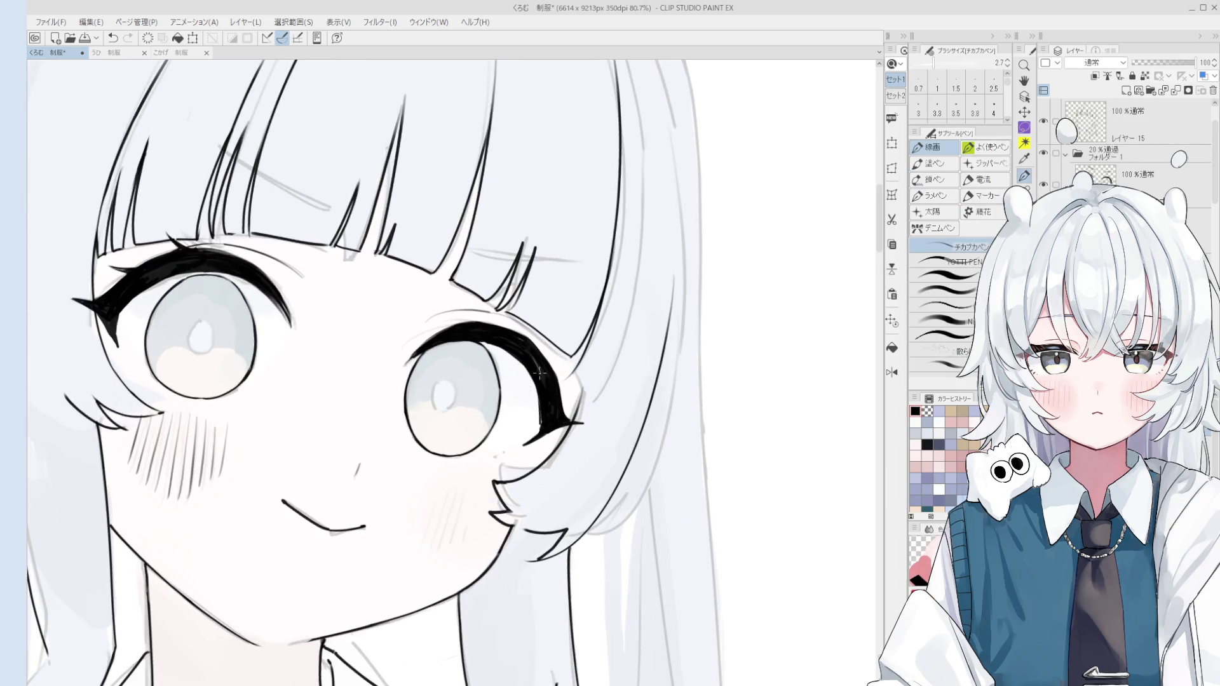
{"action": "scroll", "coordinate": [544, 420], "scroll_direction": "up", "scroll_amount": 3}
Switch to the hard eraser and recentre the view on the face
{"action": "key", "text": "e"}
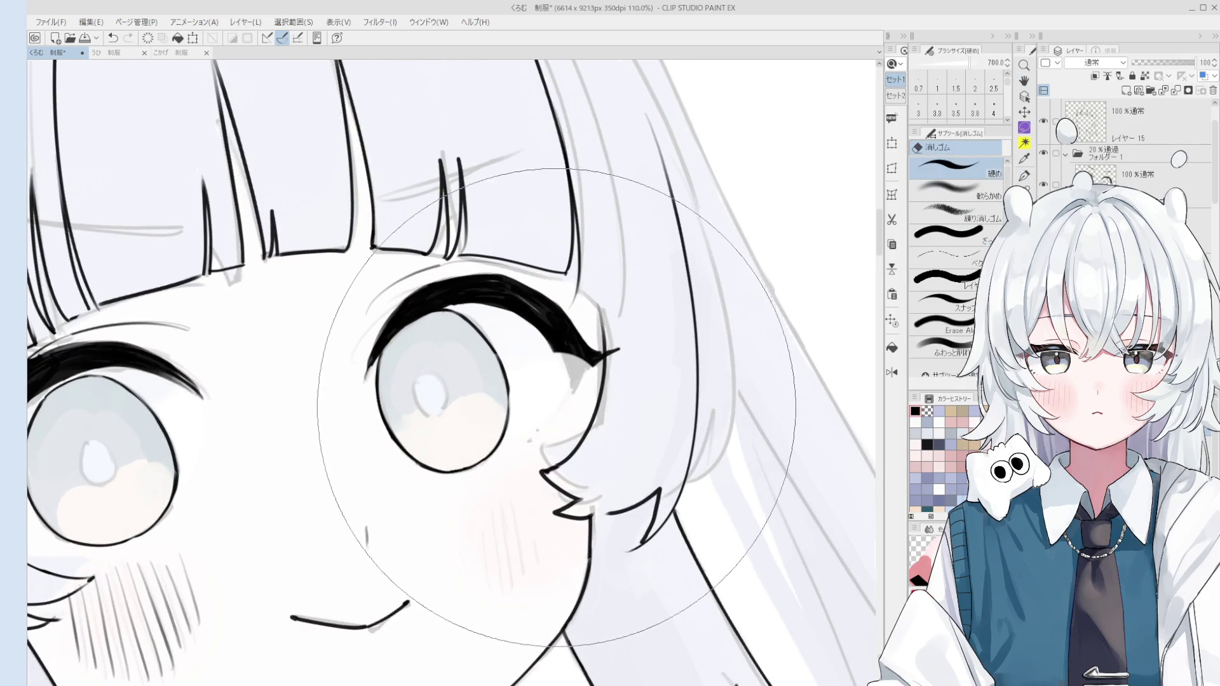
{"action": "key", "text": "space"}
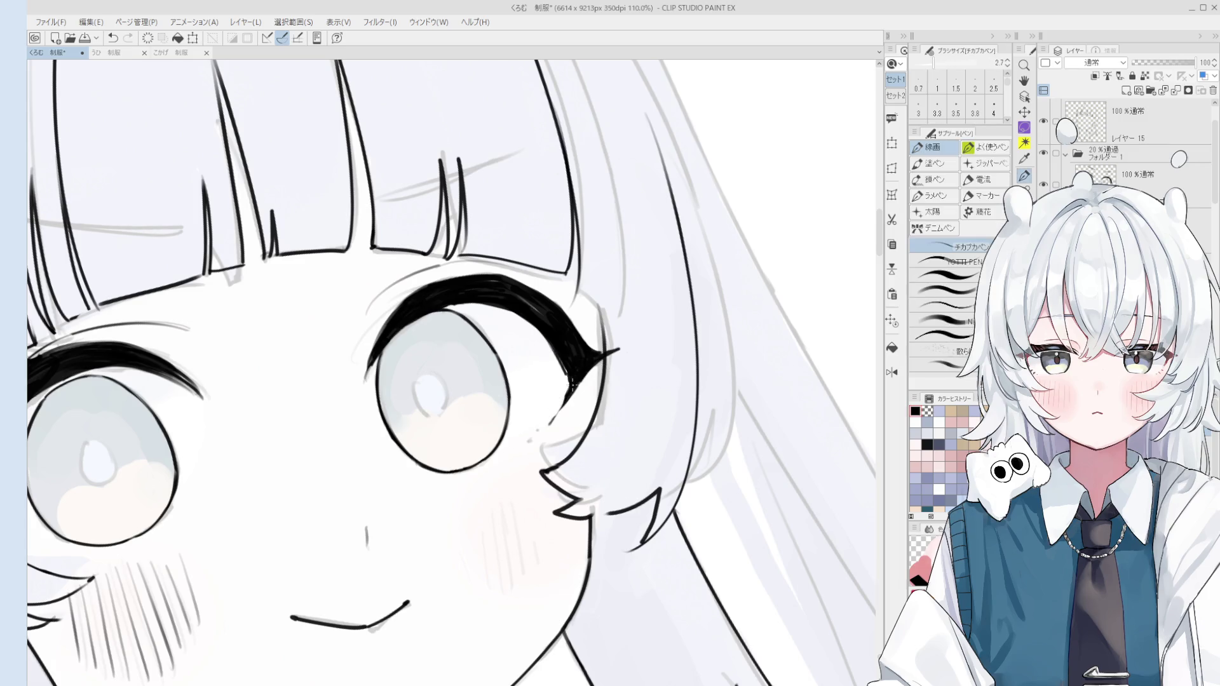
{"action": "scroll", "coordinate": [550, 414], "scroll_direction": "down", "scroll_amount": 3}
{"action": "left_click_drag", "start_coordinate": [504, 440], "coordinate": [540, 424]}
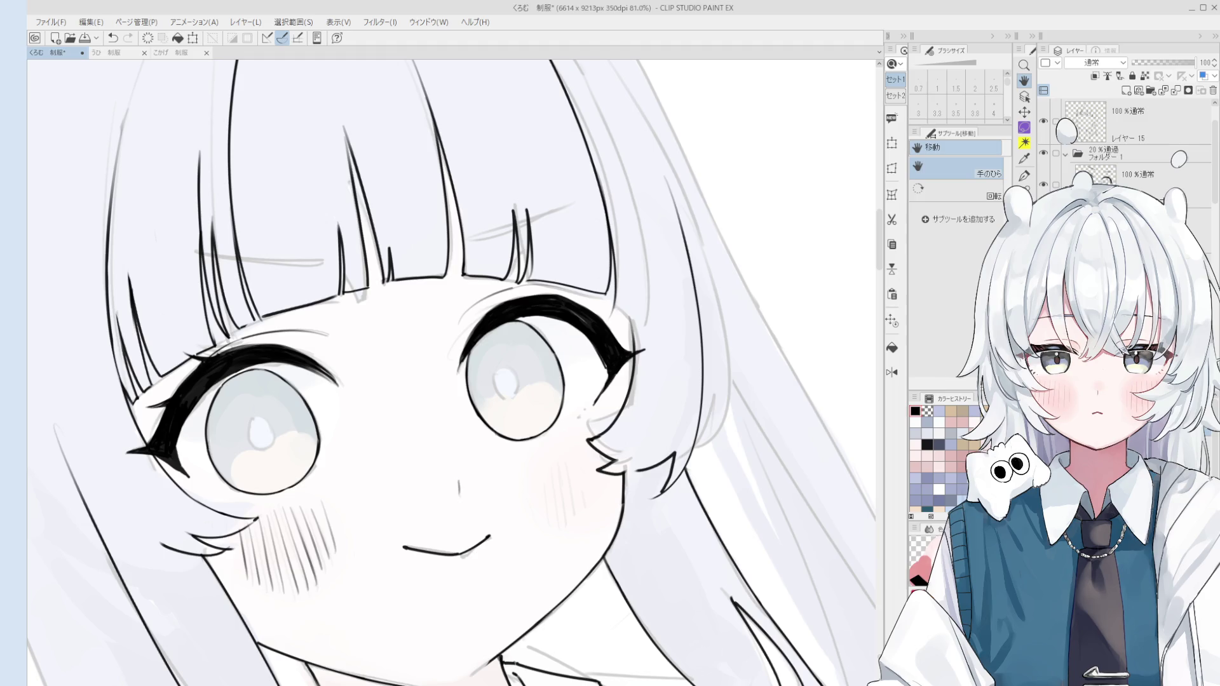
Ink the right eye and erase stray line ends around it
{"action": "scroll", "coordinate": [591, 327], "scroll_direction": "up", "scroll_amount": 5}
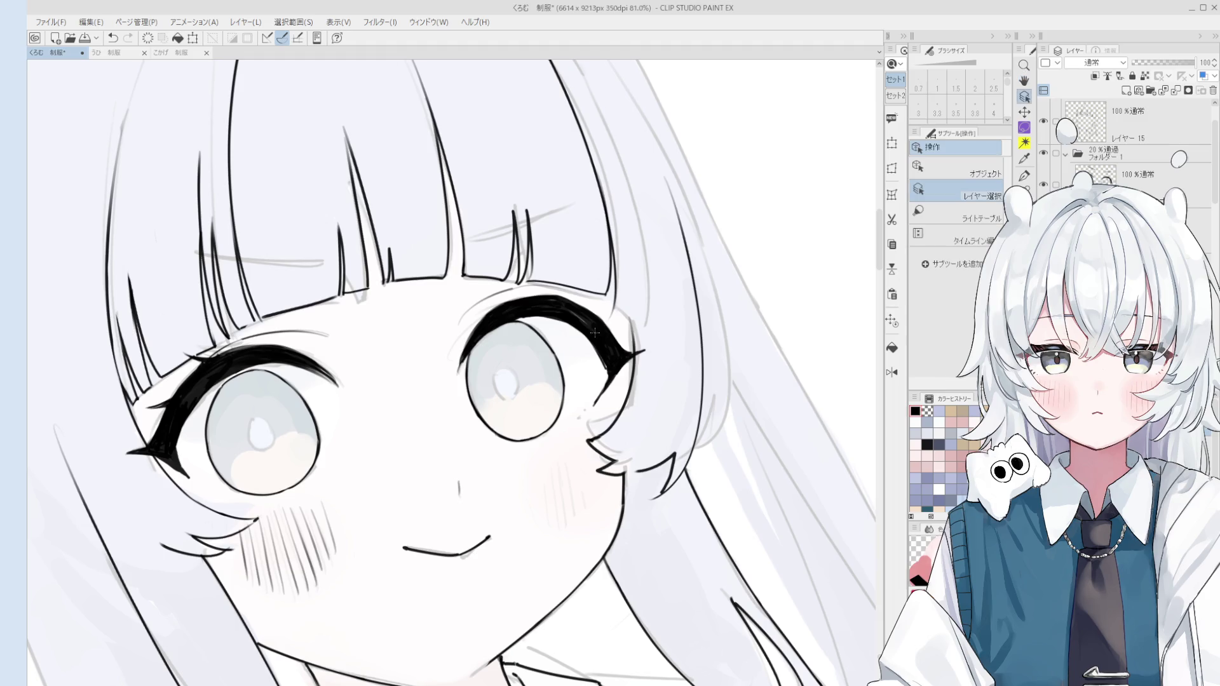
{"action": "key", "text": "p"}
{"action": "scroll", "coordinate": [616, 407], "scroll_direction": "down", "scroll_amount": 3}
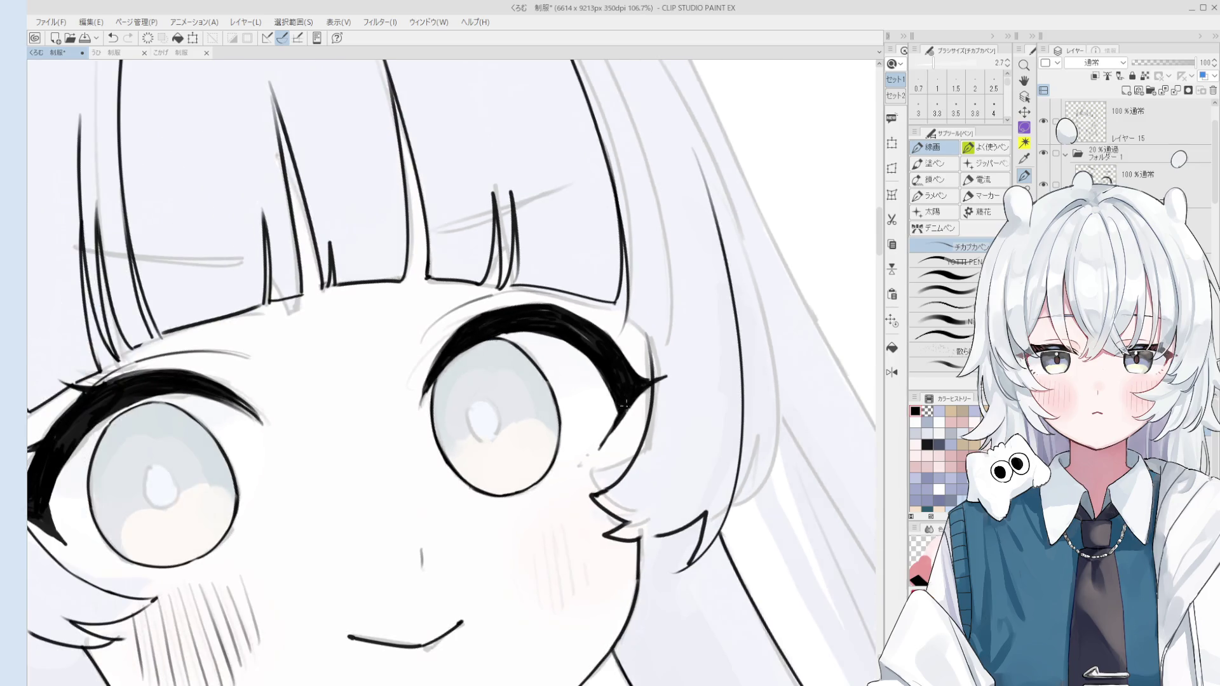
{"action": "key", "text": "e"}
{"action": "scroll", "coordinate": [594, 382], "scroll_direction": "up", "scroll_amount": 5}
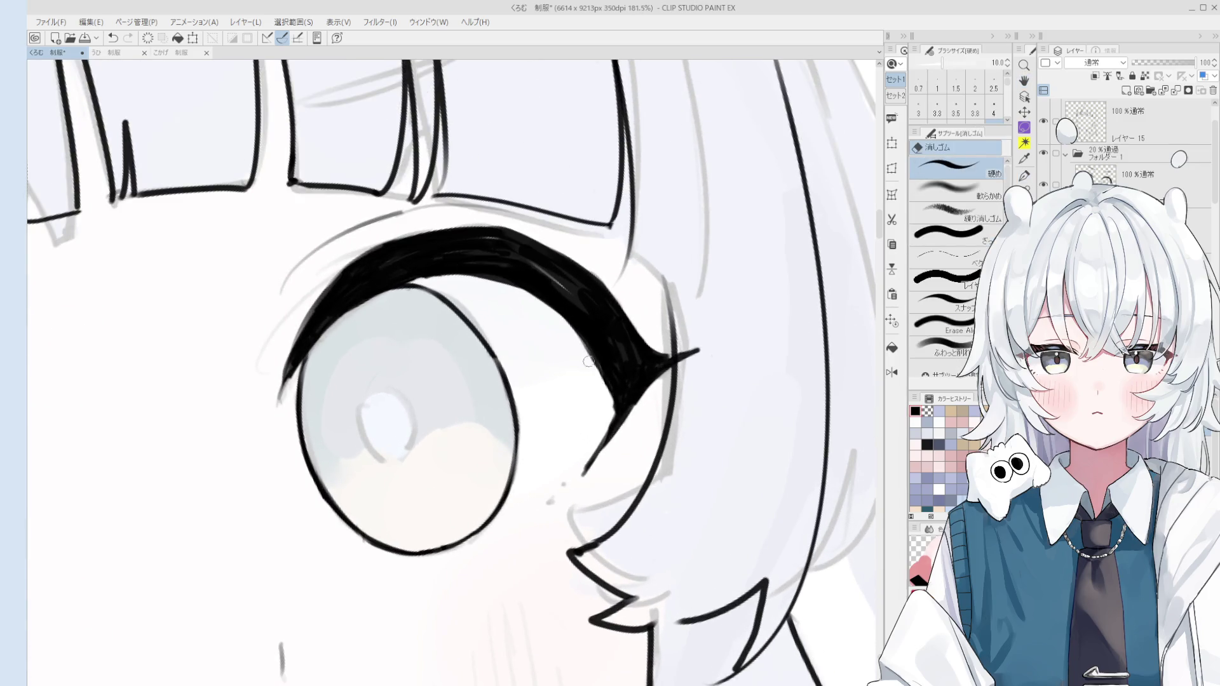
{"action": "key", "text": "h"}
{"action": "scroll", "coordinate": [642, 419], "scroll_direction": "down", "scroll_amount": 5}
{"action": "scroll", "coordinate": [655, 433], "scroll_direction": "down", "scroll_amount": 3}
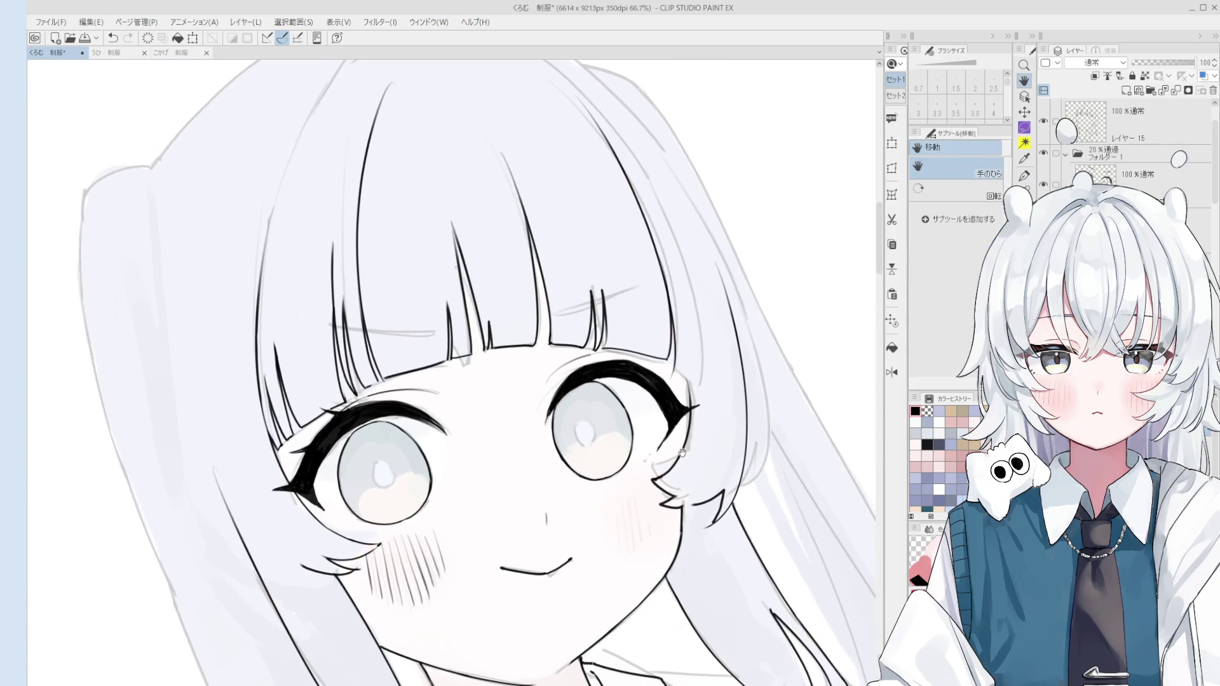
Erase and re-ink around the right eye, then shift the view to show the whole face
{"action": "key", "text": "o"}
{"action": "scroll", "coordinate": [683, 404], "scroll_direction": "up", "scroll_amount": 5}
{"action": "key", "text": "e"}
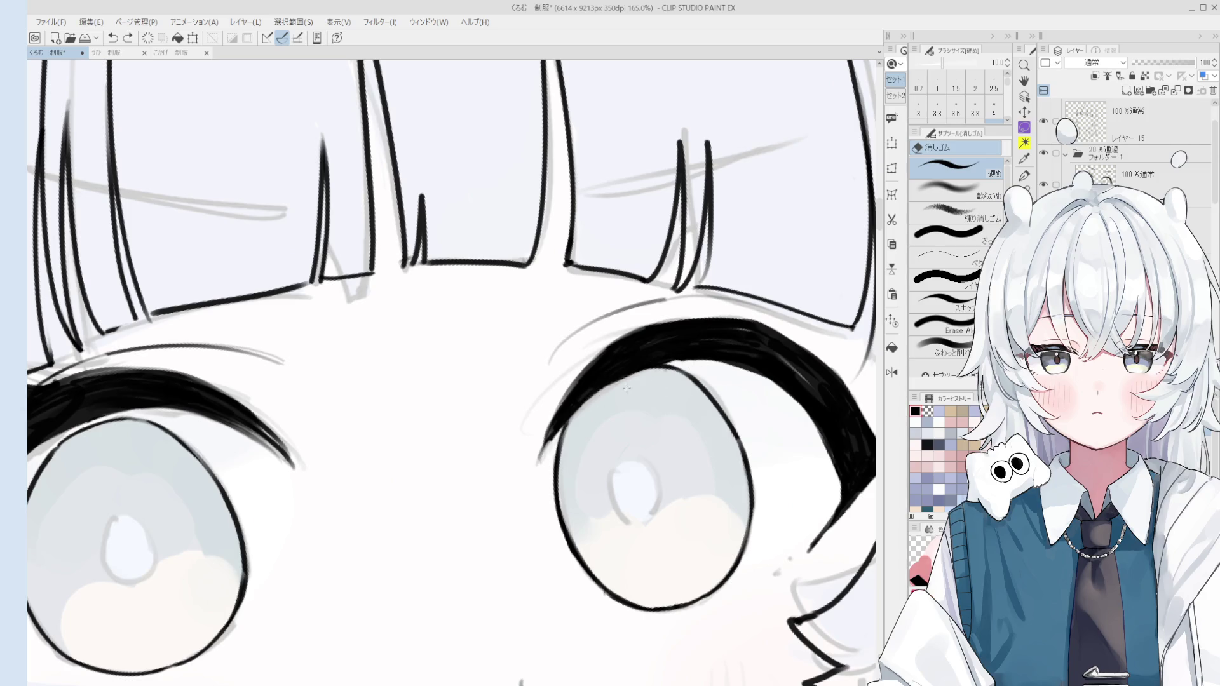
{"action": "scroll", "coordinate": [661, 371], "scroll_direction": "down", "scroll_amount": 3}
{"action": "key", "text": "p"}
{"action": "scroll", "coordinate": [659, 371], "scroll_direction": "down", "scroll_amount": 2}
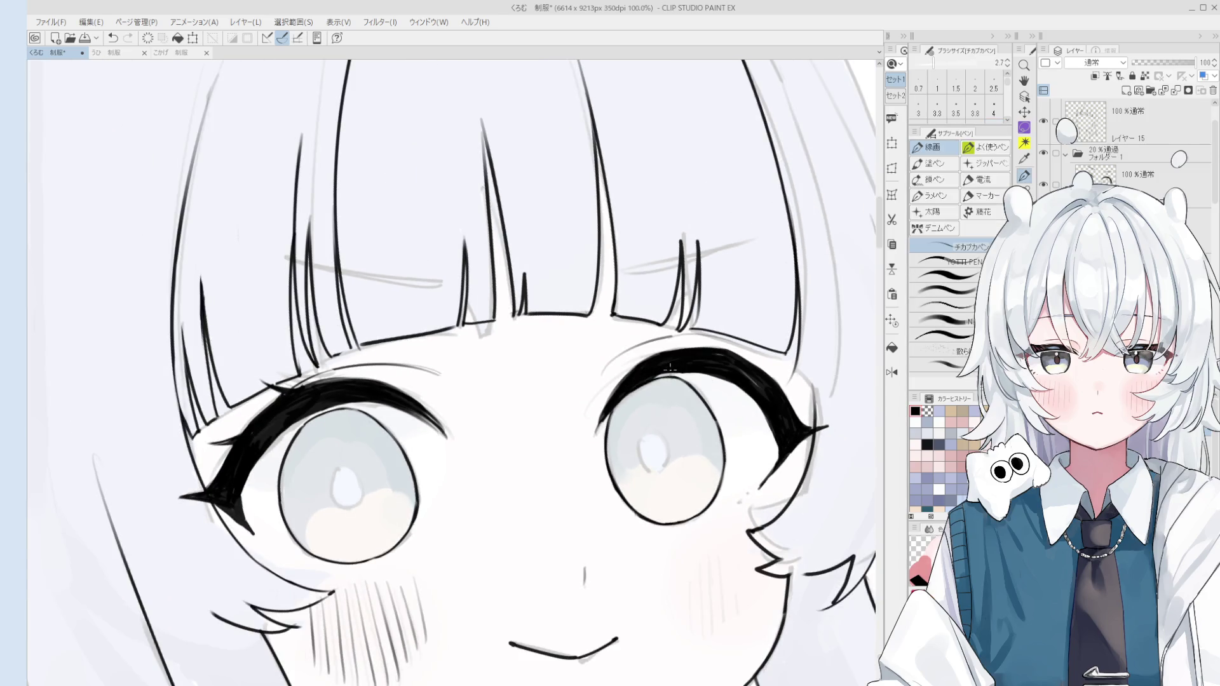
{"action": "key", "text": "h"}
{"action": "left_click_drag", "start_coordinate": [717, 409], "coordinate": [684, 396]}
Touch up near the right eye, then undo and redraw the iris outline's upper right
{"action": "scroll", "coordinate": [684, 395], "scroll_direction": "down", "scroll_amount": 1}
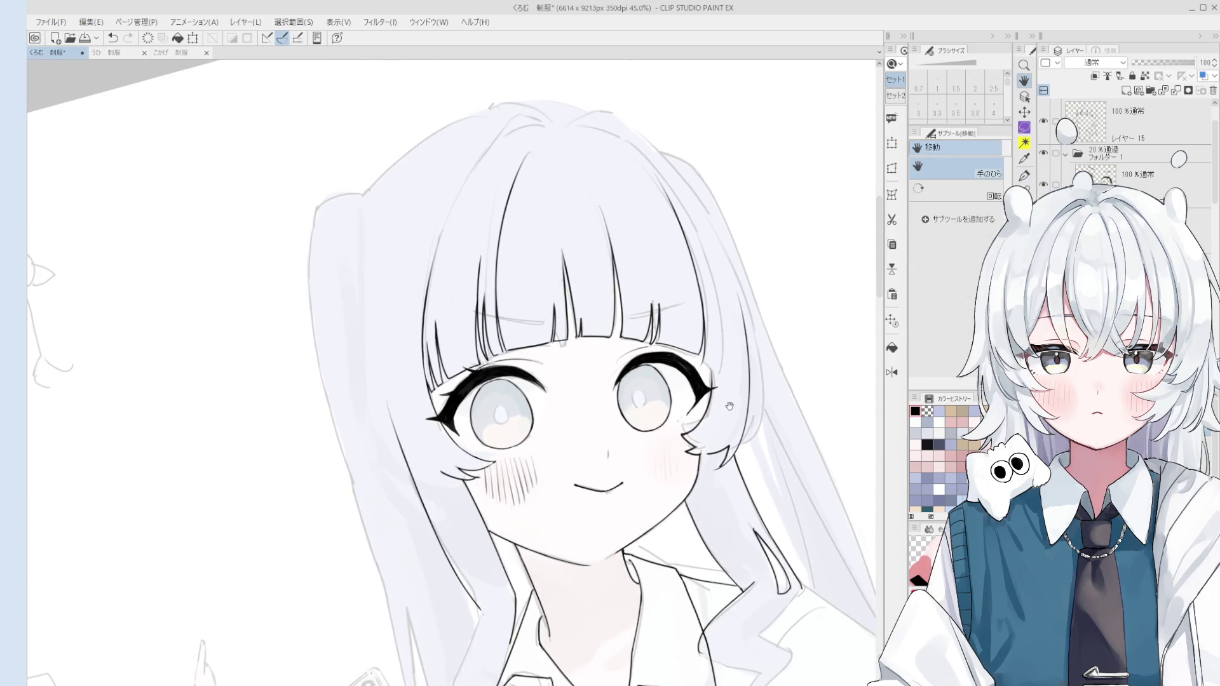
{"action": "scroll", "coordinate": [664, 413], "scroll_direction": "up", "scroll_amount": 4}
{"action": "key", "text": "e"}
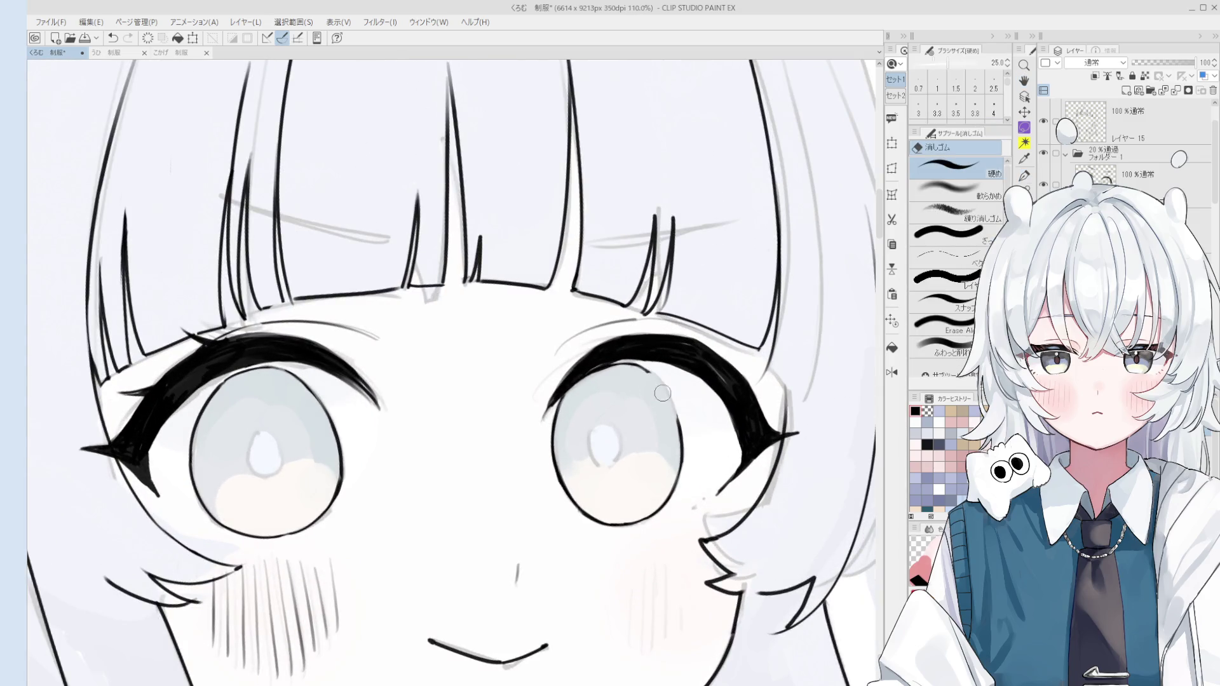
{"action": "key", "text": "p"}
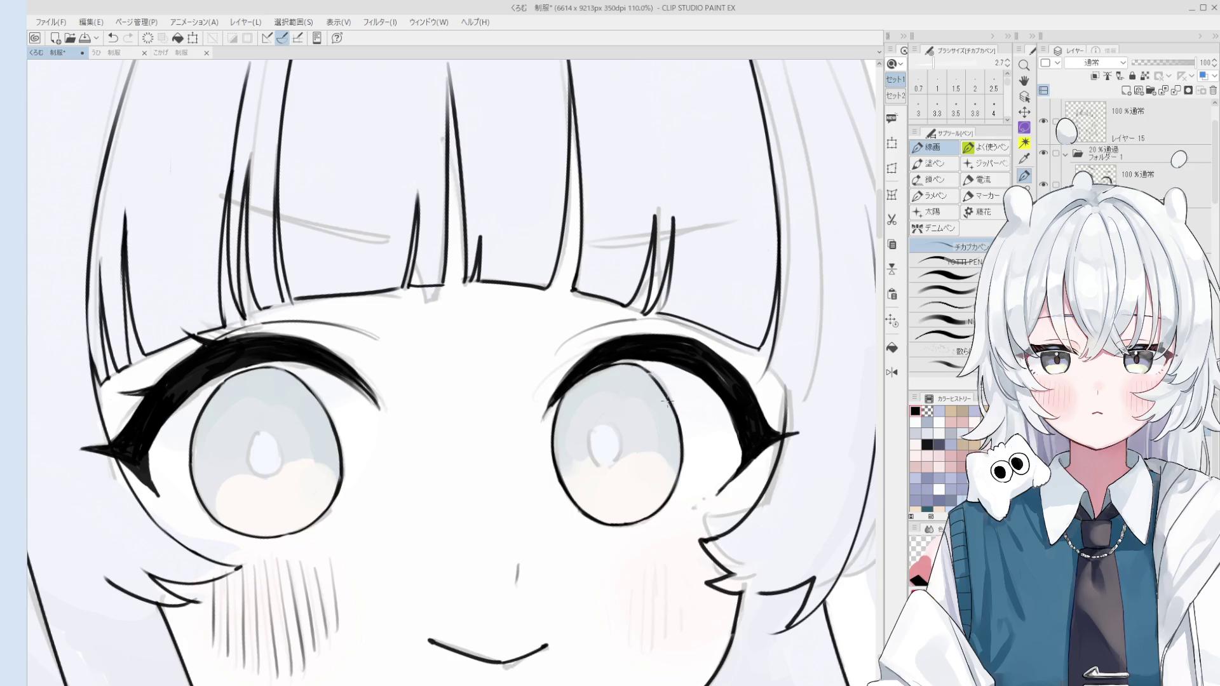
{"action": "scroll", "coordinate": [665, 408], "scroll_direction": "down", "scroll_amount": 1}
{"action": "key", "text": "e"}
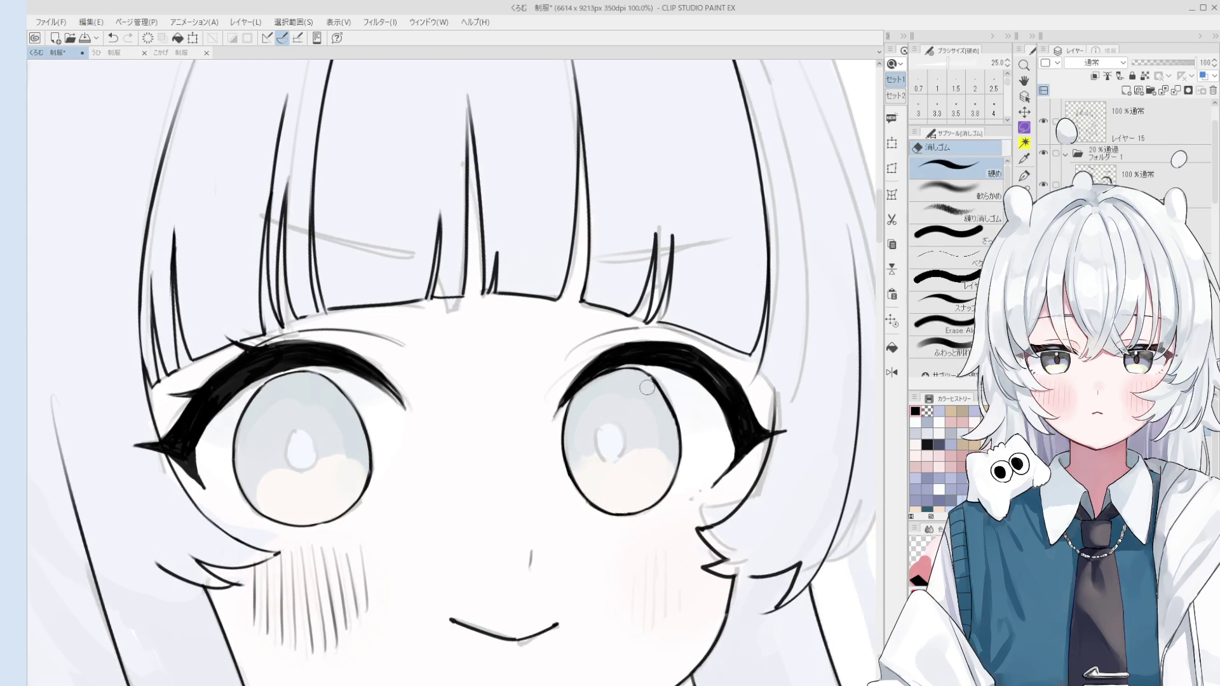
{"action": "key", "text": "p"}
{"action": "key", "text": "ctrl+z"}
{"action": "left_click_drag", "start_coordinate": [651, 376], "coordinate": [668, 412]}
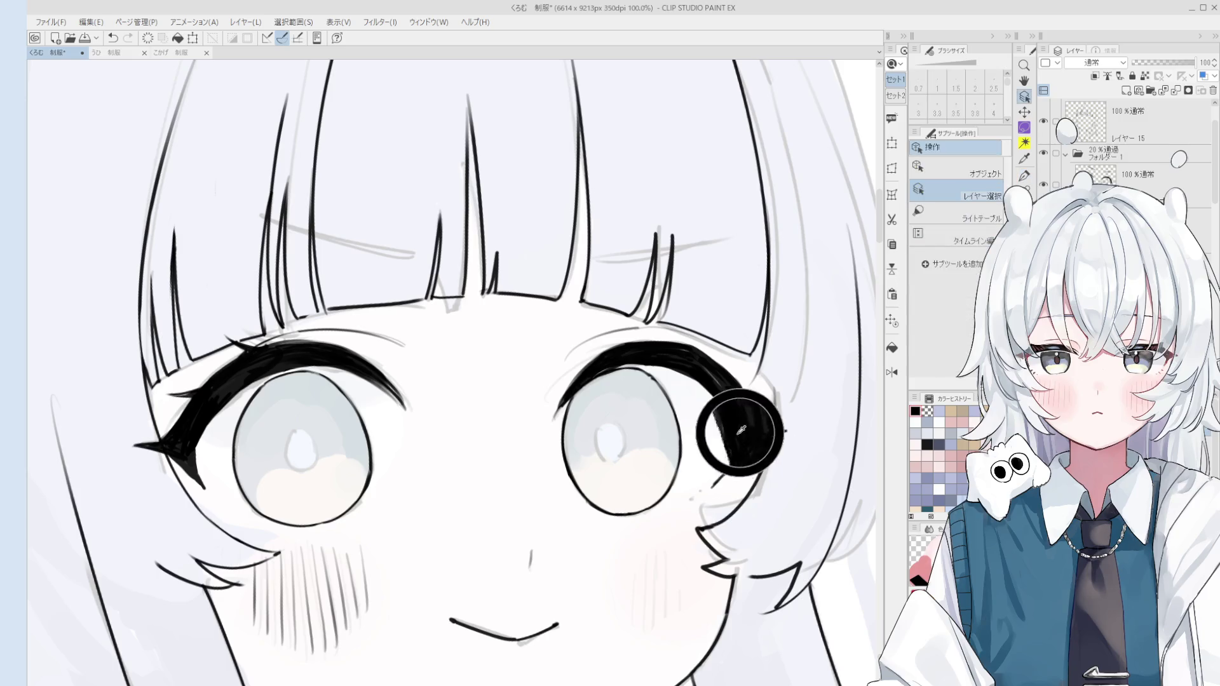
{"action": "scroll", "coordinate": [718, 405], "scroll_direction": "up", "scroll_amount": 3}
{"action": "key", "text": "ctrl+z"}
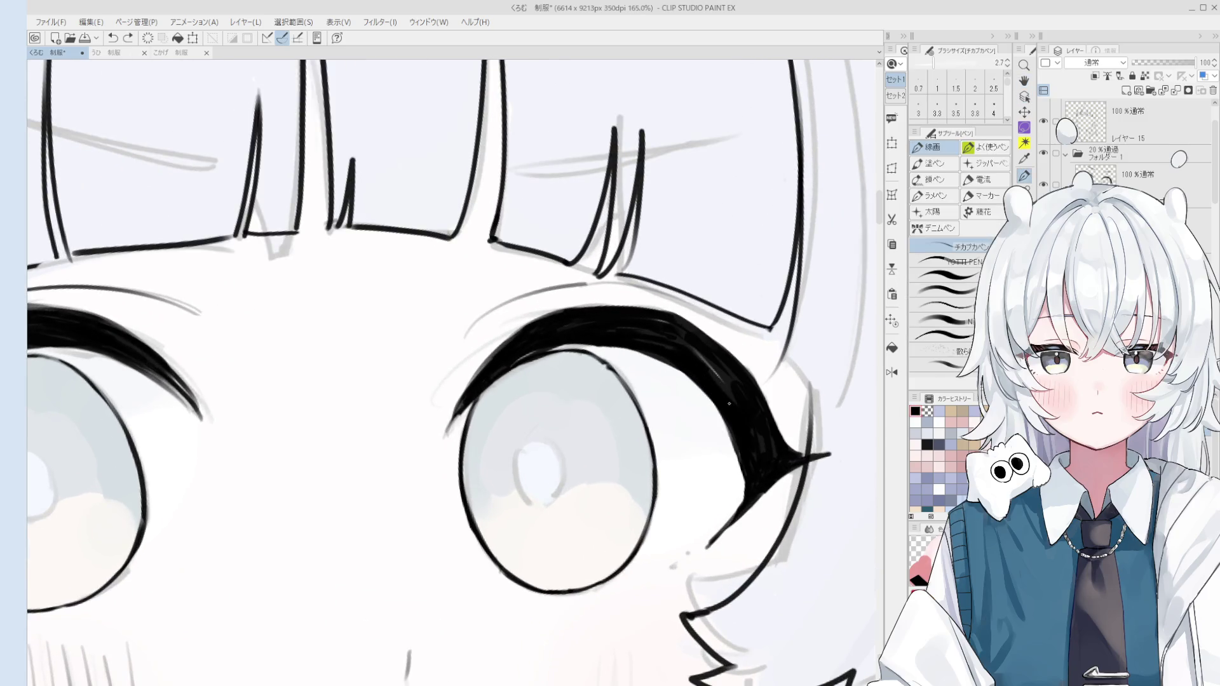
{"action": "left_click_drag", "start_coordinate": [699, 351], "coordinate": [731, 397]}
{"action": "scroll", "coordinate": [699, 344], "scroll_direction": "down", "scroll_amount": 2}
{"action": "scroll", "coordinate": [699, 344], "scroll_direction": "down", "scroll_amount": 3}
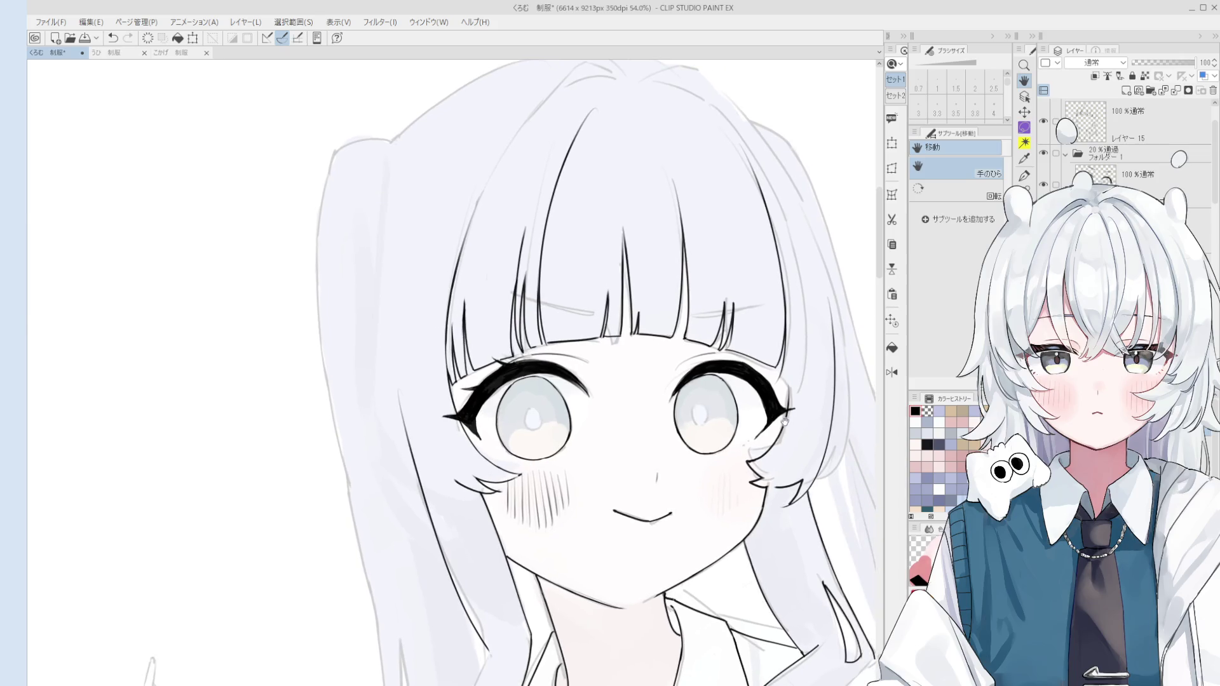
{"action": "key", "text": "p"}
{"action": "scroll", "coordinate": [772, 392], "scroll_direction": "up", "scroll_amount": 1}
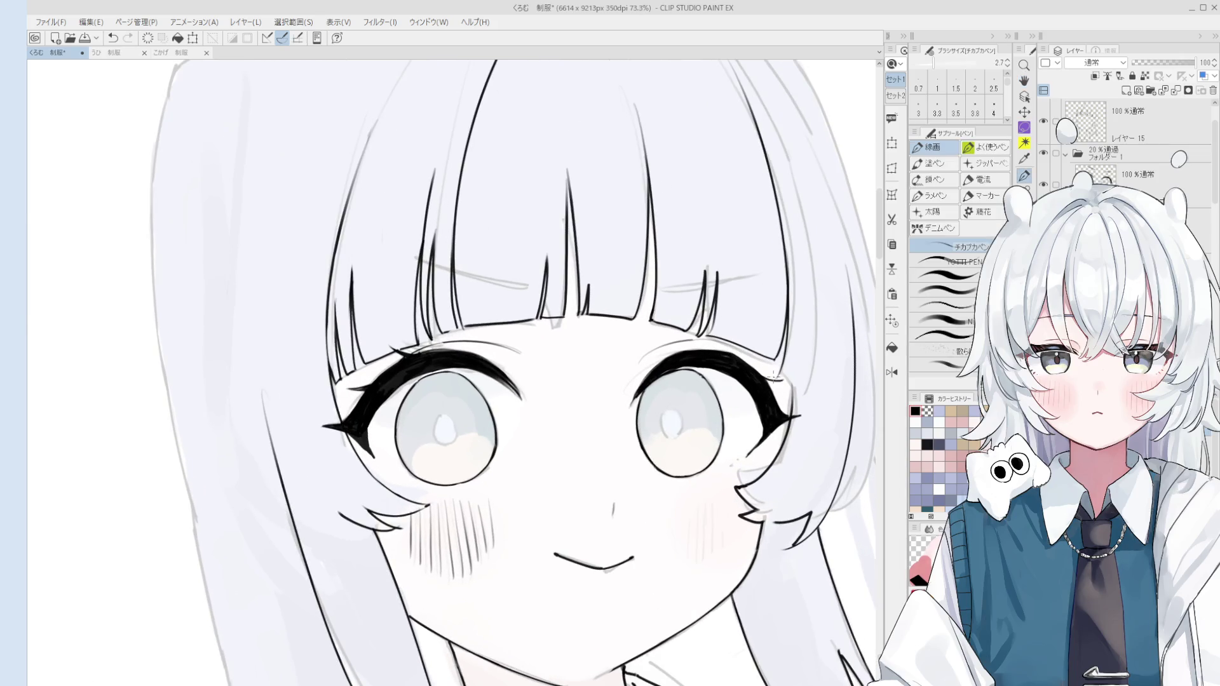
{"action": "key", "text": "ctrl+z"}
{"action": "key", "text": "ctrl+y"}
{"action": "key", "text": "ctrl+z"}
{"action": "key", "text": "ctrl+y"}
{"action": "key", "text": "ctrl+z"}
{"action": "scroll", "coordinate": [769, 375], "scroll_direction": "down", "scroll_amount": 1}
{"action": "key", "text": "ctrl+y"}
{"action": "key", "text": "ctrl+z"}
{"action": "key", "text": "ctrl+y"}
{"action": "key", "text": "ctrl+z"}
{"action": "key", "text": "ctrl+y"}
{"action": "key", "text": "ctrl+z"}
{"action": "key", "text": "ctrl+y"}
{"action": "key", "text": "ctrl+z"}
{"action": "key", "text": "ctrl+y"}
{"action": "key", "text": "ctrl+z"}
{"action": "key", "text": "ctrl+y"}
{"action": "scroll", "coordinate": [711, 404], "scroll_direction": "down", "scroll_amount": 2}
{"action": "scroll", "coordinate": [694, 388], "scroll_direction": "up", "scroll_amount": 4}
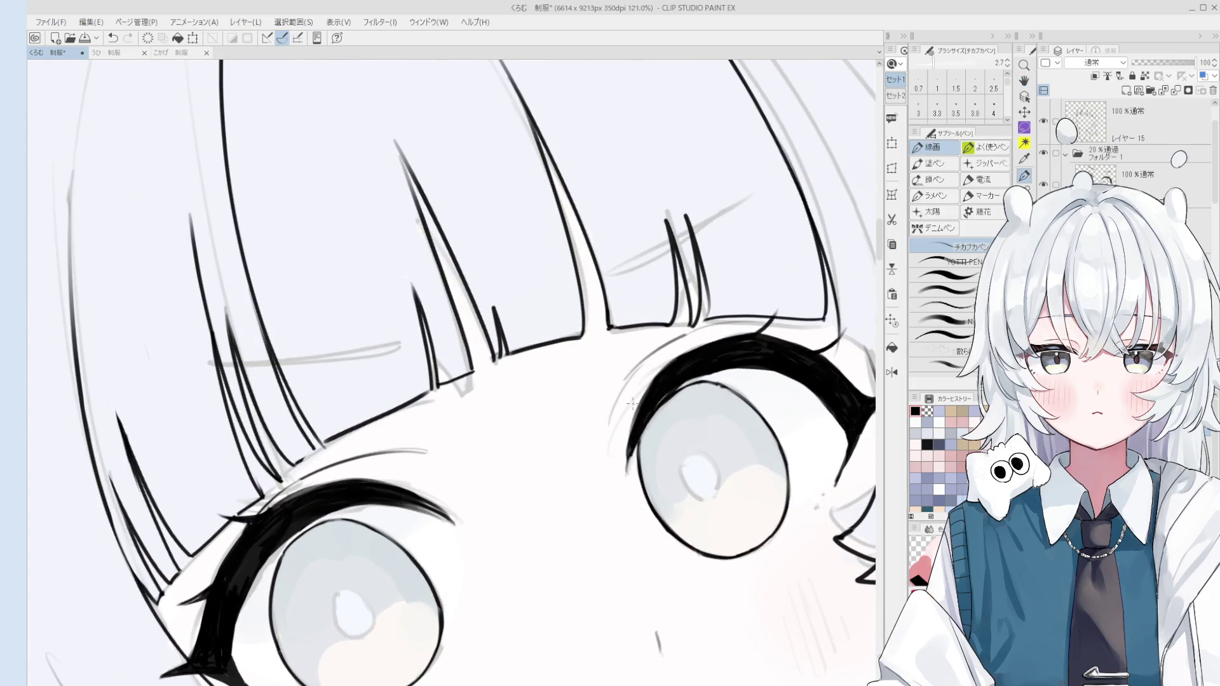
{"action": "scroll", "coordinate": [653, 372], "scroll_direction": "down", "scroll_amount": 1}
{"action": "scroll", "coordinate": [653, 372], "scroll_direction": "down", "scroll_amount": 3}
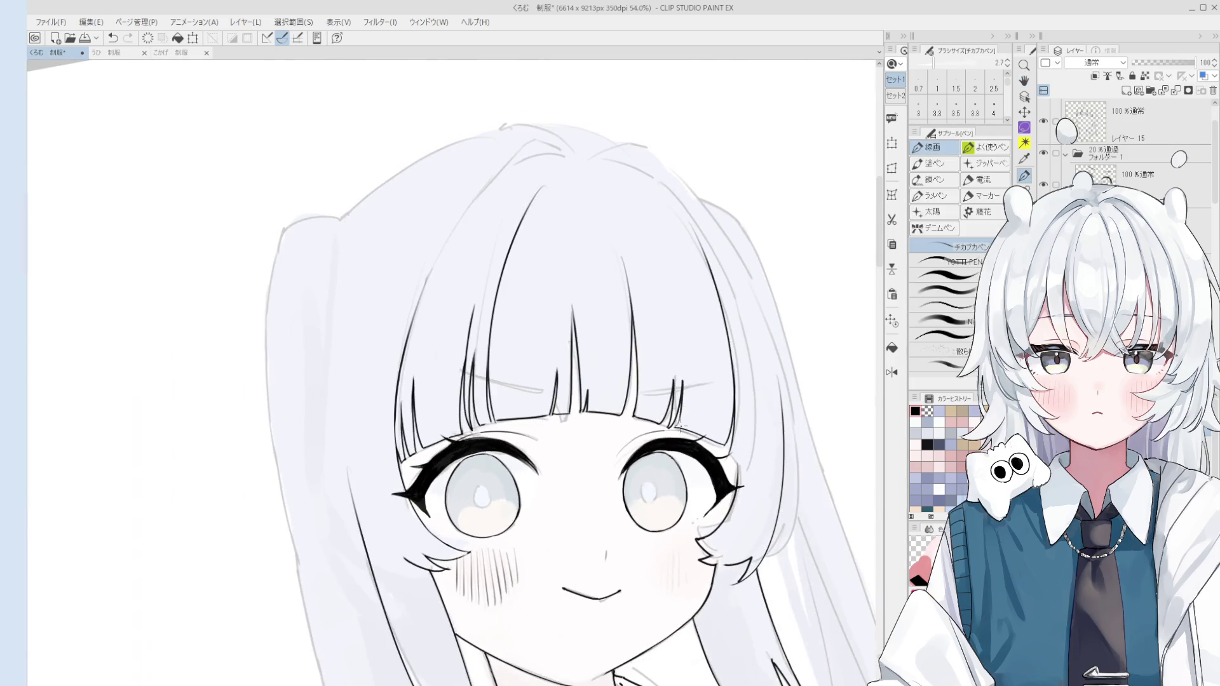
{"action": "scroll", "coordinate": [689, 453], "scroll_direction": "up", "scroll_amount": 3}
{"action": "key", "text": "e"}
{"action": "scroll", "coordinate": [712, 464], "scroll_direction": "up", "scroll_amount": 1}
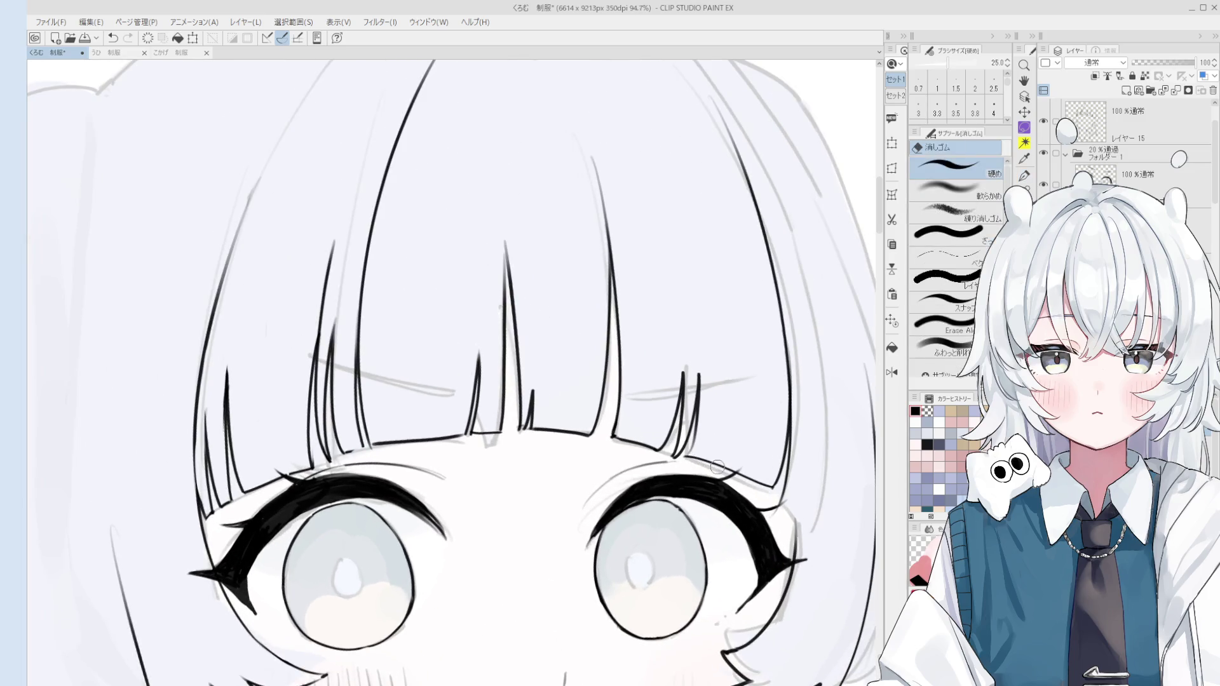
{"action": "scroll", "coordinate": [746, 480], "scroll_direction": "up", "scroll_amount": 1}
{"action": "mouse_move", "coordinate": [747, 480]}
{"action": "left_mouse_down"}
{"action": "mouse_move", "coordinate": [664, 459]}
{"action": "mouse_move", "coordinate": [683, 433]}
{"action": "mouse_move", "coordinate": [655, 388]}
{"action": "left_mouse_up"}
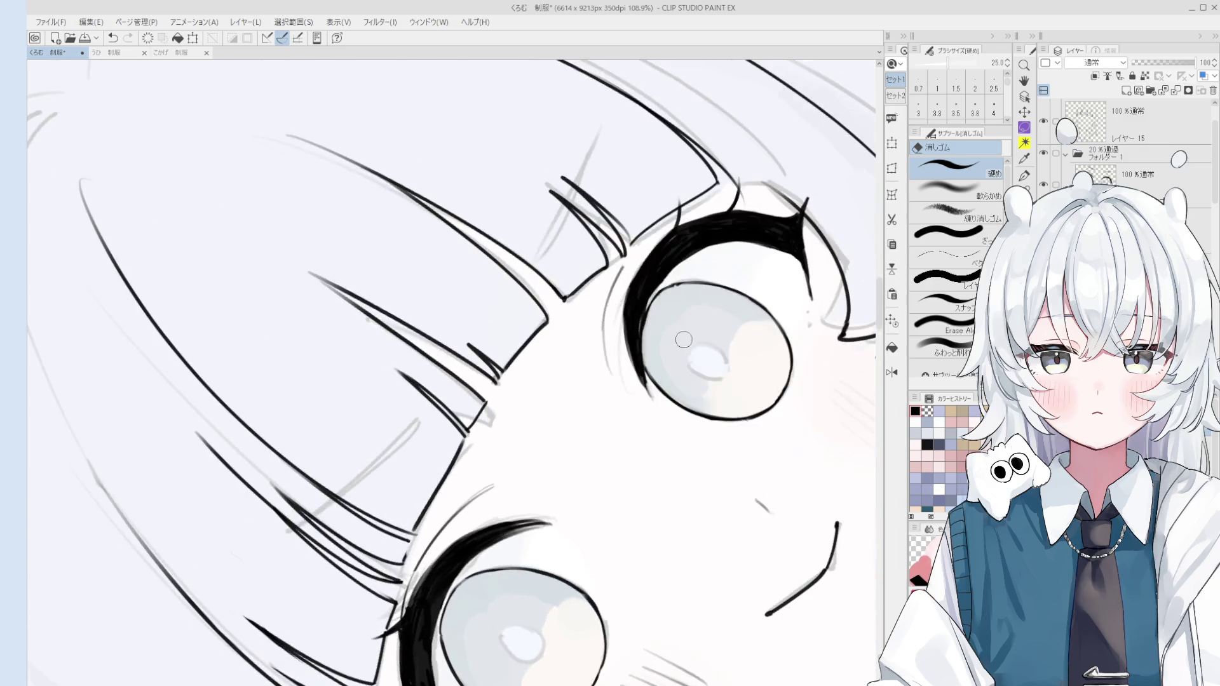
Alternate pen inking and hard-eraser cleanup around the eye
{"action": "key", "text": "p"}
{"action": "scroll", "coordinate": [635, 356], "scroll_direction": "up", "scroll_amount": 3}
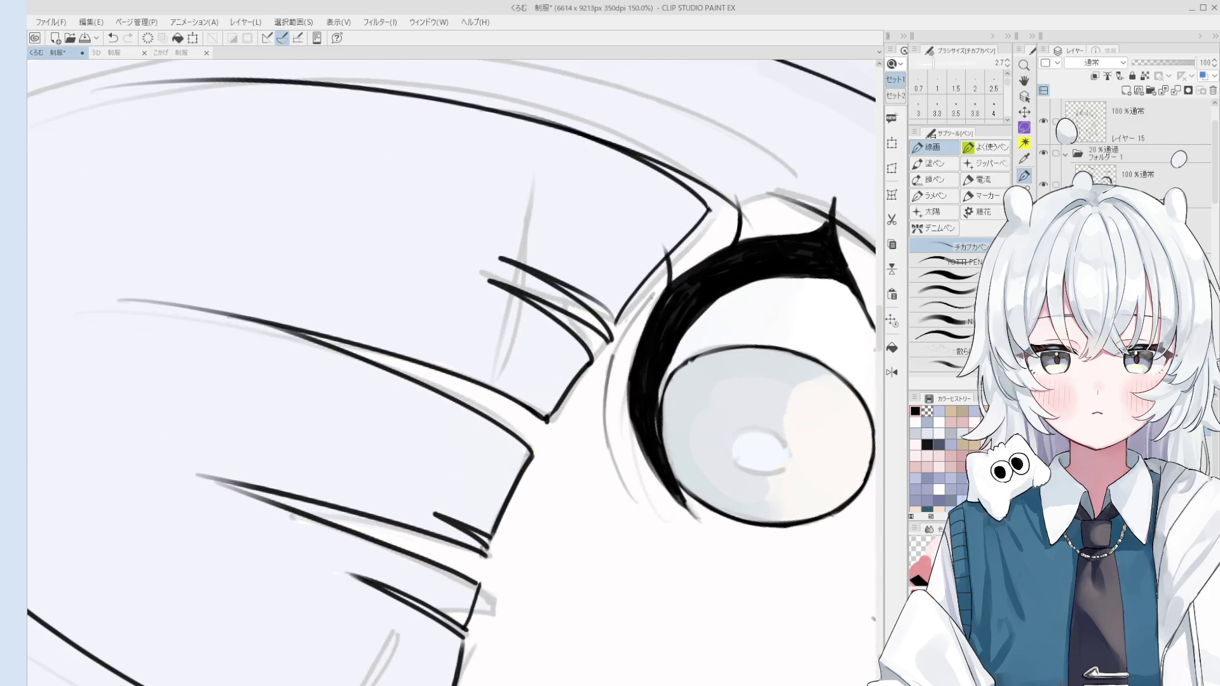
{"action": "key", "text": "e"}
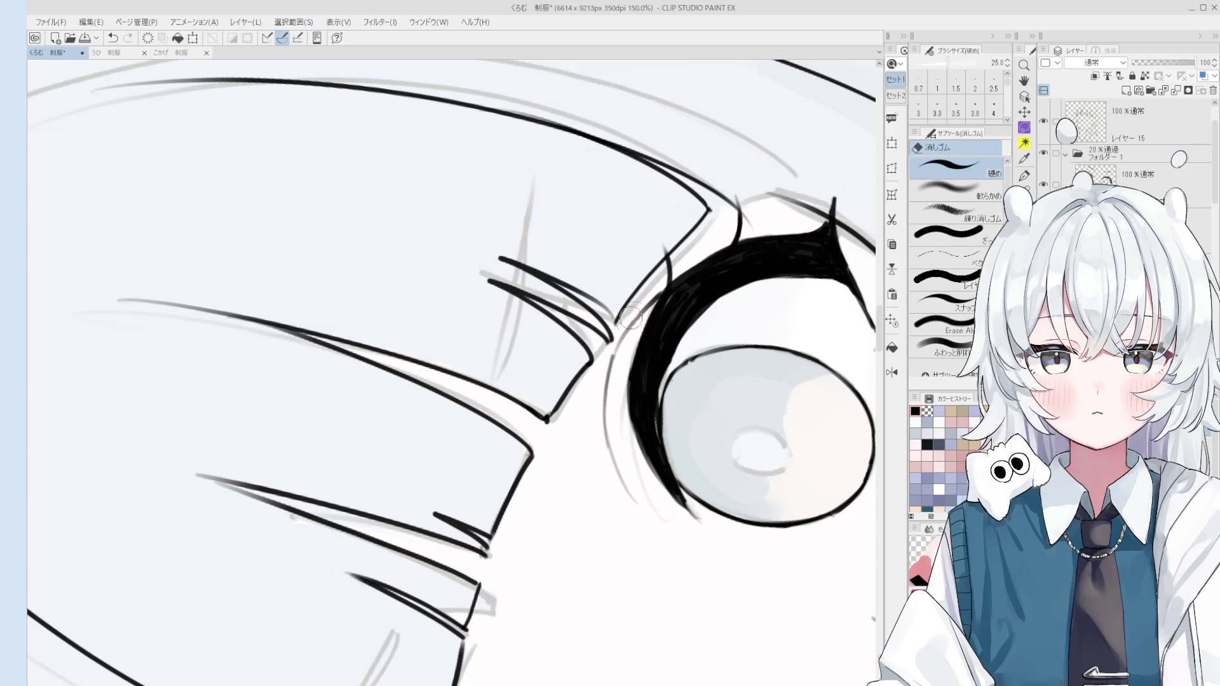
{"action": "scroll", "coordinate": [635, 317], "scroll_direction": "up", "scroll_amount": 3}
{"action": "scroll", "coordinate": [584, 315], "scroll_direction": "down", "scroll_amount": 1}
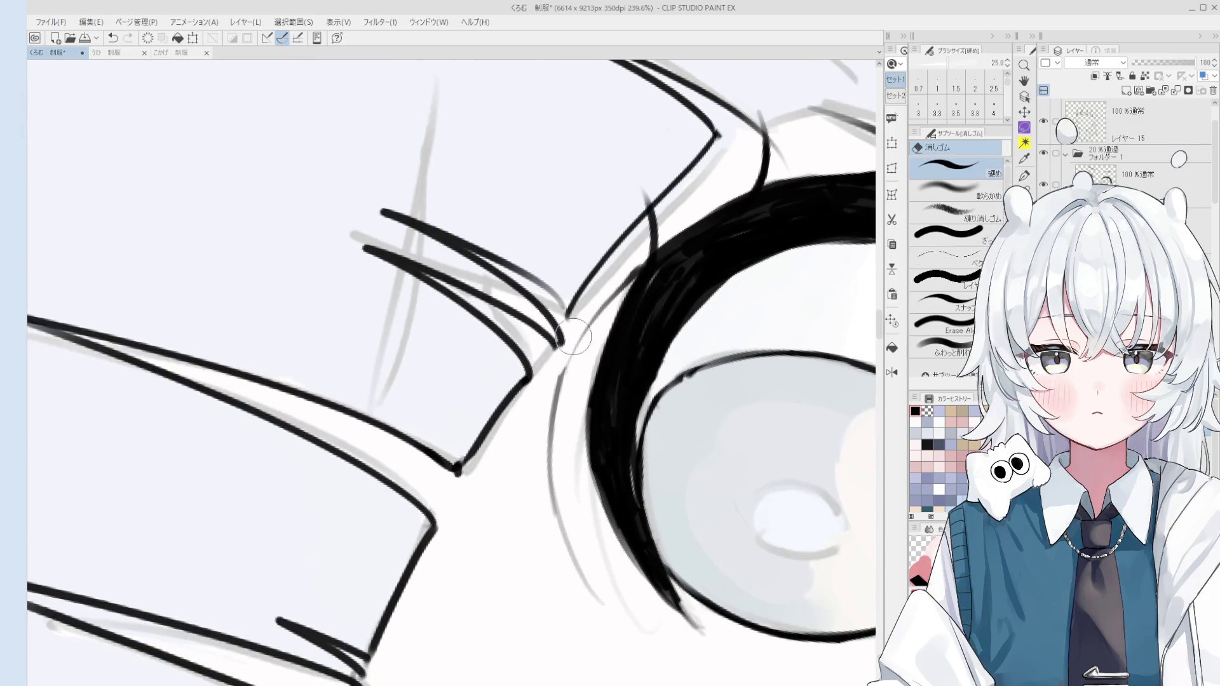
{"action": "key", "text": "p"}
{"action": "scroll", "coordinate": [584, 315], "scroll_direction": "down", "scroll_amount": 2}
{"action": "key", "text": "h"}
{"action": "scroll", "coordinate": [681, 461], "scroll_direction": "down", "scroll_amount": 3}
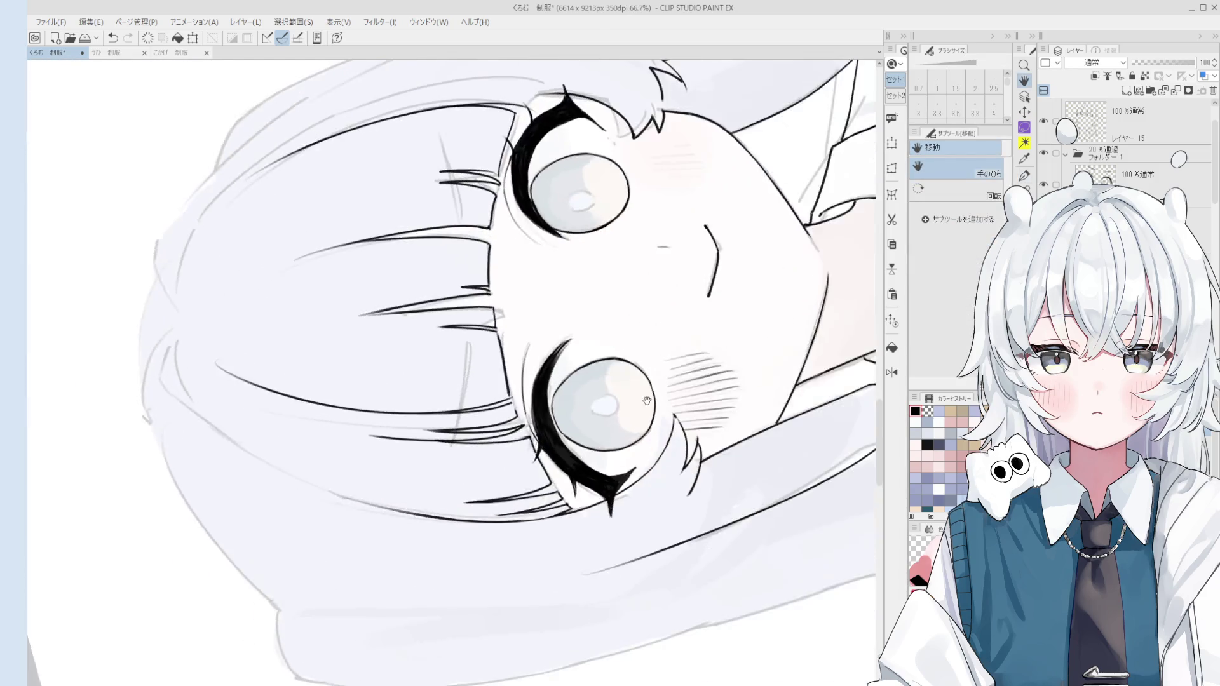
{"action": "scroll", "coordinate": [563, 499], "scroll_direction": "up", "scroll_amount": 5}
{"action": "key", "text": "p"}
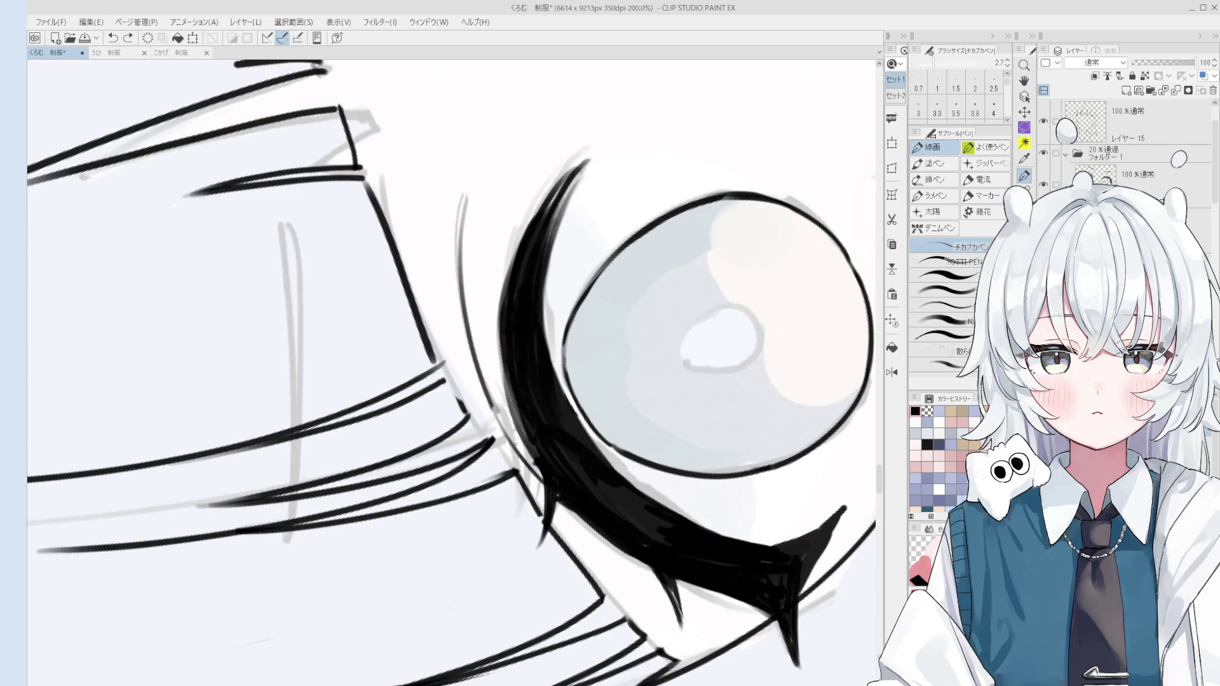
{"action": "scroll", "coordinate": [502, 409], "scroll_direction": "down", "scroll_amount": 1}
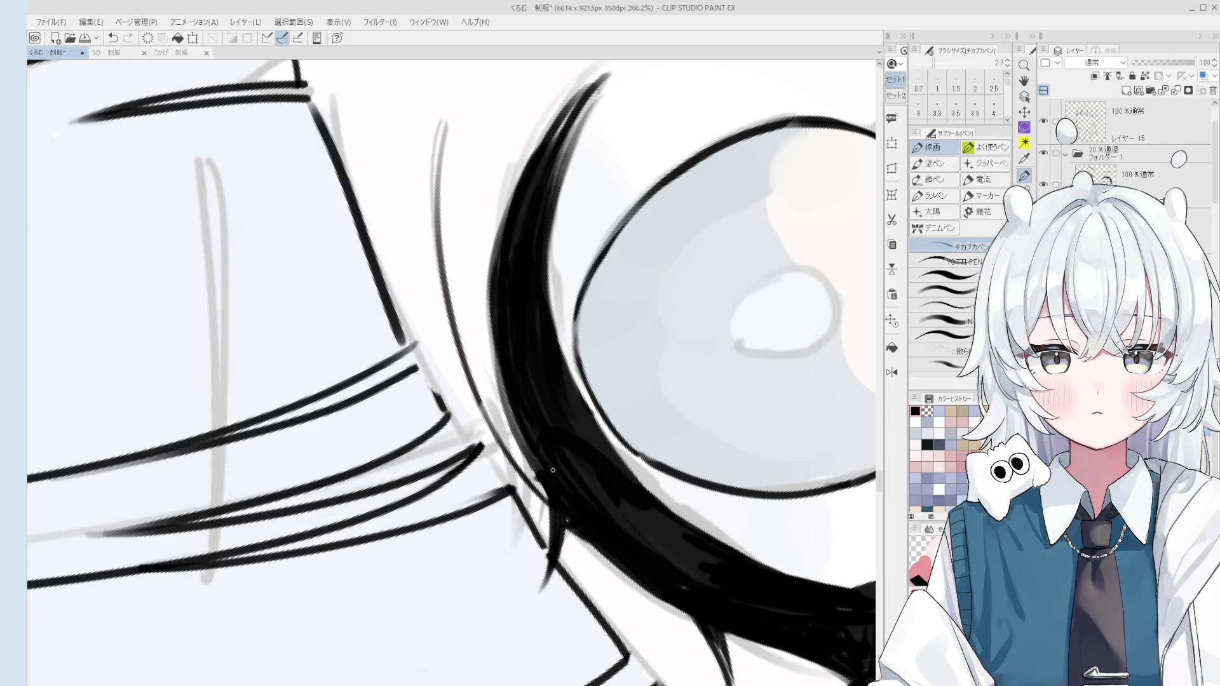
{"action": "scroll", "coordinate": [553, 435], "scroll_direction": "down", "scroll_amount": 2}
{"action": "key", "text": "e"}
{"action": "scroll", "coordinate": [505, 381], "scroll_direction": "up", "scroll_amount": 3}
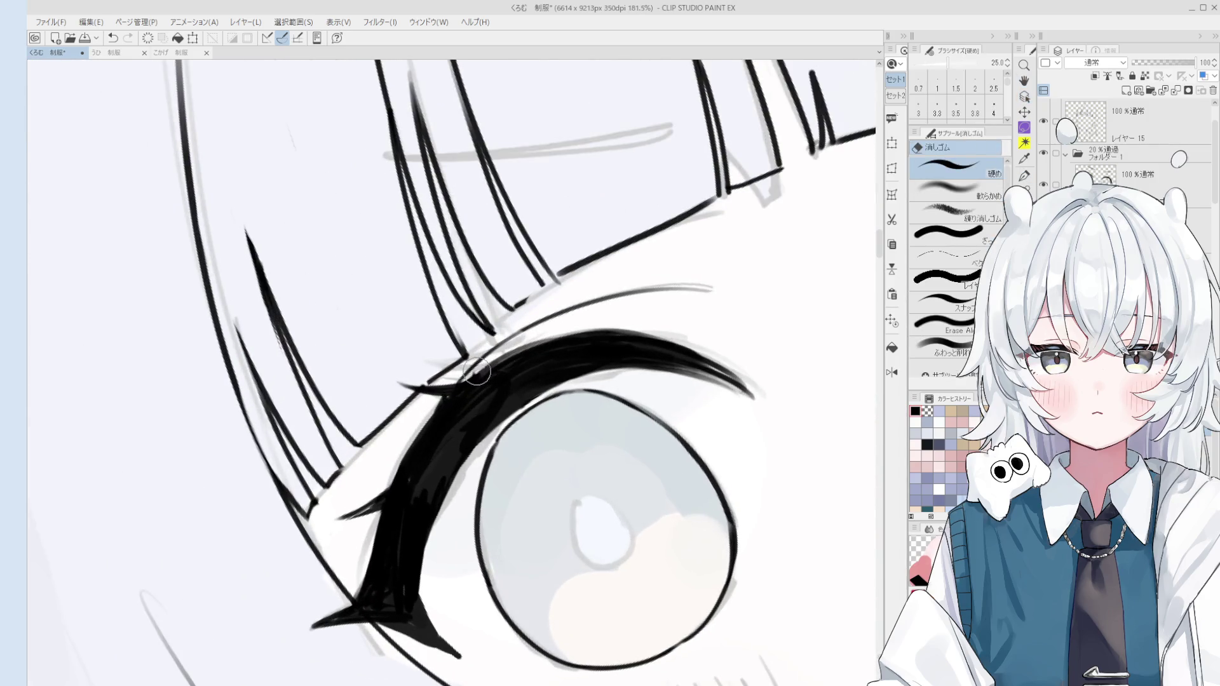
Reset the view upright to show the whole face, then tilt it about 30° counter-clockwise for inking the lashes
{"action": "key", "text": "minus"}
{"action": "key", "text": "minus"}
{"action": "key", "text": "minus"}
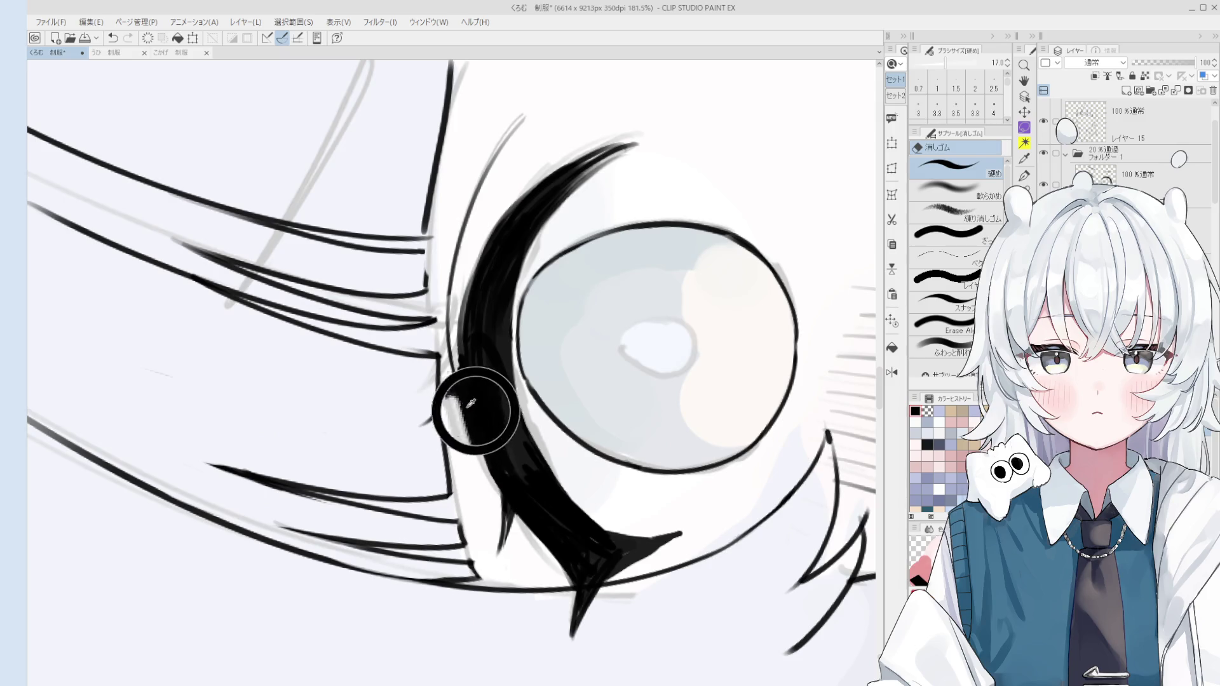
{"action": "key", "text": "p"}
{"action": "scroll", "coordinate": [488, 470], "scroll_direction": "down", "scroll_amount": 2}
{"action": "key", "text": "asciicircum"}
{"action": "key", "text": "asciicircum"}
{"action": "key", "text": "asciicircum"}
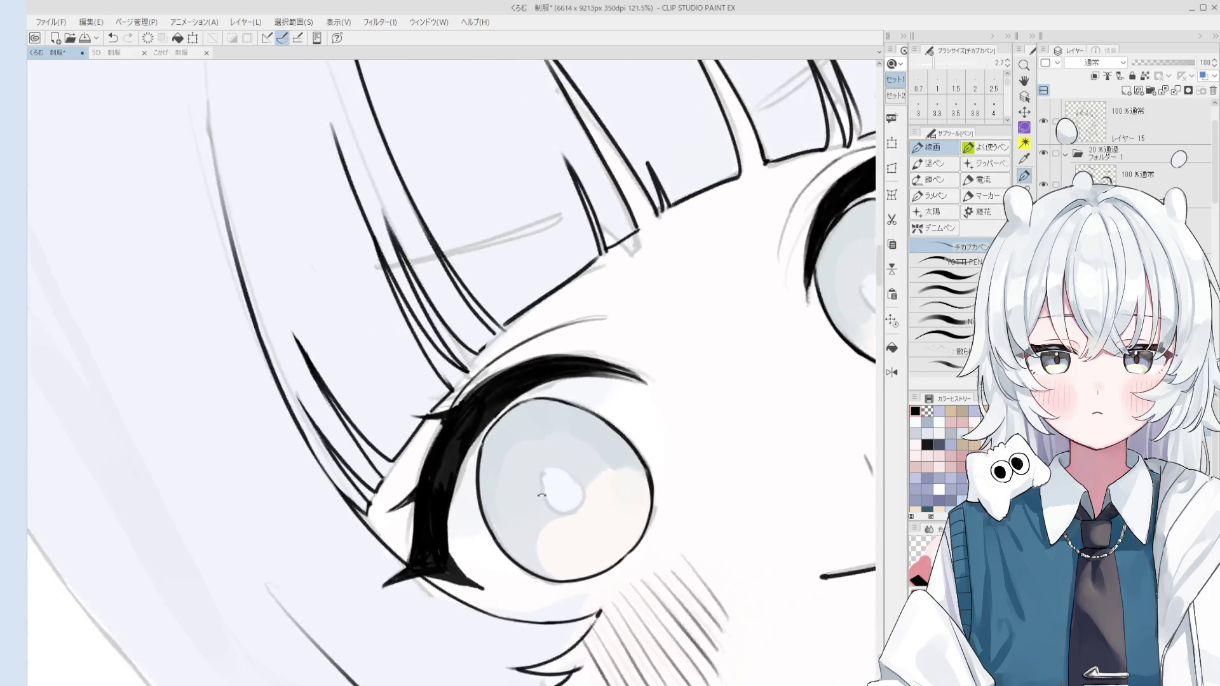
{"action": "key", "text": "minus"}
{"action": "key", "text": "minus"}
{"action": "key", "text": "minus"}
{"action": "scroll", "coordinate": [521, 498], "scroll_direction": "up", "scroll_amount": 3}
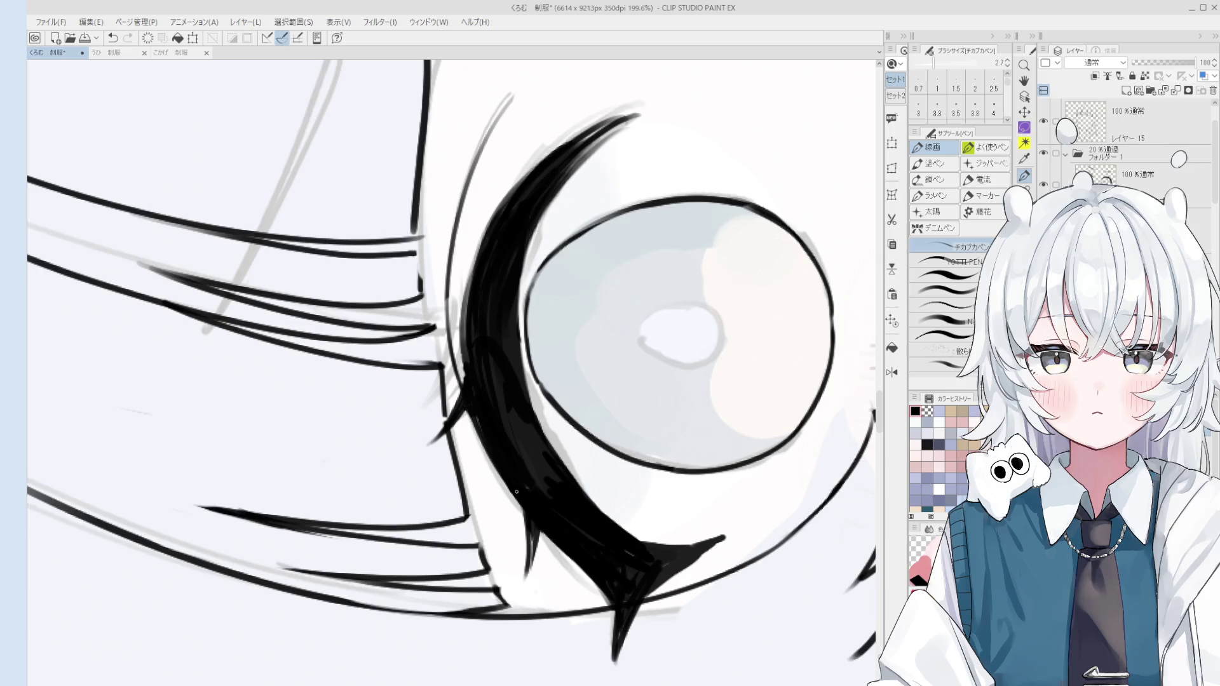
{"action": "scroll", "coordinate": [512, 485], "scroll_direction": "down", "scroll_amount": 5}
{"action": "key", "text": "asciicircum"}
{"action": "key", "text": "asciicircum"}
{"action": "key", "text": "asciicircum"}
{"action": "left_click_drag", "start_coordinate": [545, 518], "coordinate": [545, 391]}
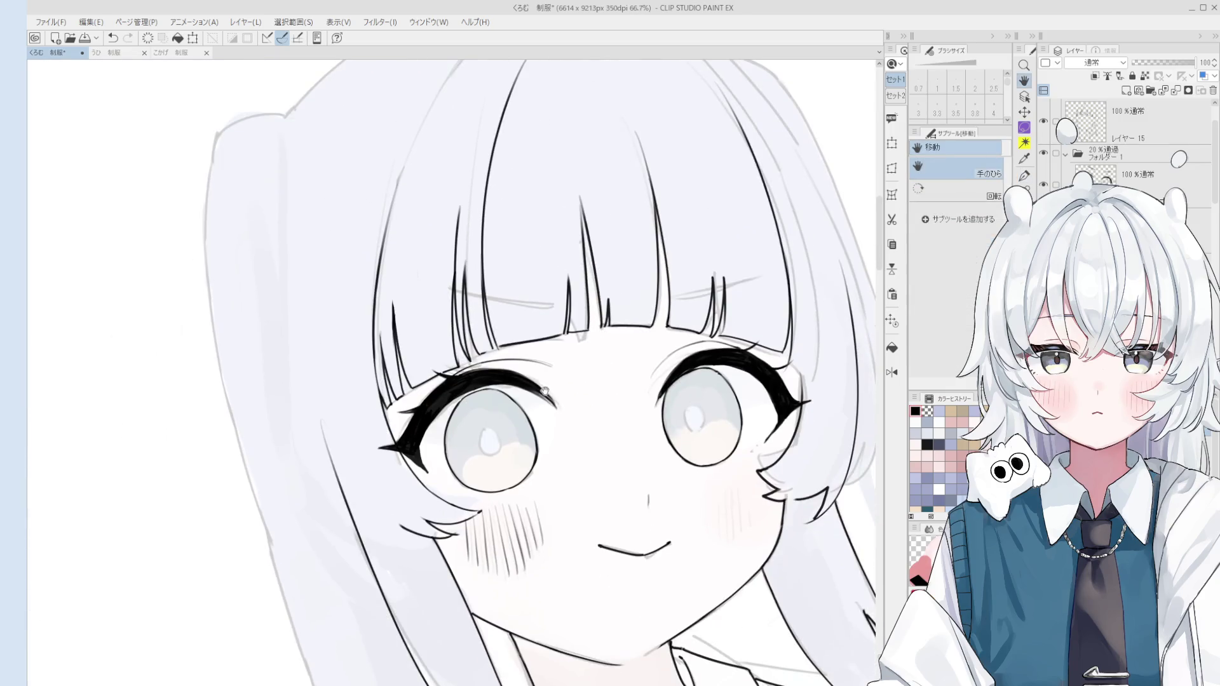
{"action": "key", "text": "o"}
{"action": "scroll", "coordinate": [724, 352], "scroll_direction": "up", "scroll_amount": 3}
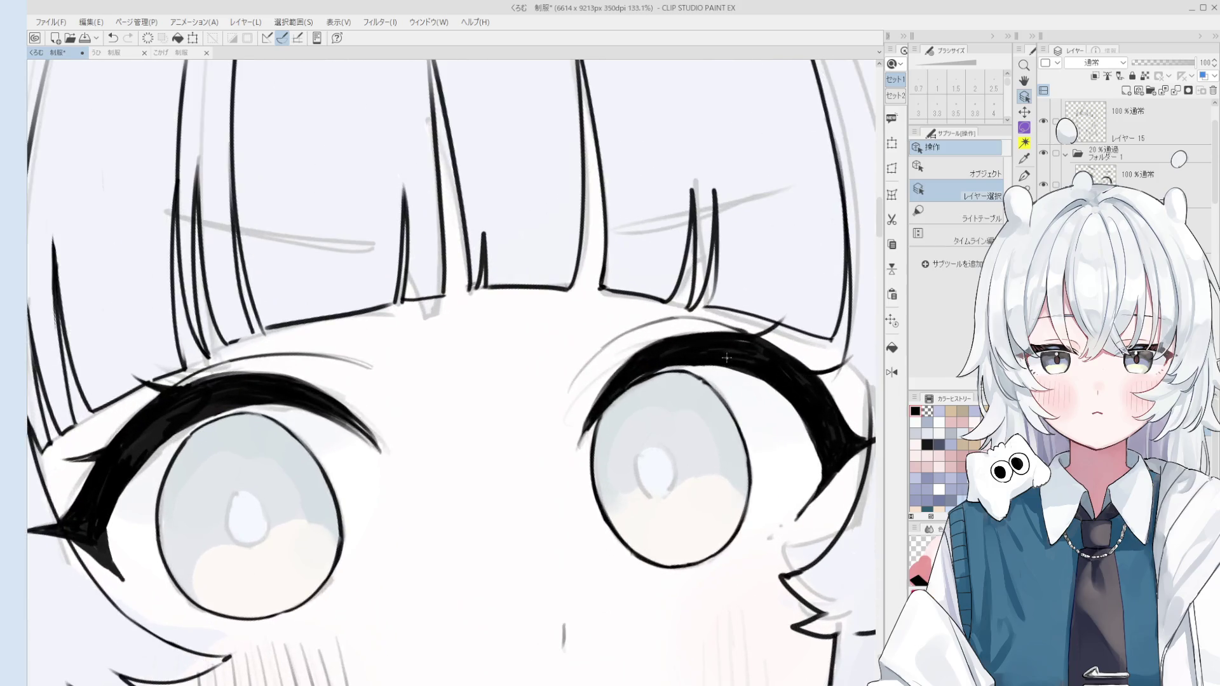
{"action": "key", "text": "minus"}
{"action": "key", "text": "minus"}
{"action": "key", "text": "p"}
{"action": "scroll", "coordinate": [614, 254], "scroll_direction": "up", "scroll_amount": 3}
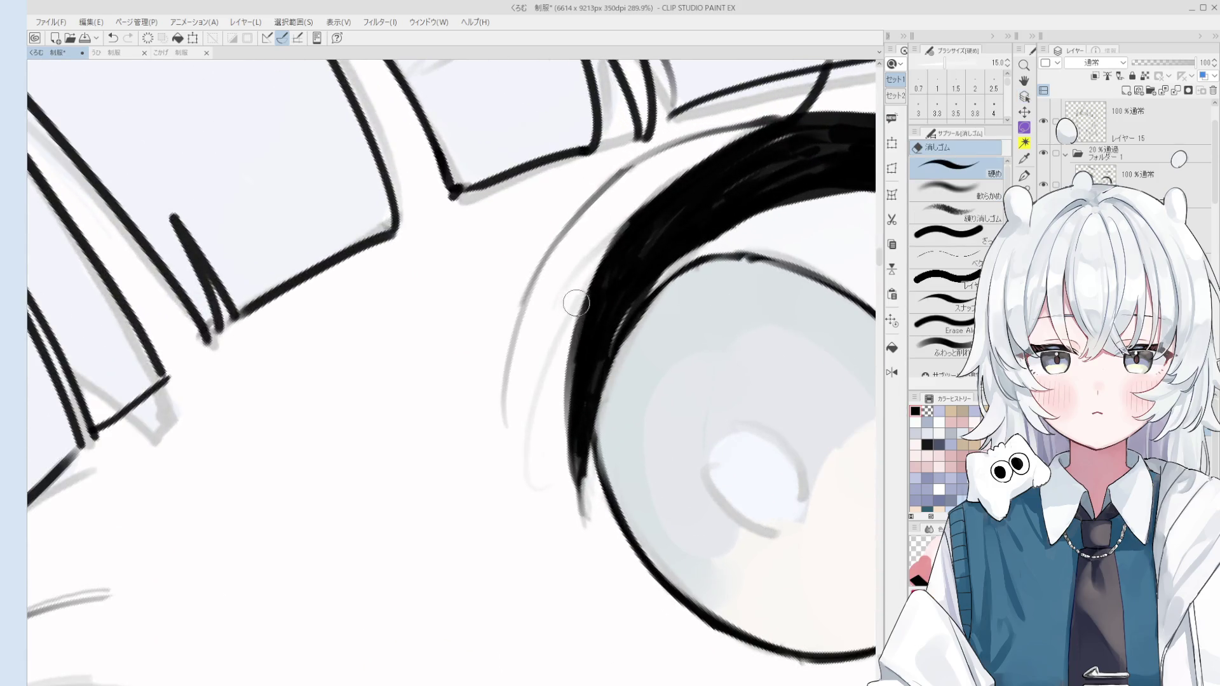
{"action": "scroll", "coordinate": [629, 256], "scroll_direction": "down", "scroll_amount": 1}
Thicken the eyelash's upper edge and trim its lower tail with the eraser
{"action": "left_click_drag", "start_coordinate": [616, 238], "coordinate": [666, 200]}
{"action": "scroll", "coordinate": [622, 272], "scroll_direction": "down", "scroll_amount": 3}
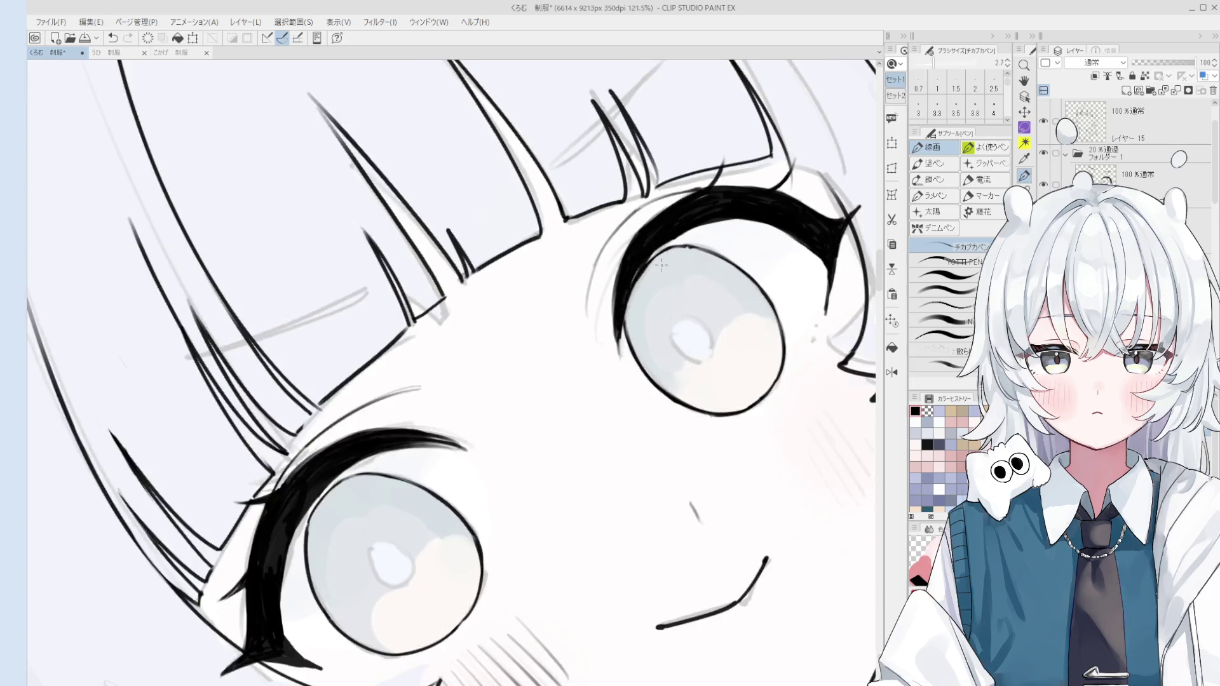
{"action": "scroll", "coordinate": [607, 381], "scroll_direction": "up", "scroll_amount": 3}
{"action": "key", "text": "e"}
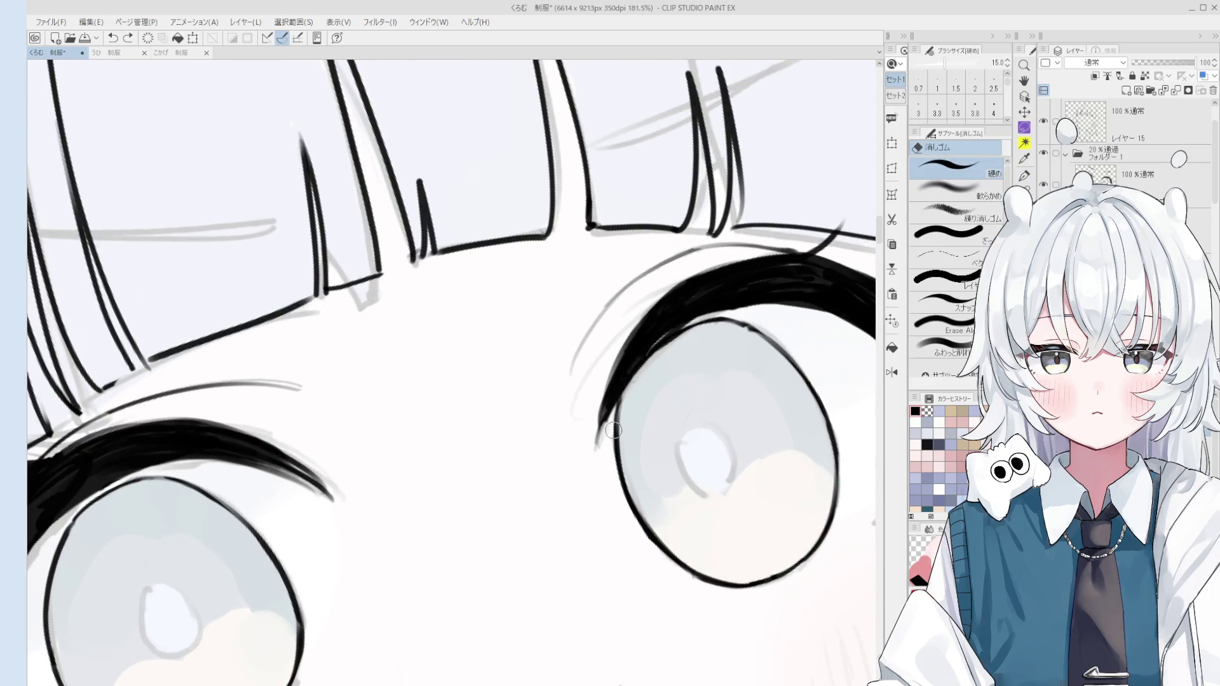
{"action": "left_click_drag", "start_coordinate": [607, 416], "coordinate": [678, 321]}
{"action": "key", "text": "ctrl+z"}
{"action": "key", "text": "ctrl+y"}
{"action": "key", "text": "ctrl+z"}
{"action": "key", "text": "ctrl+y"}
{"action": "key", "text": "ctrl+z"}
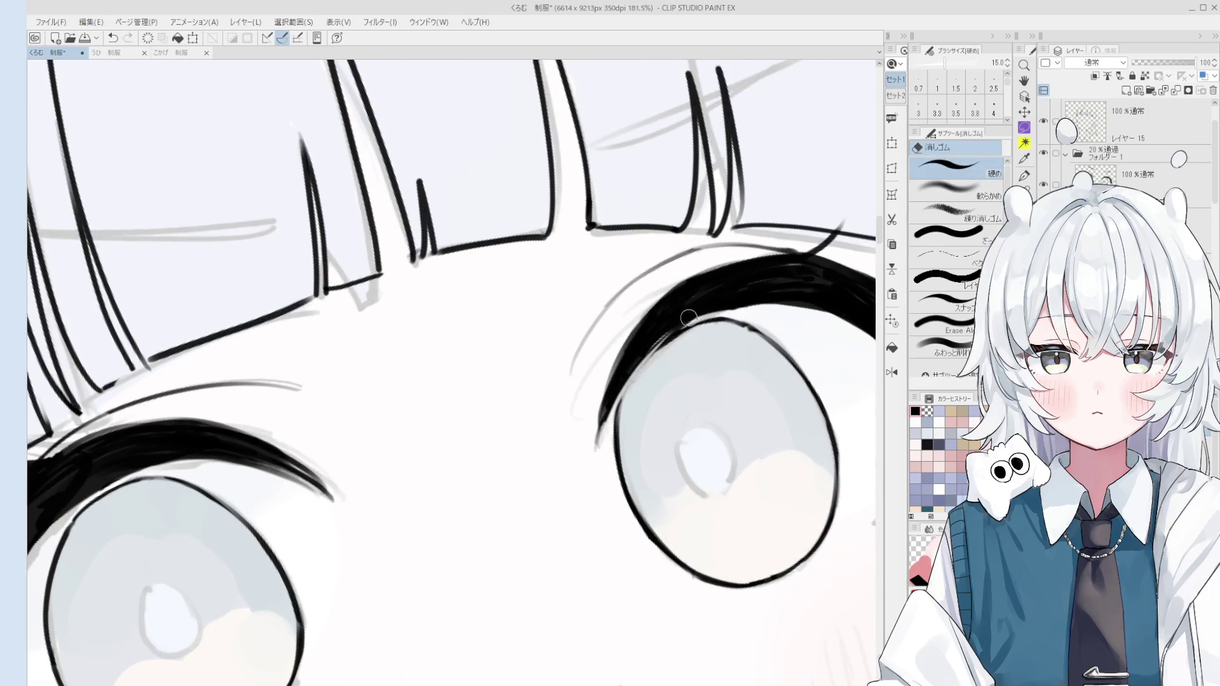
Erase part of the right iris outline and undo the faulty stroke on it
{"action": "key", "text": "p"}
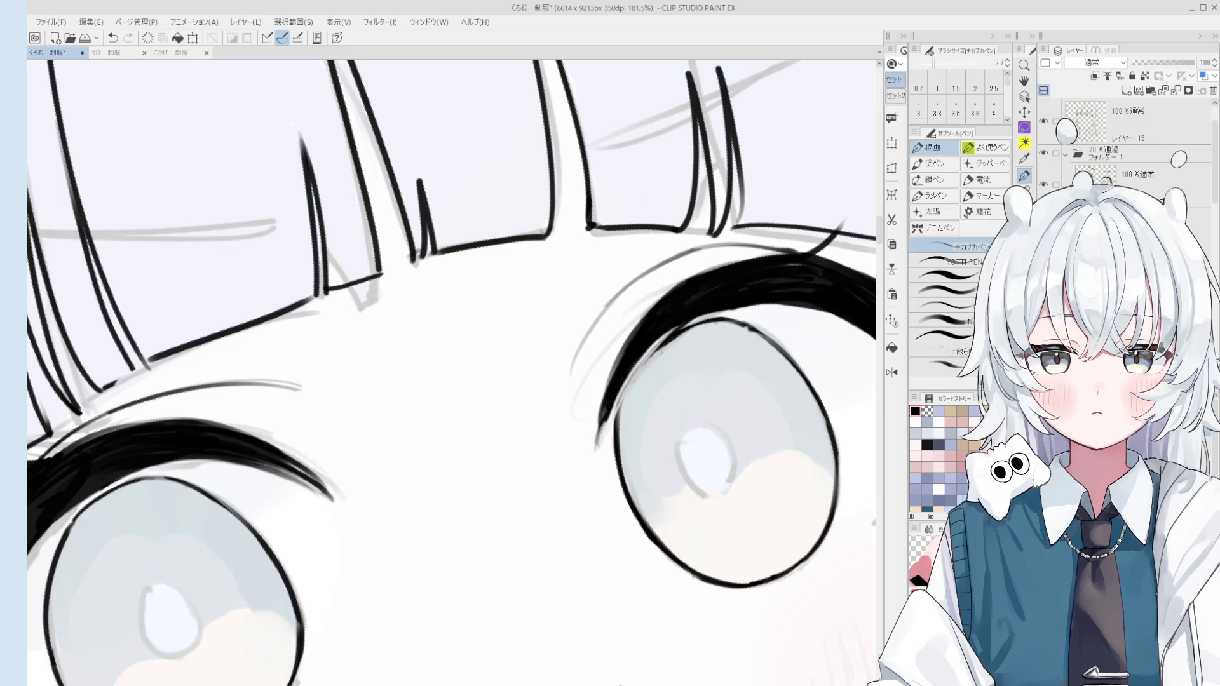
{"action": "scroll", "coordinate": [747, 300], "scroll_direction": "down", "scroll_amount": 3}
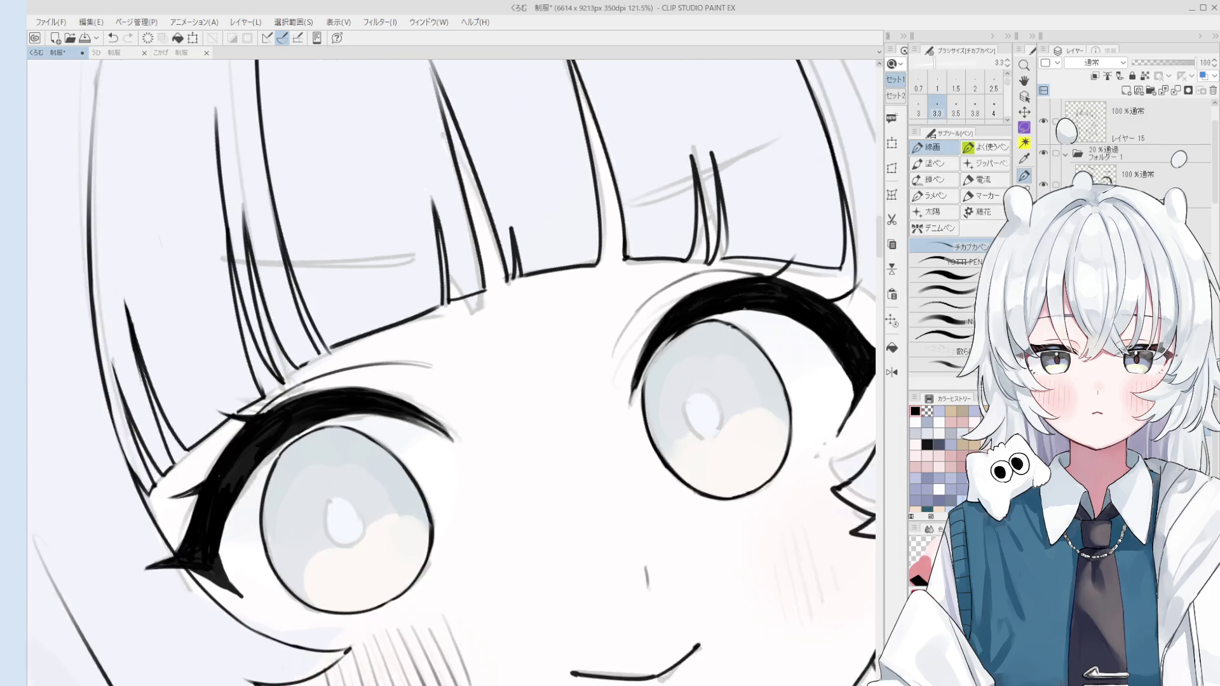
{"action": "scroll", "coordinate": [637, 395], "scroll_direction": "up", "scroll_amount": 4}
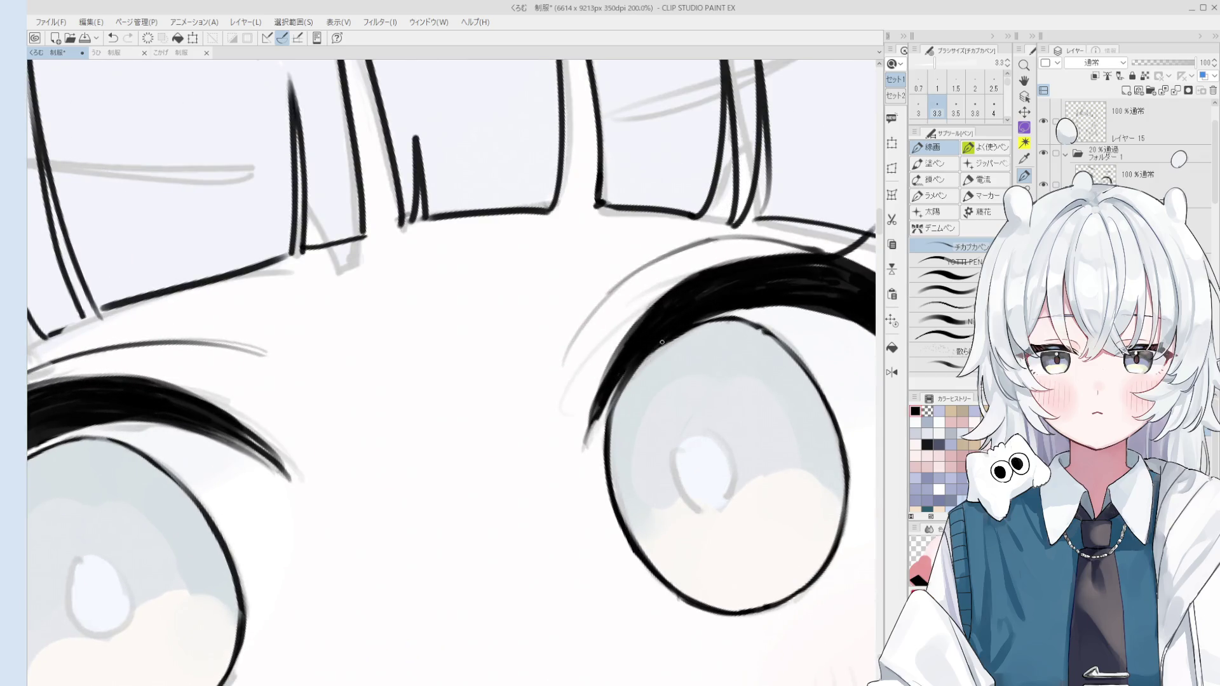
{"action": "key", "text": "e"}
{"action": "mouse_move", "coordinate": [690, 346]}
{"action": "left_mouse_down"}
{"action": "mouse_move", "coordinate": [719, 338]}
{"action": "mouse_move", "coordinate": [749, 427]}
{"action": "mouse_move", "coordinate": [750, 489]}
{"action": "left_mouse_up"}
{"action": "key", "text": "ctrl+z"}
{"action": "left_click_drag", "start_coordinate": [725, 448], "coordinate": [760, 495]}
{"action": "key", "text": "p"}
{"action": "key", "text": "ctrl+z"}
{"action": "key", "text": "ctrl+z"}
{"action": "scroll", "coordinate": [763, 439], "scroll_direction": "down", "scroll_amount": 5}
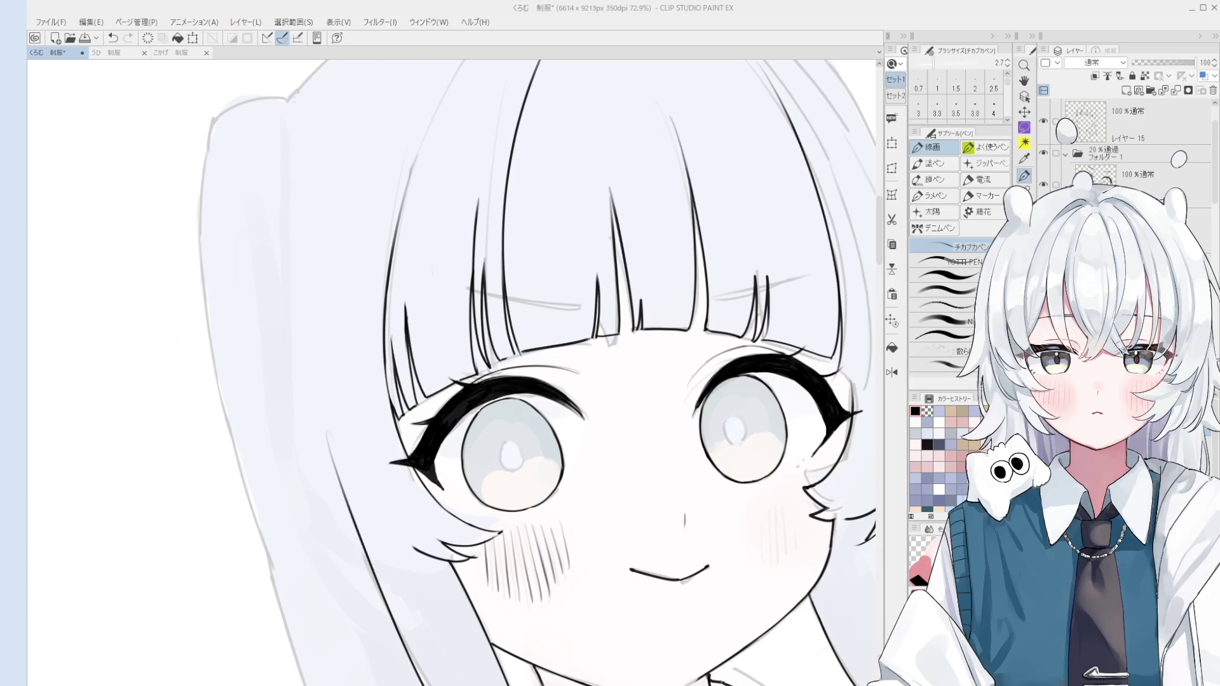
{"action": "scroll", "coordinate": [717, 392], "scroll_direction": "down", "scroll_amount": 2}
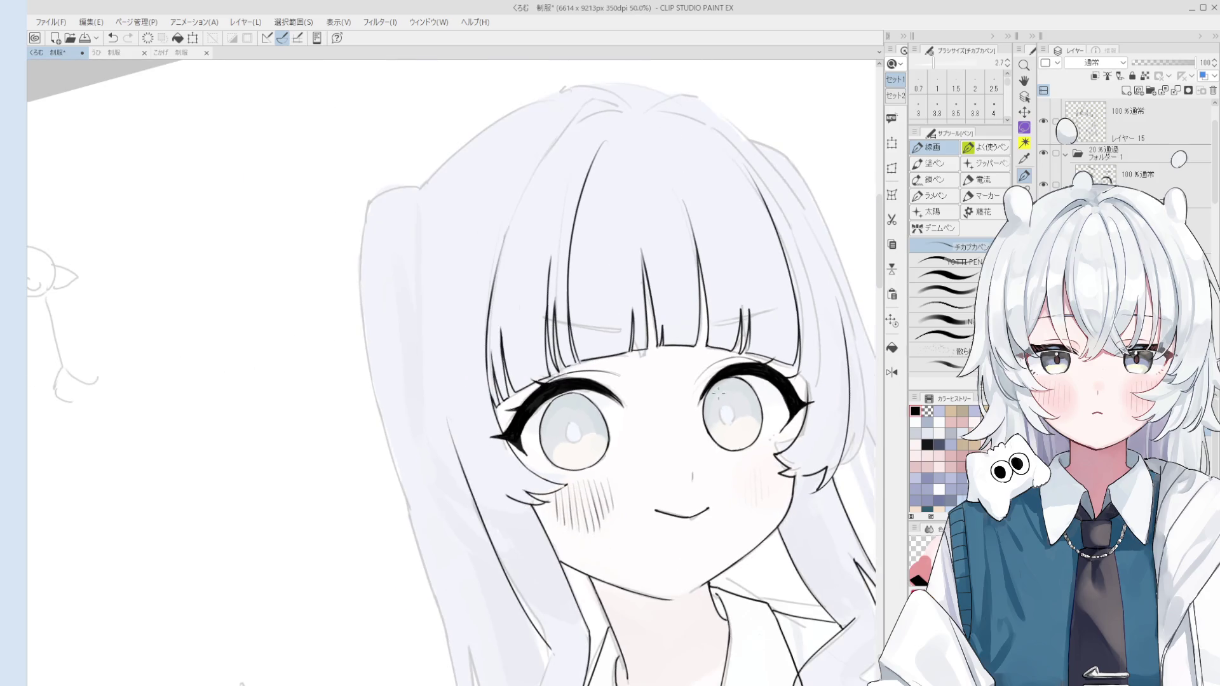
Draw diagonal blush hatch lines on the right cheek, redoing misplaced ones
{"action": "scroll", "coordinate": [776, 496], "scroll_direction": "up", "scroll_amount": 3}
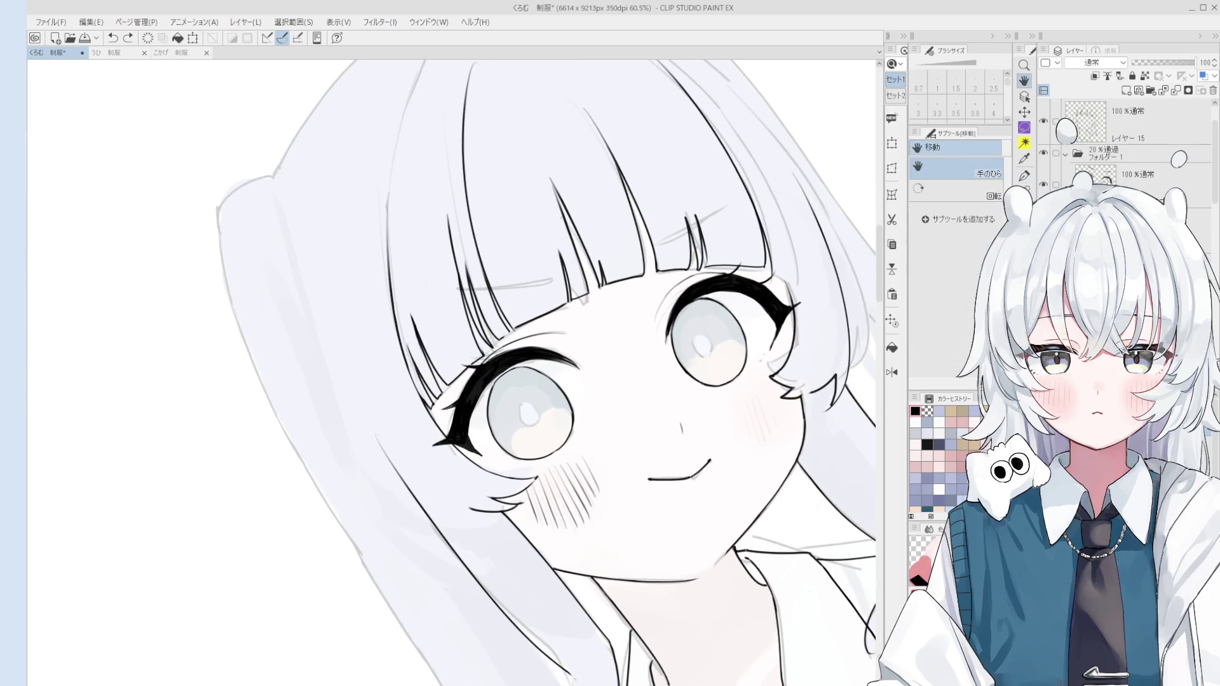
{"action": "key", "text": "ctrl+z"}
{"action": "left_click_drag", "start_coordinate": [725, 403], "coordinate": [741, 448]}
{"action": "mouse_move", "coordinate": [736, 392]}
{"action": "left_mouse_down"}
{"action": "mouse_move", "coordinate": [753, 454]}
{"action": "mouse_move", "coordinate": [778, 467]}
{"action": "left_mouse_up"}
{"action": "key", "text": "ctrl+z"}
{"action": "key", "text": "ctrl+z"}
{"action": "key", "text": "ctrl+z"}
{"action": "key", "text": "ctrl+z"}
{"action": "left_click_drag", "start_coordinate": [772, 446], "coordinate": [786, 463]}
{"action": "key", "text": "ctrl+z"}
{"action": "key", "text": "ctrl+z"}
{"action": "left_click_drag", "start_coordinate": [769, 397], "coordinate": [798, 461]}
{"action": "mouse_move", "coordinate": [774, 369]}
{"action": "left_mouse_down"}
{"action": "mouse_move", "coordinate": [786, 444]}
{"action": "mouse_move", "coordinate": [808, 441]}
{"action": "mouse_move", "coordinate": [798, 416]}
{"action": "mouse_move", "coordinate": [814, 430]}
{"action": "left_mouse_up"}
{"action": "key", "text": "ctrl+z"}
{"action": "key", "text": "ctrl+z"}
Add a short line at the cheek's hair edge and remove one extra hatch stroke
{"action": "scroll", "coordinate": [788, 391], "scroll_direction": "down", "scroll_amount": 2}
{"action": "mouse_move", "coordinate": [789, 377]}
{"action": "left_mouse_down"}
{"action": "mouse_move", "coordinate": [801, 406]}
{"action": "mouse_move", "coordinate": [728, 356]}
{"action": "mouse_move", "coordinate": [707, 306]}
{"action": "left_mouse_up"}
{"action": "key", "text": "ctrl+z"}
{"action": "scroll", "coordinate": [747, 402], "scroll_direction": "down", "scroll_amount": 2}
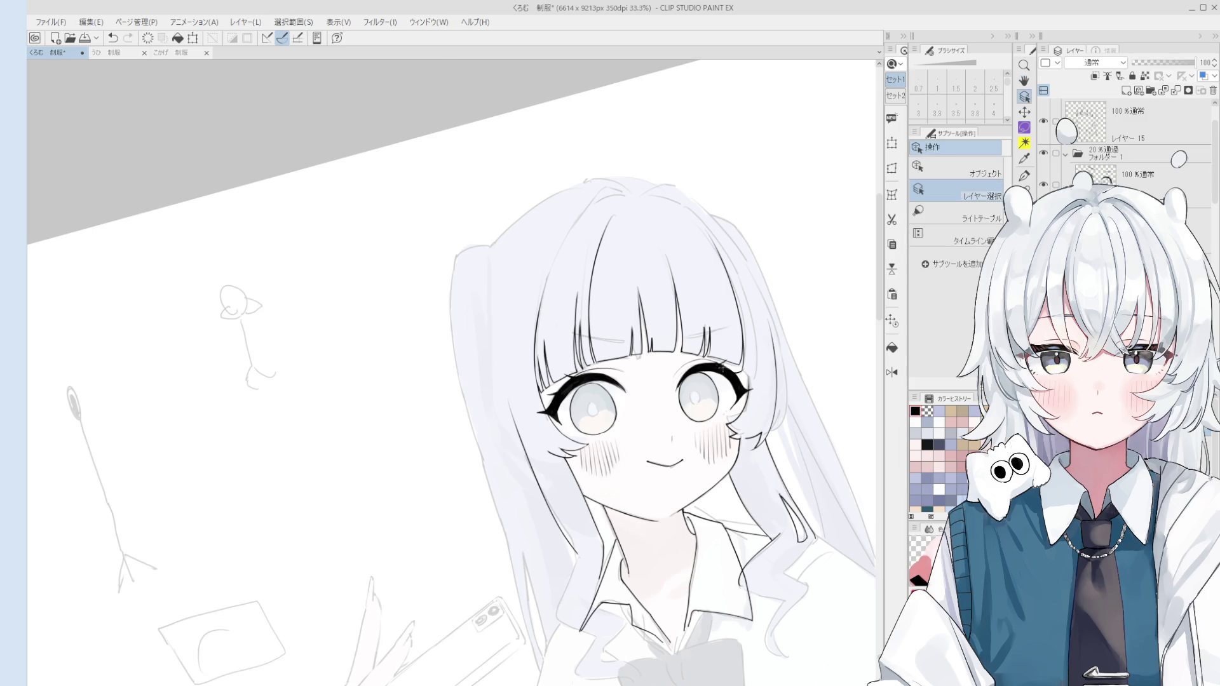
{"action": "scroll", "coordinate": [722, 356], "scroll_direction": "up", "scroll_amount": 2}
{"action": "scroll", "coordinate": [725, 350], "scroll_direction": "up", "scroll_amount": 2}
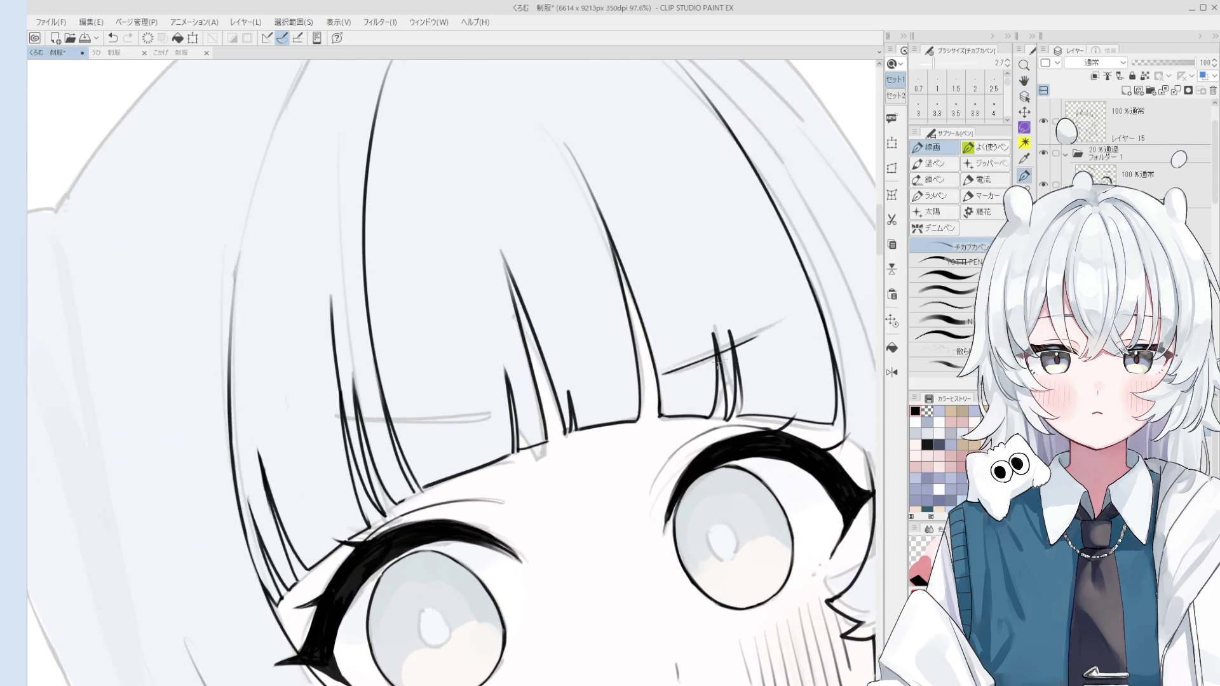
Ink a black strand across the bangs over the grey sketch line, retrying it several times
{"action": "key", "text": "ctrl+z"}
{"action": "left_click_drag", "start_coordinate": [657, 378], "coordinate": [781, 322]}
{"action": "key", "text": "ctrl+z"}
{"action": "key", "text": "ctrl+z"}
{"action": "key", "text": "ctrl+z"}
{"action": "left_click_drag", "start_coordinate": [656, 377], "coordinate": [780, 321]}
{"action": "left_click_drag", "start_coordinate": [718, 359], "coordinate": [756, 332]}
Rotate the view about 50° and ink over the grey bang line
{"action": "key", "text": "ctrl+z"}
{"action": "left_click_drag", "start_coordinate": [656, 377], "coordinate": [780, 322]}
{"action": "key", "text": "ctrl+z"}
{"action": "key", "text": "space"}
{"action": "left_click_drag", "start_coordinate": [678, 377], "coordinate": [440, 405]}
{"action": "key", "text": "ctrl+z"}
{"action": "mouse_move", "coordinate": [401, 347]}
{"action": "left_mouse_down"}
{"action": "mouse_move", "coordinate": [473, 452]}
{"action": "mouse_move", "coordinate": [493, 442]}
{"action": "left_mouse_up"}
{"action": "key", "text": "ctrl+z"}
{"action": "key", "text": "ctrl+z"}
{"action": "scroll", "coordinate": [476, 454], "scroll_direction": "up", "scroll_amount": 3}
{"action": "key", "text": "space"}
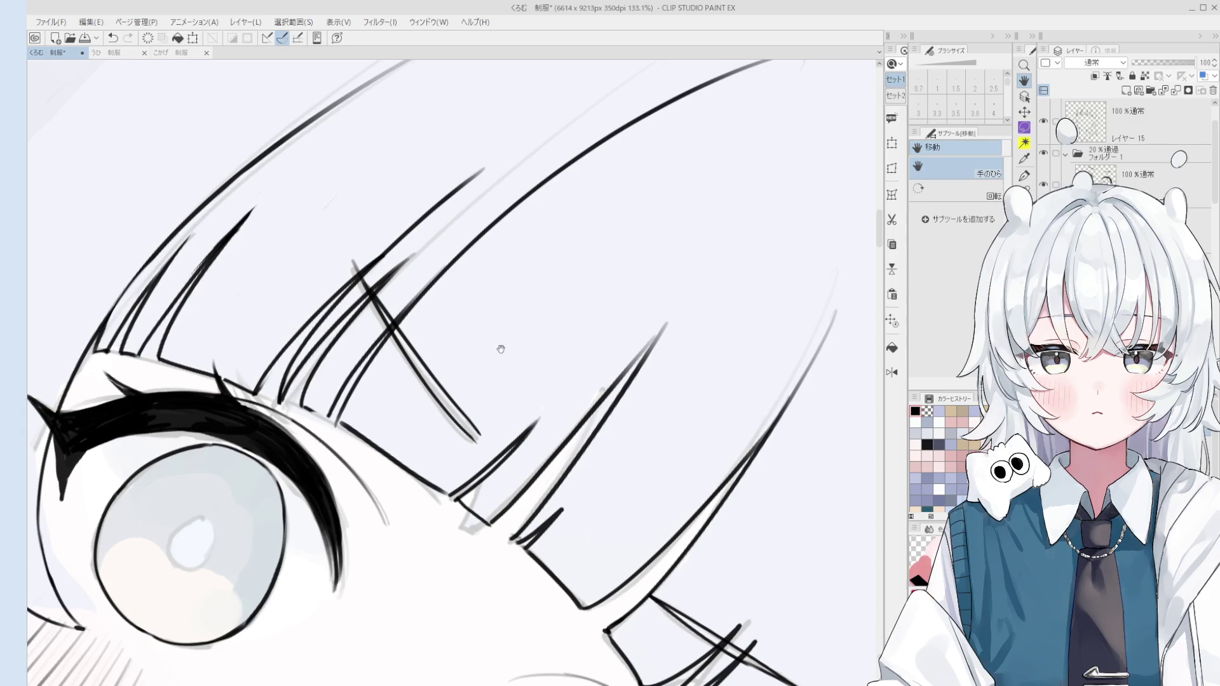
Enlarge the eraser to size 25 and touch up the crossing strand's line tip in the bangs
{"action": "left_click_drag", "start_coordinate": [449, 377], "coordinate": [540, 408]}
{"action": "scroll", "coordinate": [485, 359], "scroll_direction": "down", "scroll_amount": 1}
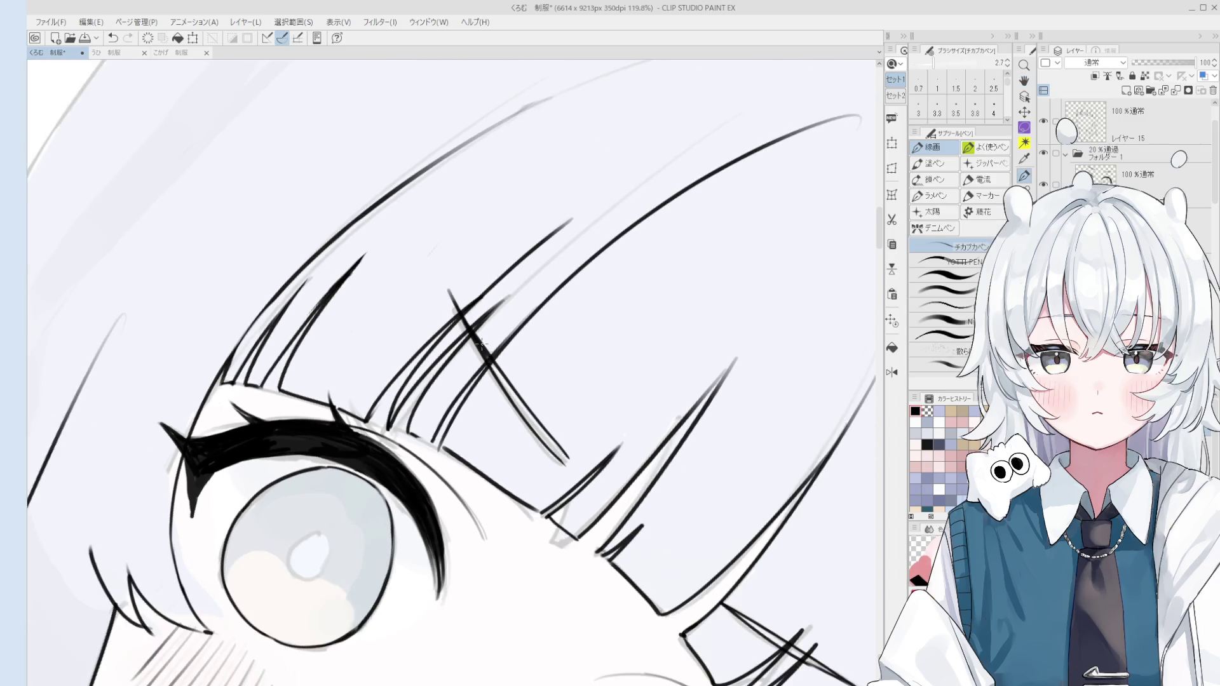
{"action": "key", "text": "bracketright"}
{"action": "key", "text": "bracketright"}
{"action": "key", "text": "bracketright"}
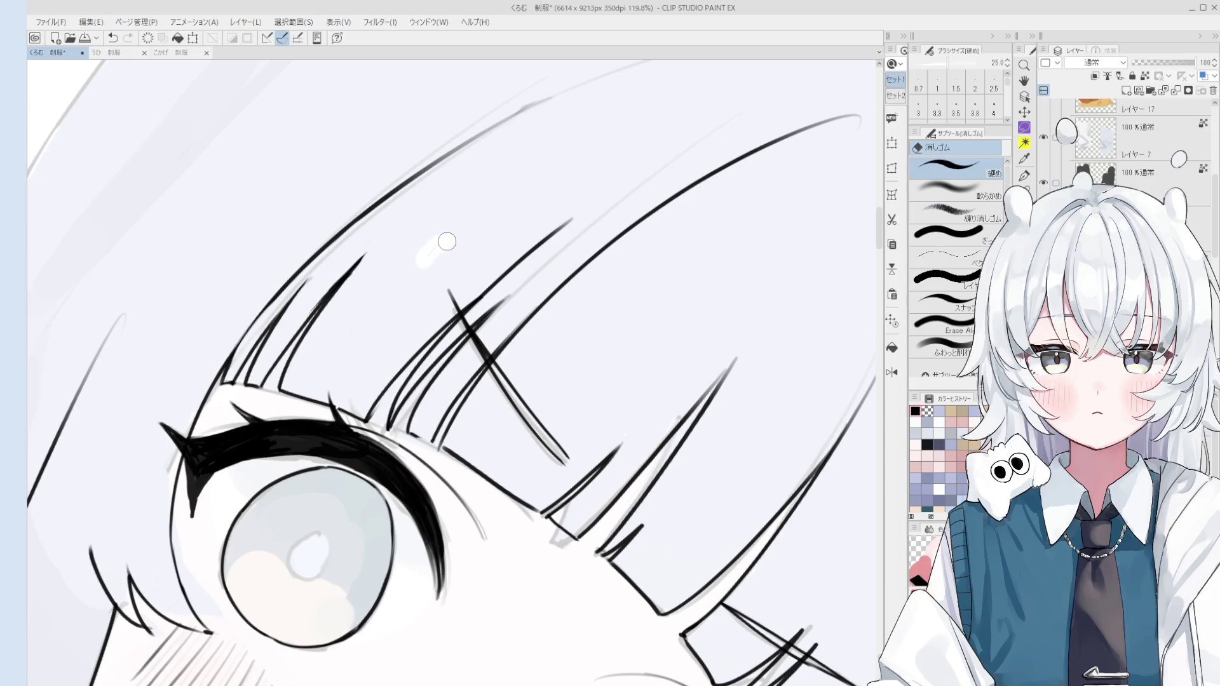
{"action": "key", "text": "p"}
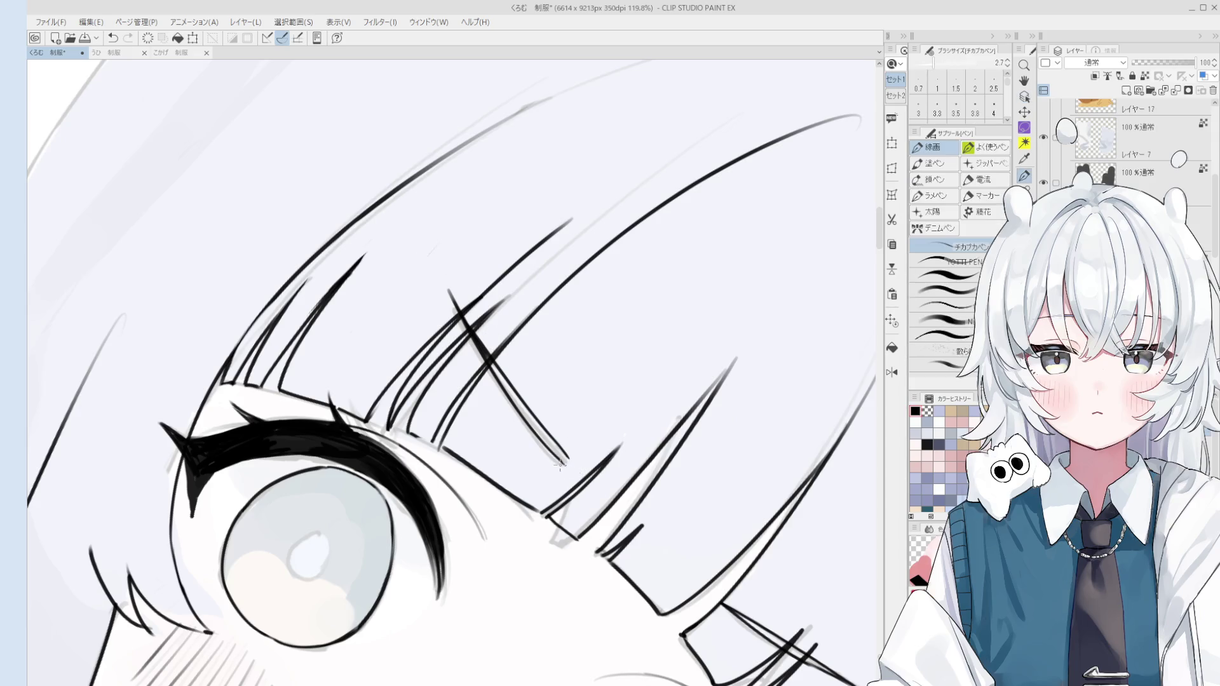
{"action": "scroll", "coordinate": [569, 462], "scroll_direction": "up", "scroll_amount": 2}
{"action": "left_click_drag", "start_coordinate": [566, 453], "coordinate": [580, 468]}
{"action": "key", "text": "ctrl+z"}
{"action": "key", "text": "e"}
Erase the strand's line tip in the bangs and try a short replacement stroke, undoing it
{"action": "scroll", "coordinate": [582, 473], "scroll_direction": "down", "scroll_amount": 5}
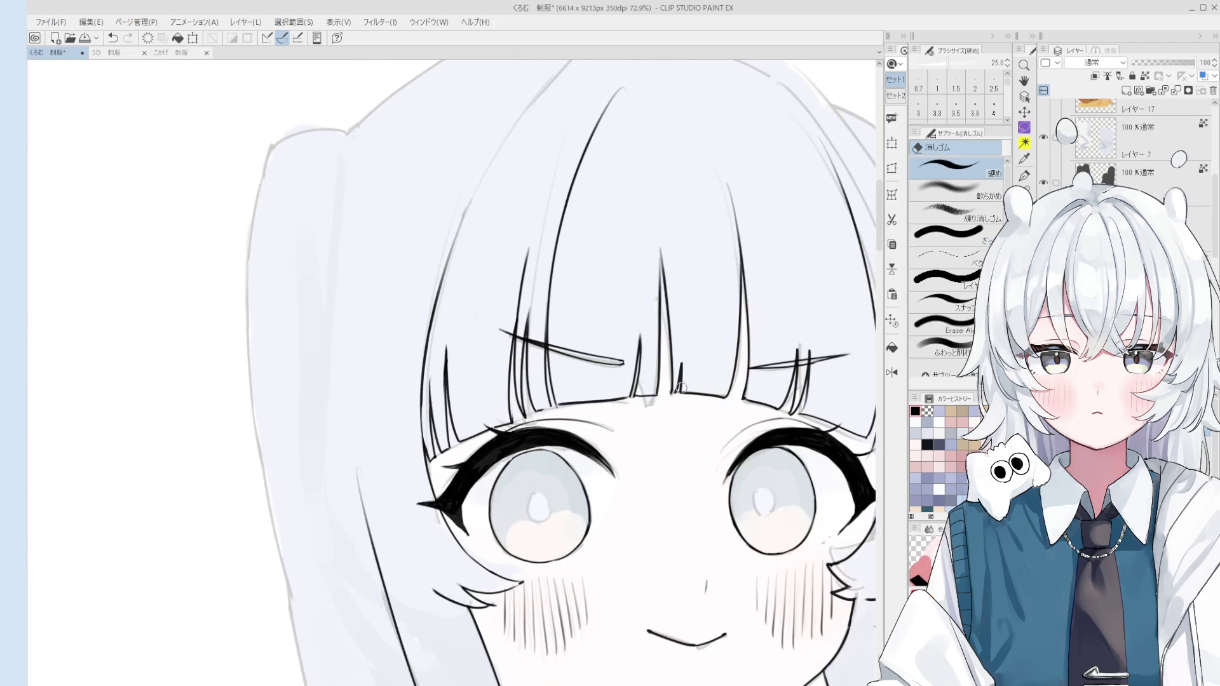
{"action": "scroll", "coordinate": [619, 405], "scroll_direction": "up", "scroll_amount": 4}
{"action": "left_click_drag", "start_coordinate": [578, 432], "coordinate": [610, 483]}
{"action": "key", "text": "p"}
{"action": "left_click_drag", "start_coordinate": [543, 408], "coordinate": [613, 493]}
{"action": "key", "text": "ctrl+z"}
Shrink the eraser to size 15 and rotate the canvas to align with the crossing strand
{"action": "scroll", "coordinate": [613, 492], "scroll_direction": "down", "scroll_amount": 1}
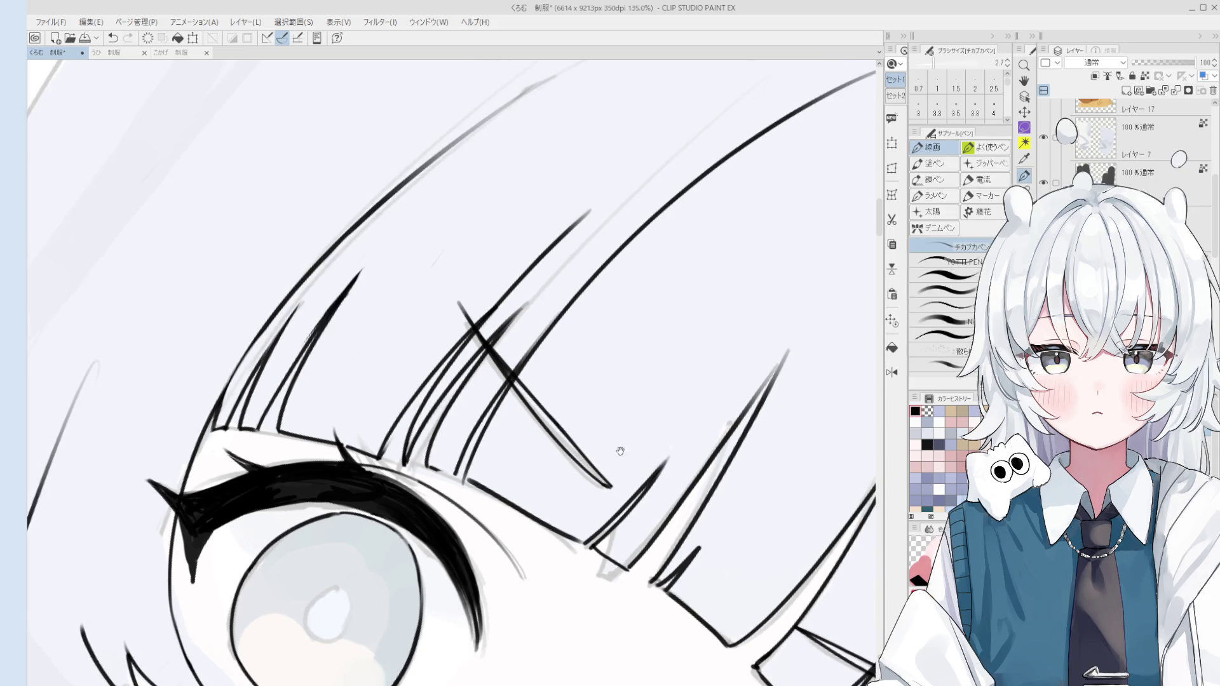
{"action": "scroll", "coordinate": [787, 401], "scroll_direction": "down", "scroll_amount": 3}
{"action": "scroll", "coordinate": [787, 401], "scroll_direction": "down", "scroll_amount": 1}
{"action": "key", "text": "e"}
{"action": "scroll", "coordinate": [660, 398], "scroll_direction": "up", "scroll_amount": 3}
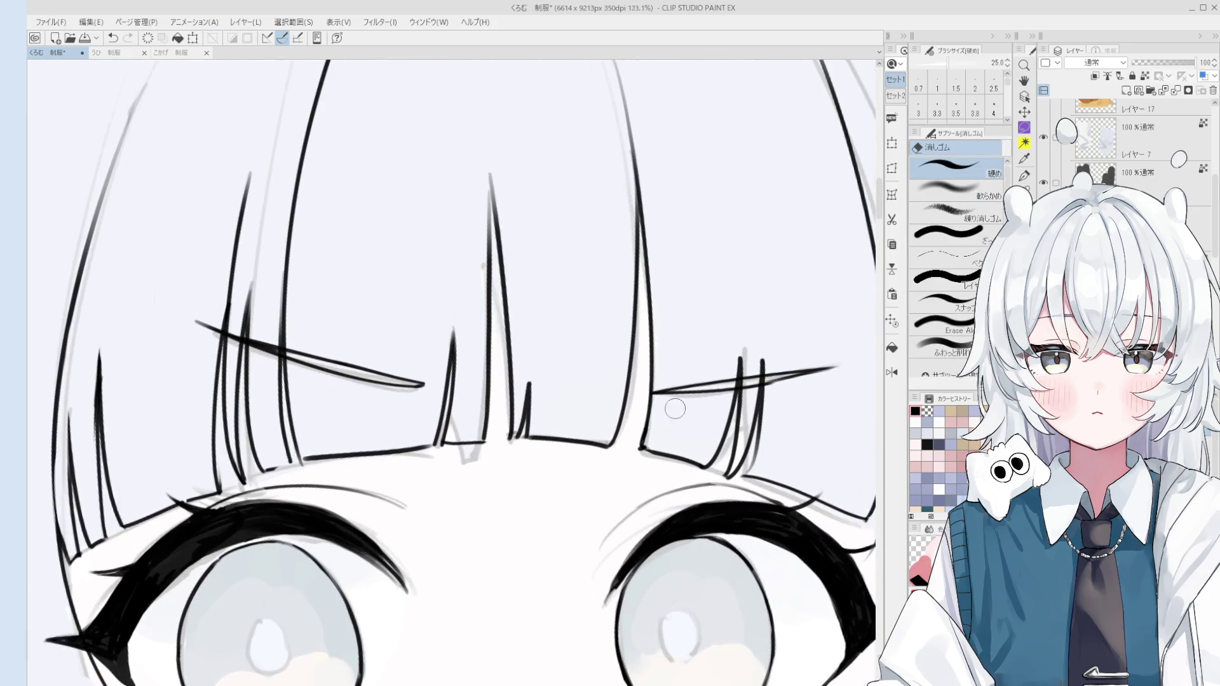
{"action": "key", "text": "["}
{"action": "key", "text": "["}
{"action": "mouse_move", "coordinate": [664, 396]}
{"action": "left_mouse_down"}
{"action": "mouse_move", "coordinate": [572, 567]}
{"action": "mouse_move", "coordinate": [604, 588]}
{"action": "left_mouse_up"}
{"action": "key", "text": "p"}
{"action": "key", "text": "ctrl+z"}
Redraw the crossing strand's line tip as a darker tapered stroke, then return the view upright
{"action": "key", "text": "ctrl+z"}
{"action": "key", "text": "ctrl+z"}
{"action": "key", "text": "ctrl+z"}
{"action": "left_click_drag", "start_coordinate": [566, 543], "coordinate": [622, 597]}
{"action": "key", "text": "ctrl+z"}
{"action": "key", "text": "ctrl+z"}
{"action": "left_click_drag", "start_coordinate": [571, 546], "coordinate": [619, 600]}
{"action": "key", "text": "e"}
{"action": "key", "text": "p"}
{"action": "key", "text": "ctrl+z"}
{"action": "left_click_drag", "start_coordinate": [572, 553], "coordinate": [617, 597]}
{"action": "key", "text": "ctrl+@"}
{"action": "scroll", "coordinate": [576, 473], "scroll_direction": "down", "scroll_amount": 1}
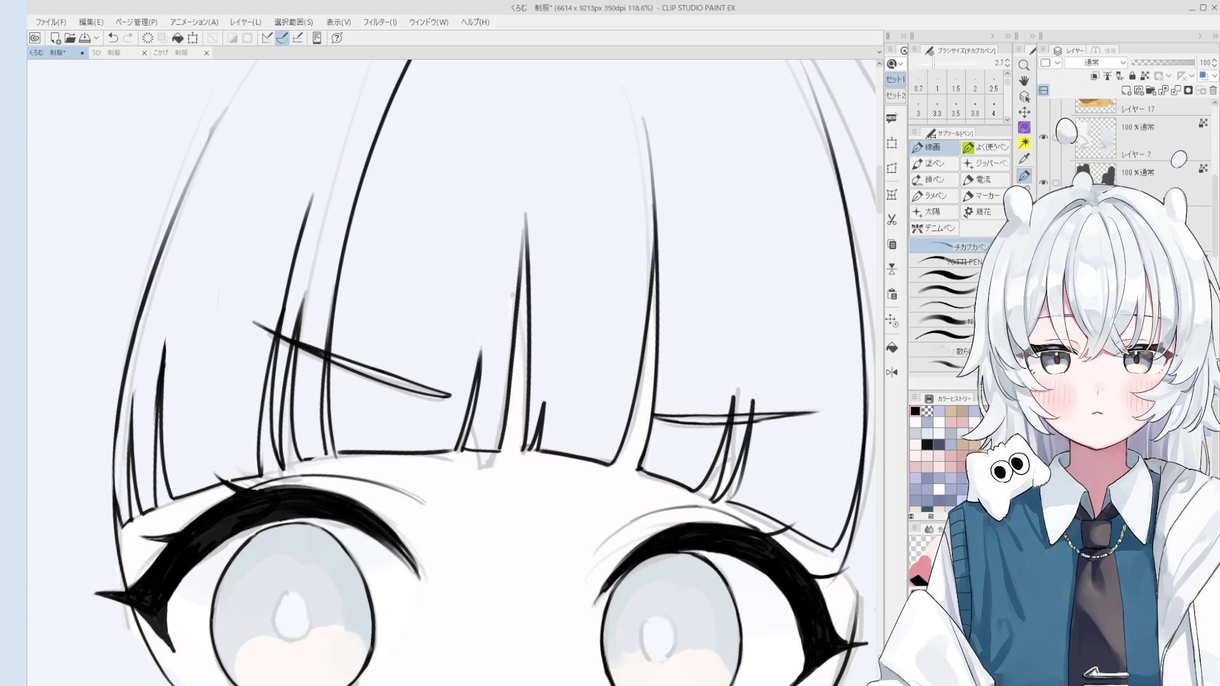
{"action": "scroll", "coordinate": [571, 416], "scroll_direction": "down", "scroll_amount": 5}
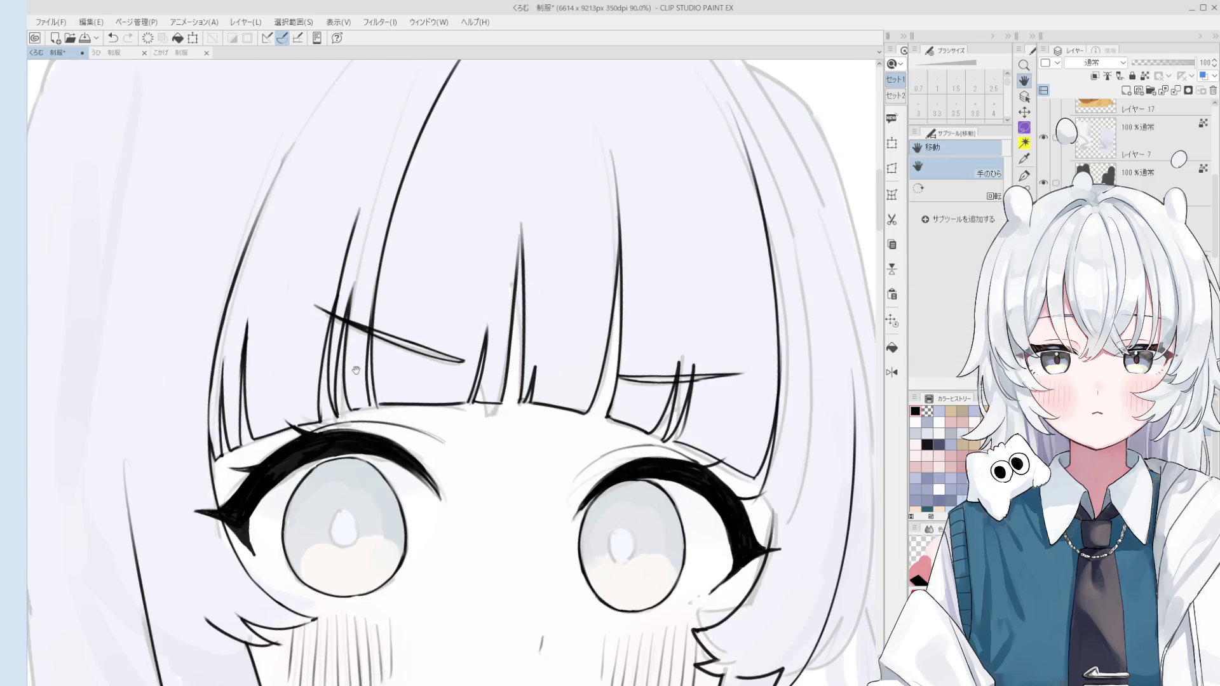
Save the drawing with Ctrl+S
{"action": "key", "text": "minus"}
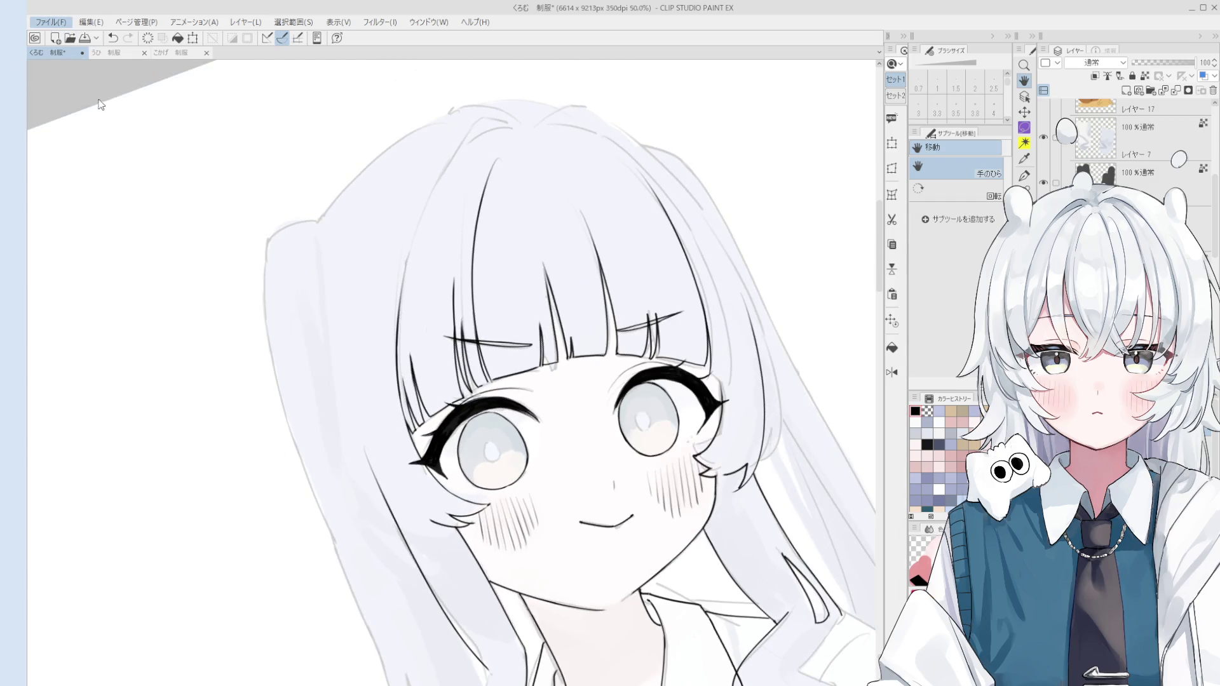
{"action": "key", "text": "ctrl+s"}
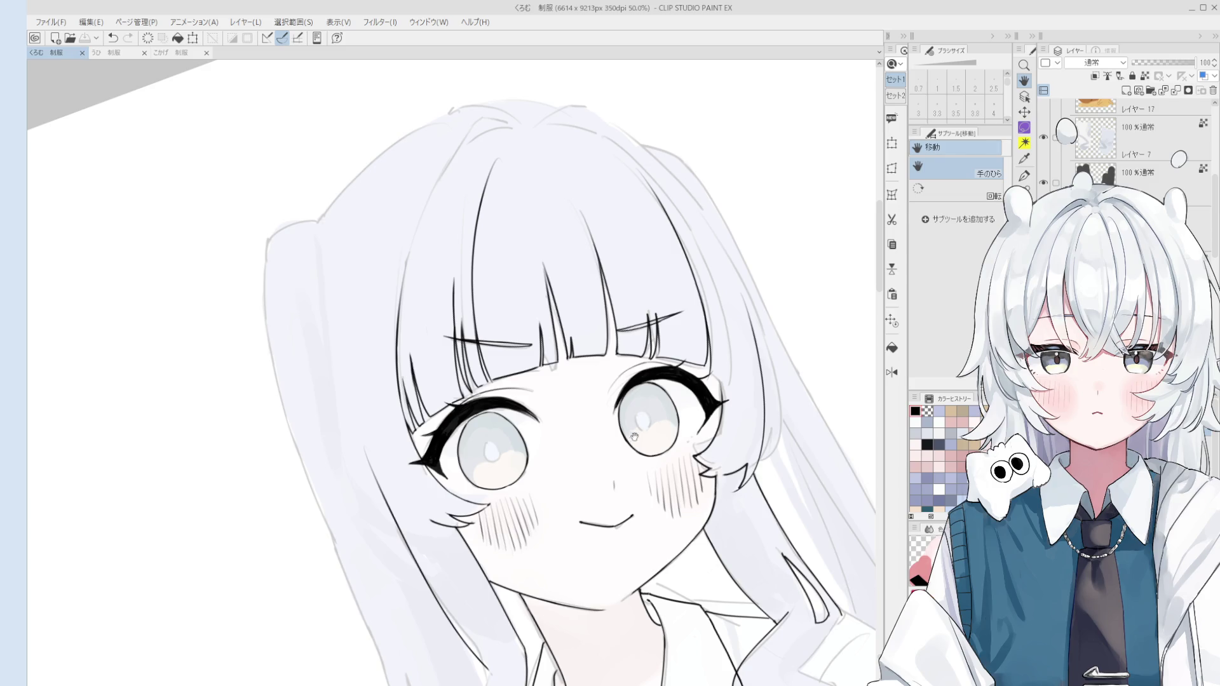
{"action": "scroll", "coordinate": [701, 392], "scroll_direction": "up", "scroll_amount": 1}
{"action": "scroll", "coordinate": [635, 400], "scroll_direction": "up", "scroll_amount": 5}
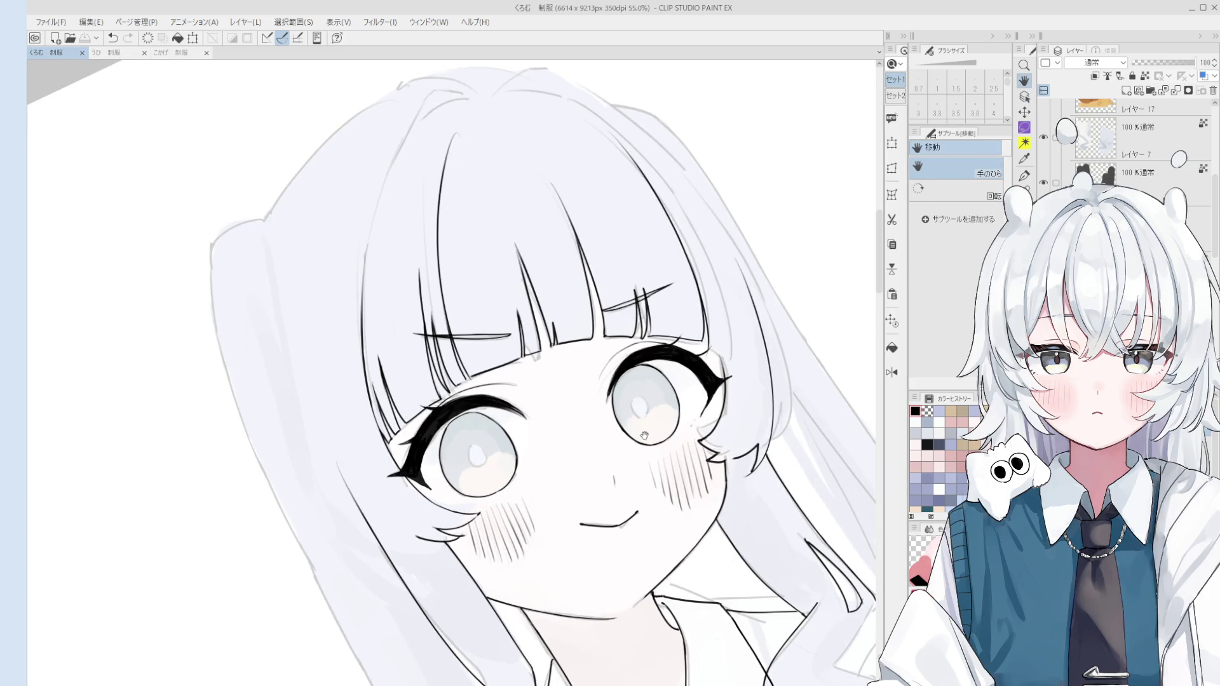
Ink a dark outline around the right eye's highlight
{"action": "key", "text": "p"}
{"action": "left_click_drag", "start_coordinate": [639, 389], "coordinate": [655, 426]}
{"action": "scroll", "coordinate": [664, 451], "scroll_direction": "down", "scroll_amount": 1}
{"action": "scroll", "coordinate": [515, 443], "scroll_direction": "up", "scroll_amount": 3}
Outline the left eye's highlight with a small black oval to match the right
{"action": "mouse_move", "coordinate": [477, 434]}
{"action": "left_mouse_down"}
{"action": "mouse_move", "coordinate": [480, 467]}
{"action": "mouse_move", "coordinate": [505, 473]}
{"action": "left_mouse_up"}
{"action": "key", "text": "ctrl+z"}
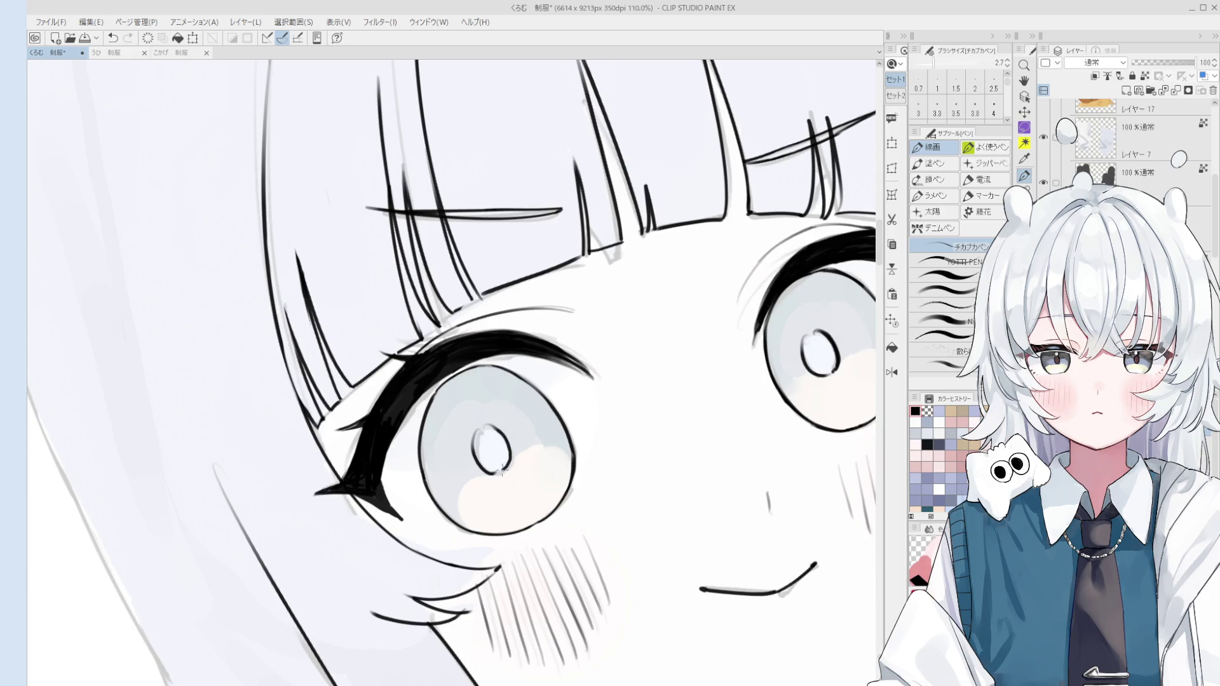
{"action": "scroll", "coordinate": [755, 332], "scroll_direction": "down", "scroll_amount": 5}
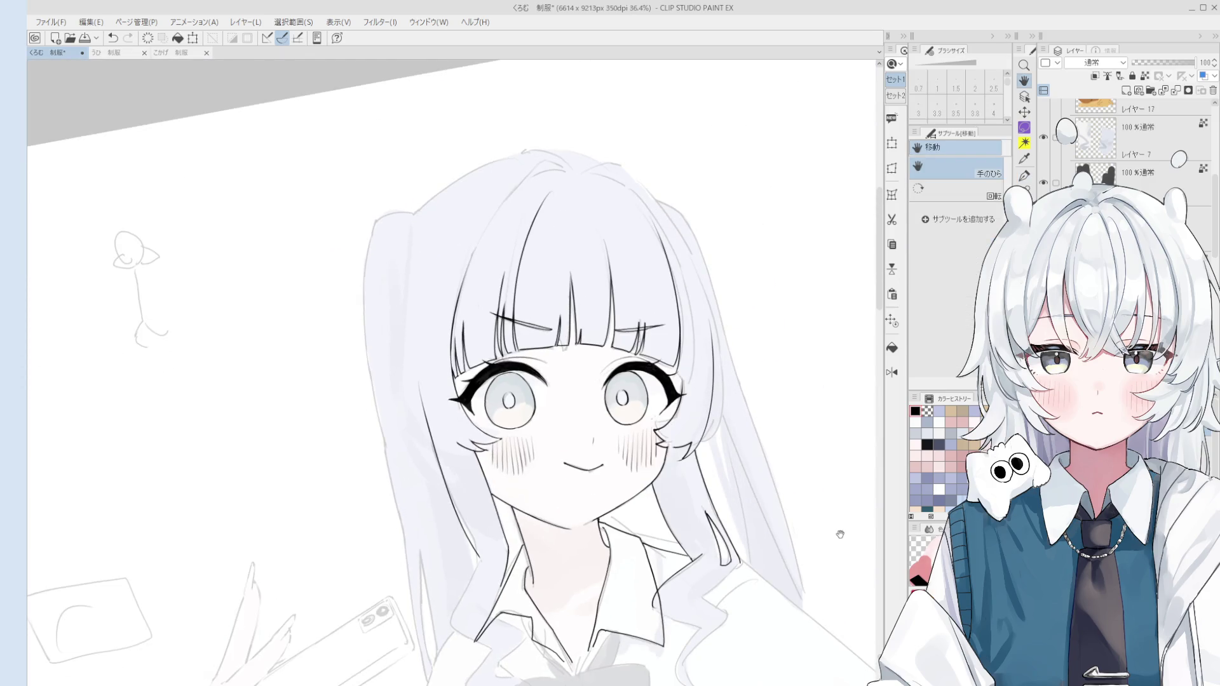
{"action": "key", "text": "o"}
{"action": "scroll", "coordinate": [667, 381], "scroll_direction": "up", "scroll_amount": 2}
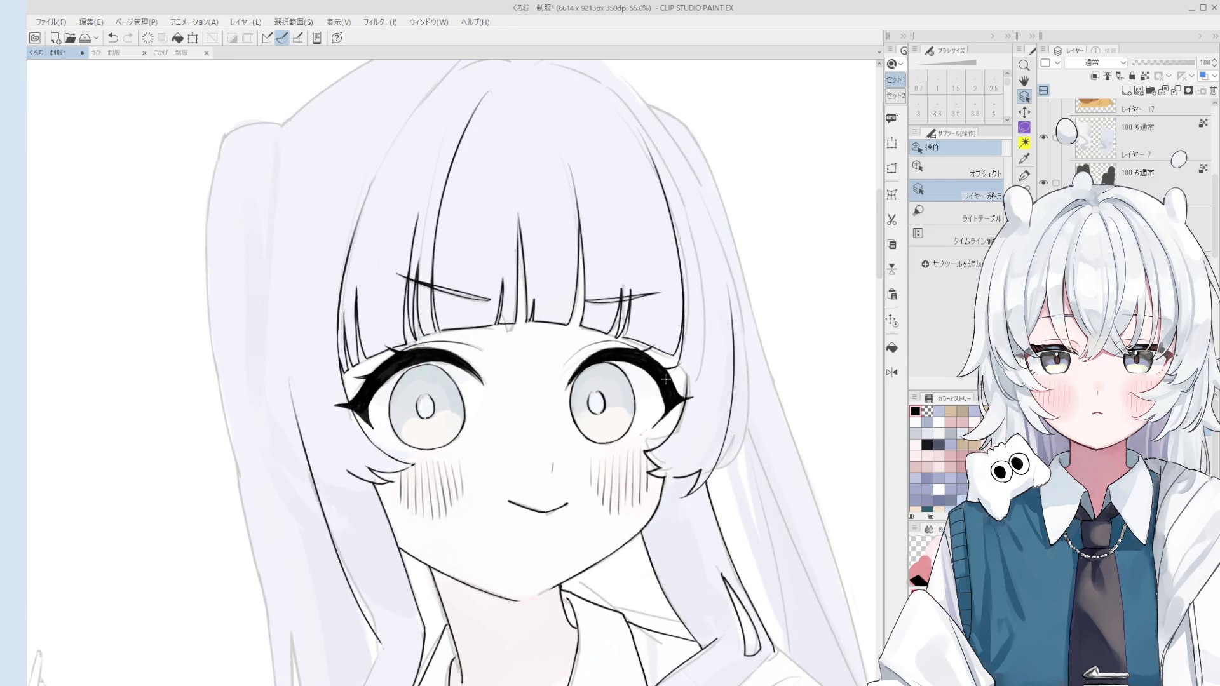
{"action": "key", "text": "p"}
{"action": "scroll", "coordinate": [664, 388], "scroll_direction": "up", "scroll_amount": 3}
Pick the size 6.0 pen and ink both eyes, bold lashes, blush hatching and the smile
{"action": "key", "text": "2"}
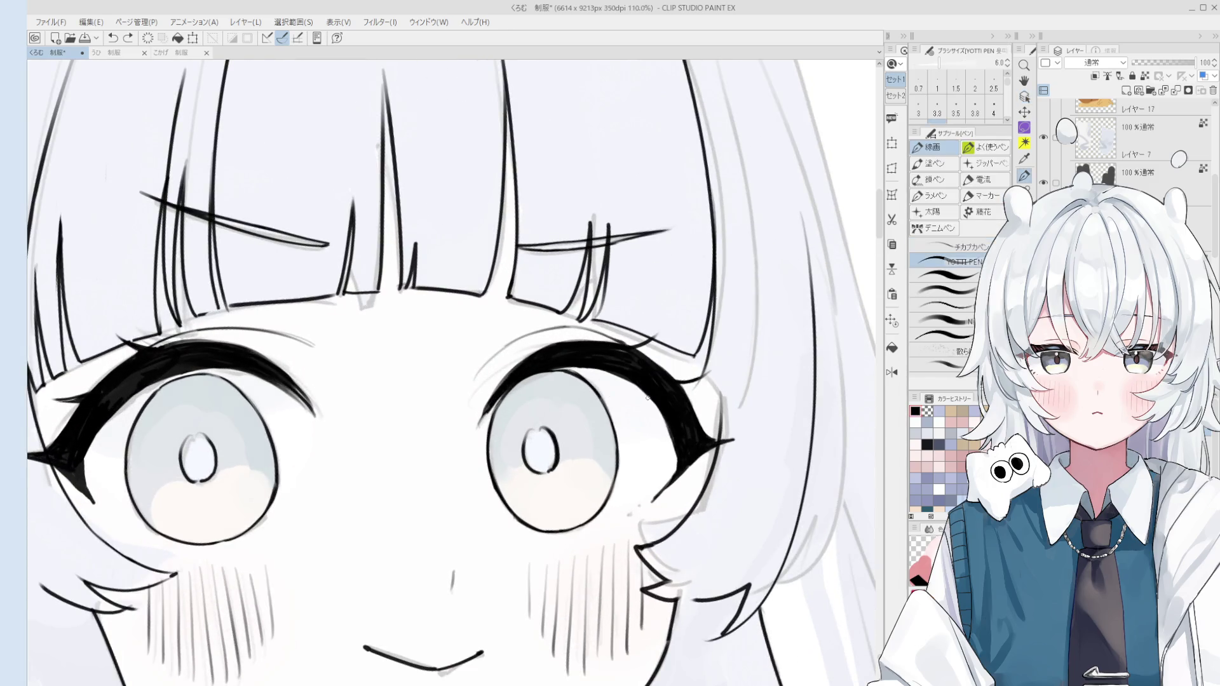
{"action": "scroll", "coordinate": [658, 405], "scroll_direction": "down", "scroll_amount": 2}
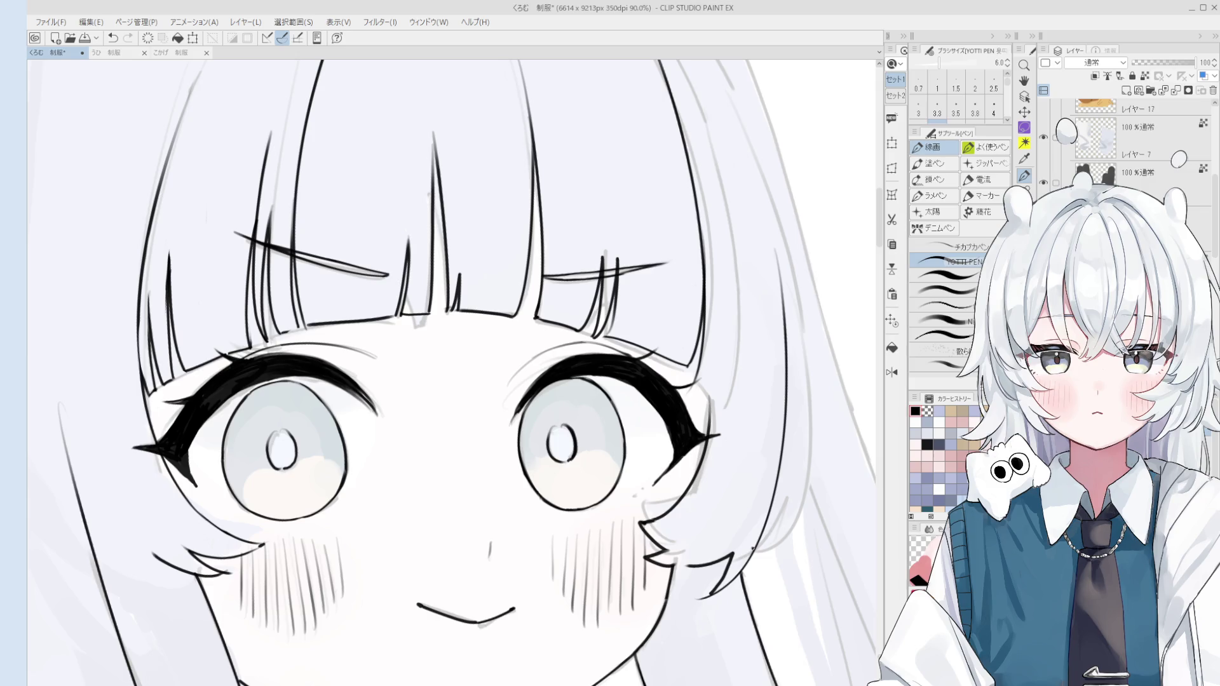
{"action": "key", "text": "e"}
{"action": "scroll", "coordinate": [689, 546], "scroll_direction": "up", "scroll_amount": 2}
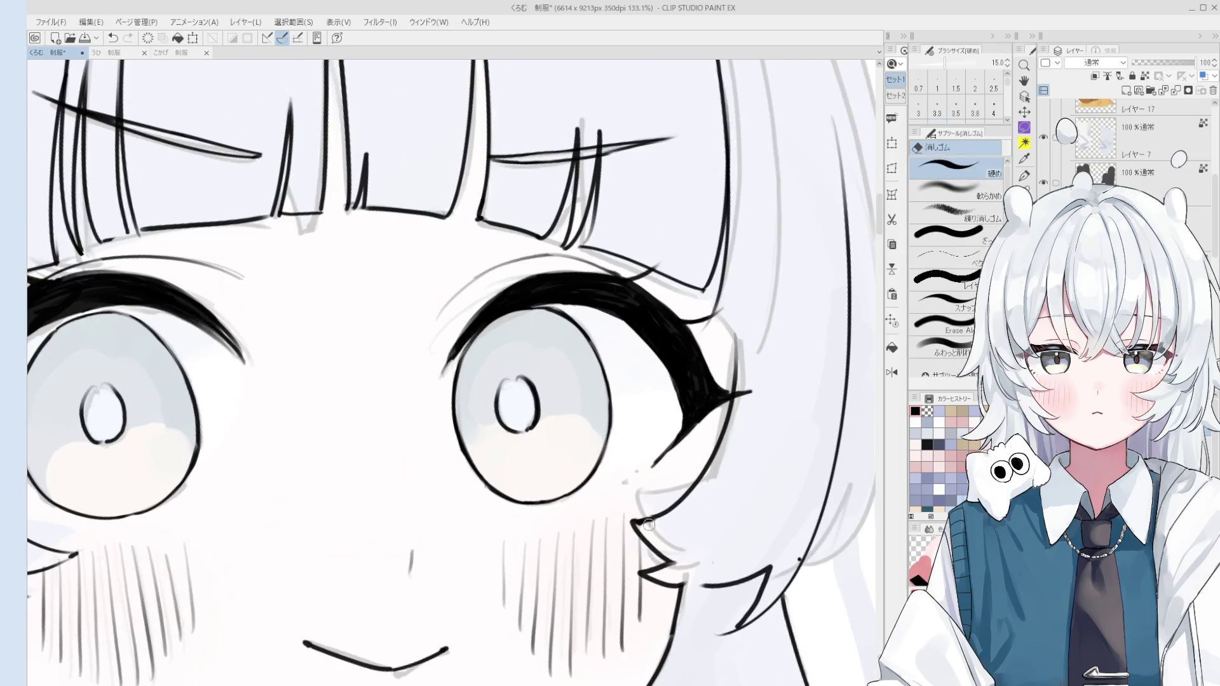
{"action": "key", "text": "p"}
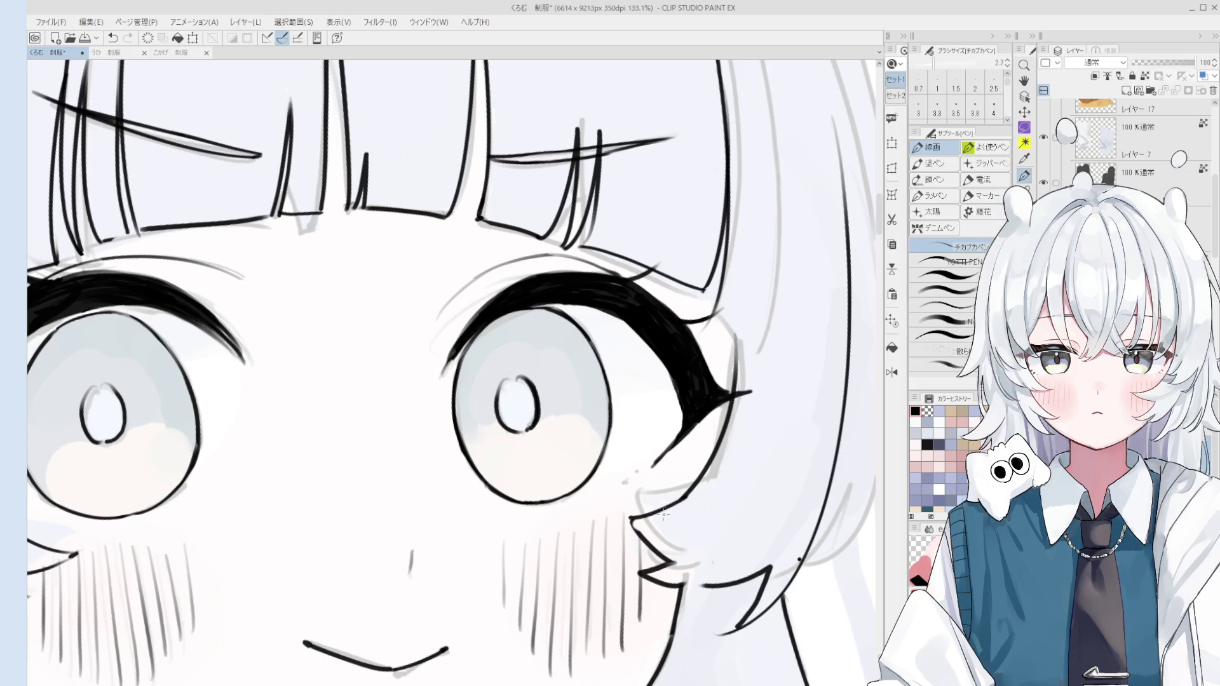
{"action": "scroll", "coordinate": [647, 543], "scroll_direction": "down", "scroll_amount": 1}
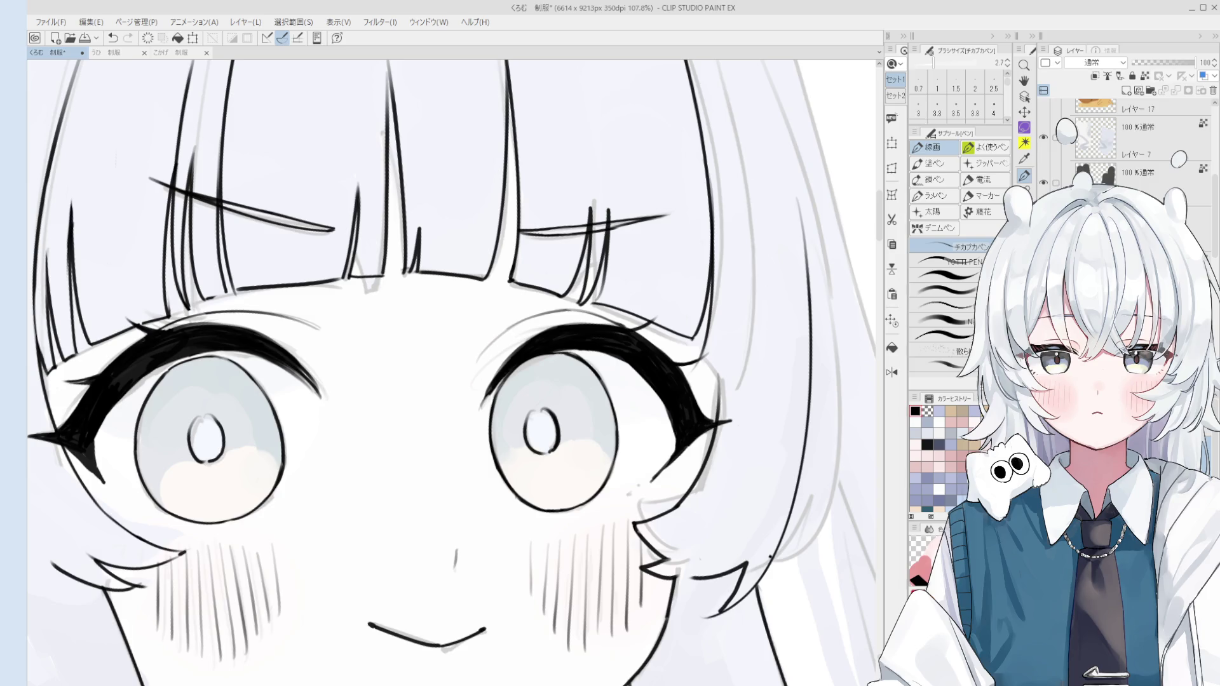
{"action": "key", "text": "e"}
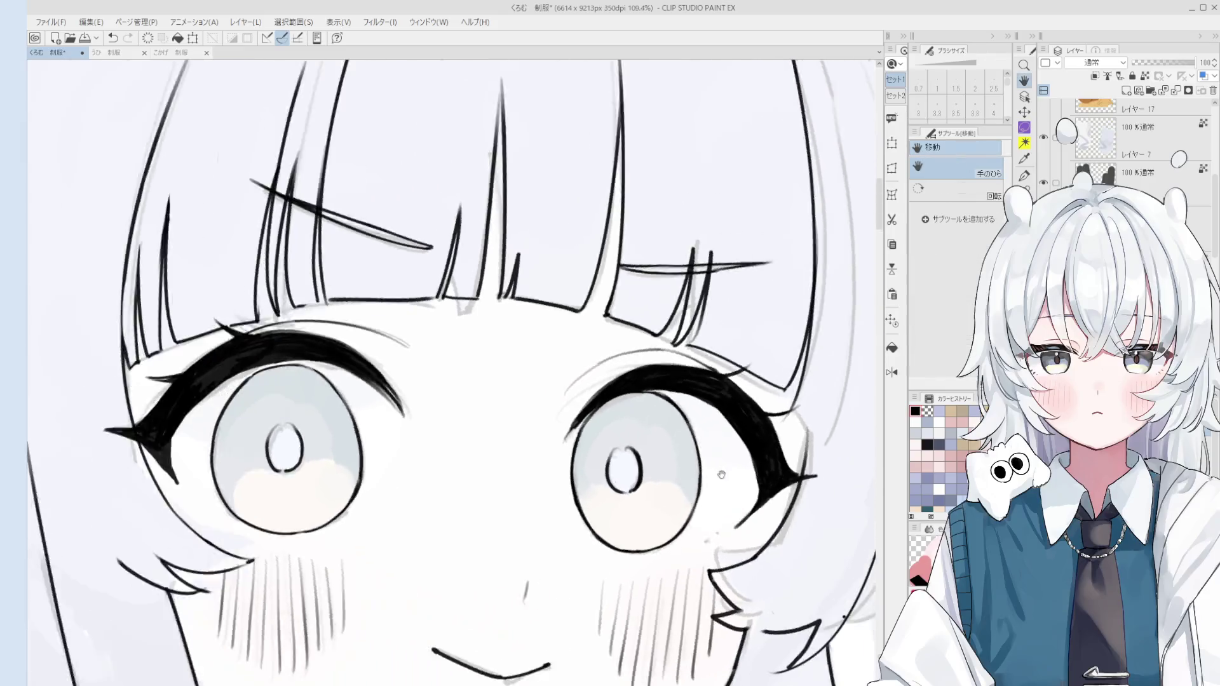
Redraw the right eye's highlight outline, including its right side, retrying with undo
{"action": "scroll", "coordinate": [695, 457], "scroll_direction": "down", "scroll_amount": 3}
{"action": "scroll", "coordinate": [694, 456], "scroll_direction": "up", "scroll_amount": 3}
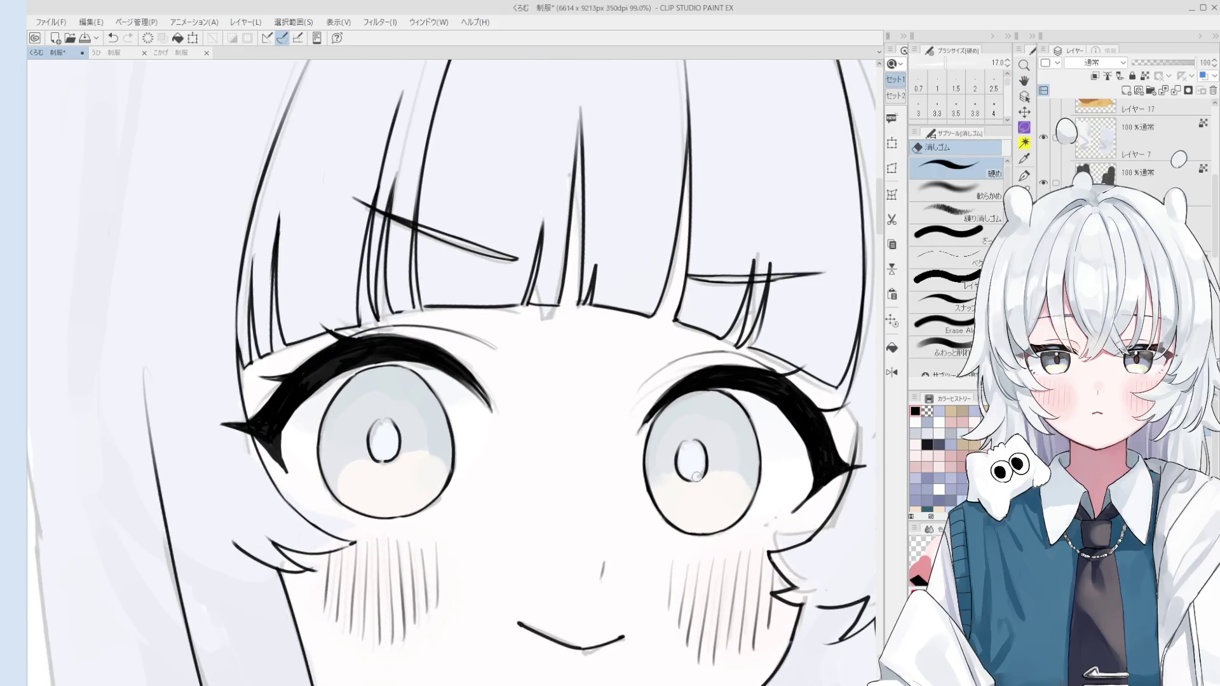
{"action": "scroll", "coordinate": [695, 455], "scroll_direction": "up", "scroll_amount": 3}
{"action": "key", "text": "p"}
{"action": "key", "text": "ctrl+z"}
{"action": "mouse_move", "coordinate": [680, 427]}
{"action": "left_mouse_down"}
{"action": "mouse_move", "coordinate": [677, 404]}
{"action": "mouse_move", "coordinate": [699, 378]}
{"action": "mouse_move", "coordinate": [711, 420]}
{"action": "left_mouse_up"}
{"action": "key", "text": "ctrl+z"}
{"action": "key", "text": "ctrl+z"}
{"action": "key", "text": "ctrl+z"}
{"action": "left_click_drag", "start_coordinate": [698, 380], "coordinate": [706, 434]}
Add short strokes to the left eye's highlight outline, undoing the jagged attempts
{"action": "scroll", "coordinate": [713, 427], "scroll_direction": "down", "scroll_amount": 1}
{"action": "scroll", "coordinate": [705, 435], "scroll_direction": "down", "scroll_amount": 4}
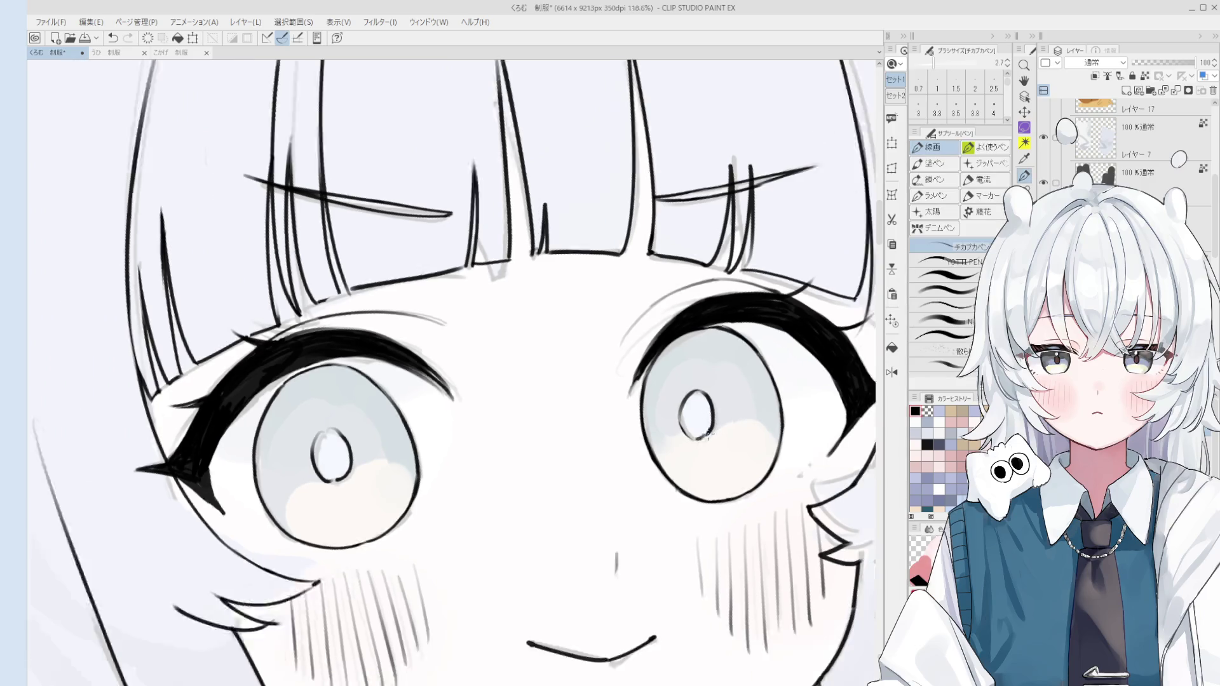
{"action": "key", "text": "e"}
{"action": "scroll", "coordinate": [451, 397], "scroll_direction": "up", "scroll_amount": 5}
{"action": "key", "text": "p"}
{"action": "mouse_move", "coordinate": [439, 407]}
{"action": "left_mouse_down"}
{"action": "mouse_move", "coordinate": [470, 399]}
{"action": "mouse_move", "coordinate": [483, 413]}
{"action": "mouse_move", "coordinate": [481, 394]}
{"action": "left_mouse_up"}
{"action": "key", "text": "e"}
{"action": "key", "text": "p"}
{"action": "key", "text": "ctrl+z"}
Erase the jagged top of the left highlight outline and redraw it smoothly
{"action": "key", "text": "e"}
{"action": "scroll", "coordinate": [458, 454], "scroll_direction": "down", "scroll_amount": 1}
{"action": "left_click_drag", "start_coordinate": [459, 454], "coordinate": [470, 467]}
{"action": "left_click_drag", "start_coordinate": [445, 413], "coordinate": [467, 453]}
{"action": "key", "text": "p"}
{"action": "key", "text": "ctrl+z"}
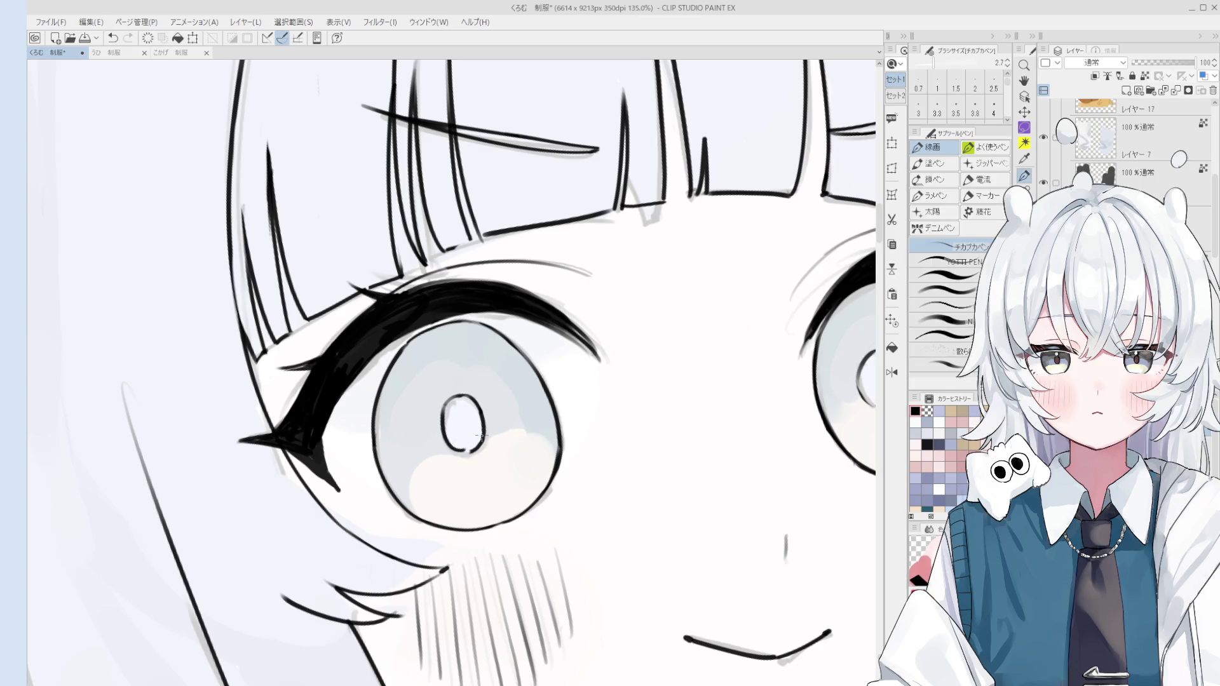
{"action": "key", "text": "e"}
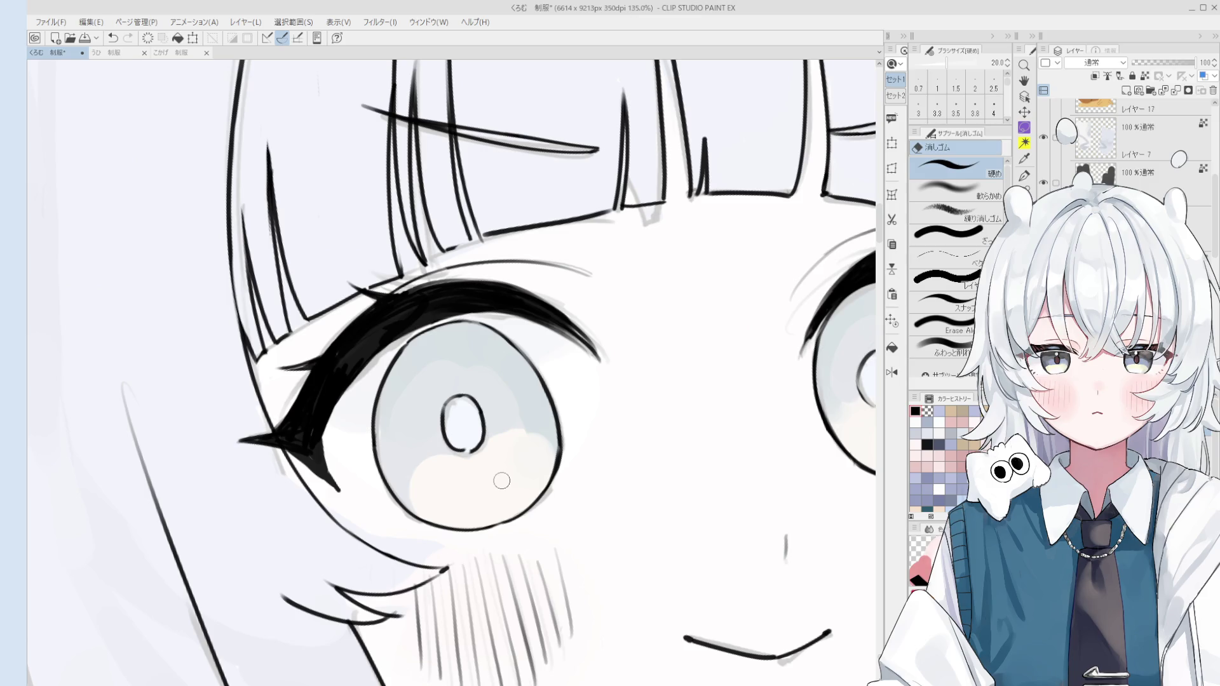
Zoom in on the bangs, rotate the view, and rework the hair line near the eye
{"action": "key", "text": "o"}
{"action": "scroll", "coordinate": [423, 177], "scroll_direction": "up", "scroll_amount": 3}
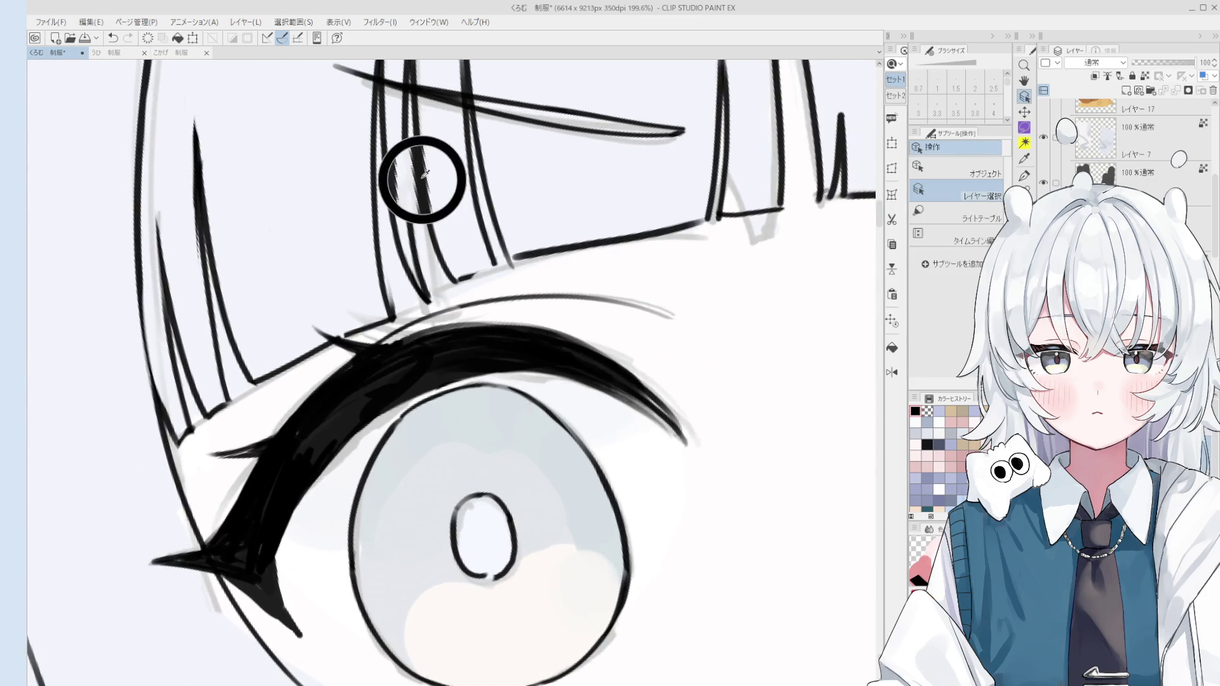
{"action": "key", "text": "minus"}
{"action": "key", "text": "p"}
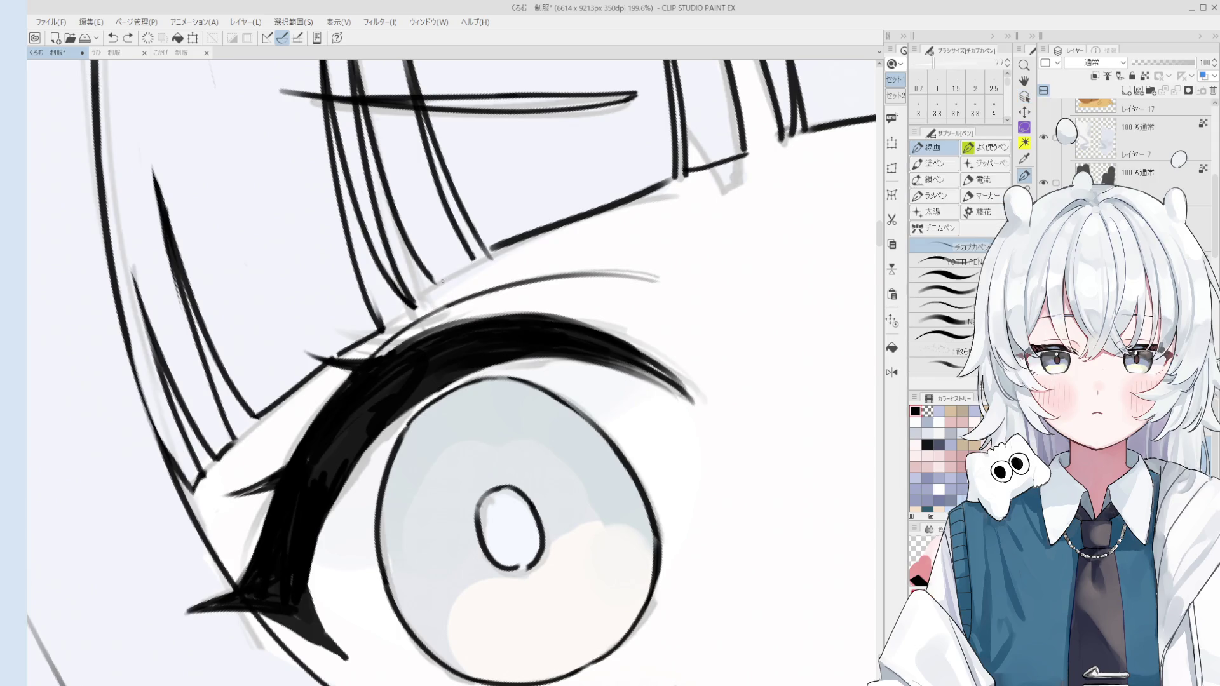
{"action": "scroll", "coordinate": [446, 280], "scroll_direction": "down", "scroll_amount": 4}
{"action": "key", "text": "e"}
{"action": "left_click_drag", "start_coordinate": [553, 227], "coordinate": [594, 209]}
{"action": "key", "text": "p"}
{"action": "left_click_drag", "start_coordinate": [483, 254], "coordinate": [563, 229]}
{"action": "key", "text": "ctrl+z"}
Erase the leftover hair line segment and redraw the strand across the bangs
{"action": "key", "text": "e"}
{"action": "mouse_move", "coordinate": [478, 261]}
{"action": "left_mouse_down"}
{"action": "mouse_move", "coordinate": [564, 216]}
{"action": "mouse_move", "coordinate": [553, 226]}
{"action": "left_mouse_up"}
{"action": "key", "text": "p"}
{"action": "key", "text": "ctrl+z"}
{"action": "key", "text": "ctrl+z"}
{"action": "mouse_move", "coordinate": [477, 258]}
{"action": "left_mouse_down"}
{"action": "mouse_move", "coordinate": [591, 210]}
{"action": "mouse_move", "coordinate": [583, 243]}
{"action": "left_mouse_up"}
{"action": "key", "text": "e"}
{"action": "key", "text": "p"}
Touch up the end of a hair strand in the bangs
{"action": "key", "text": "h"}
{"action": "scroll", "coordinate": [591, 207], "scroll_direction": "down", "scroll_amount": 3}
{"action": "key", "text": "p"}
{"action": "scroll", "coordinate": [595, 310], "scroll_direction": "up", "scroll_amount": 2}
{"action": "left_click_drag", "start_coordinate": [593, 309], "coordinate": [589, 313]}
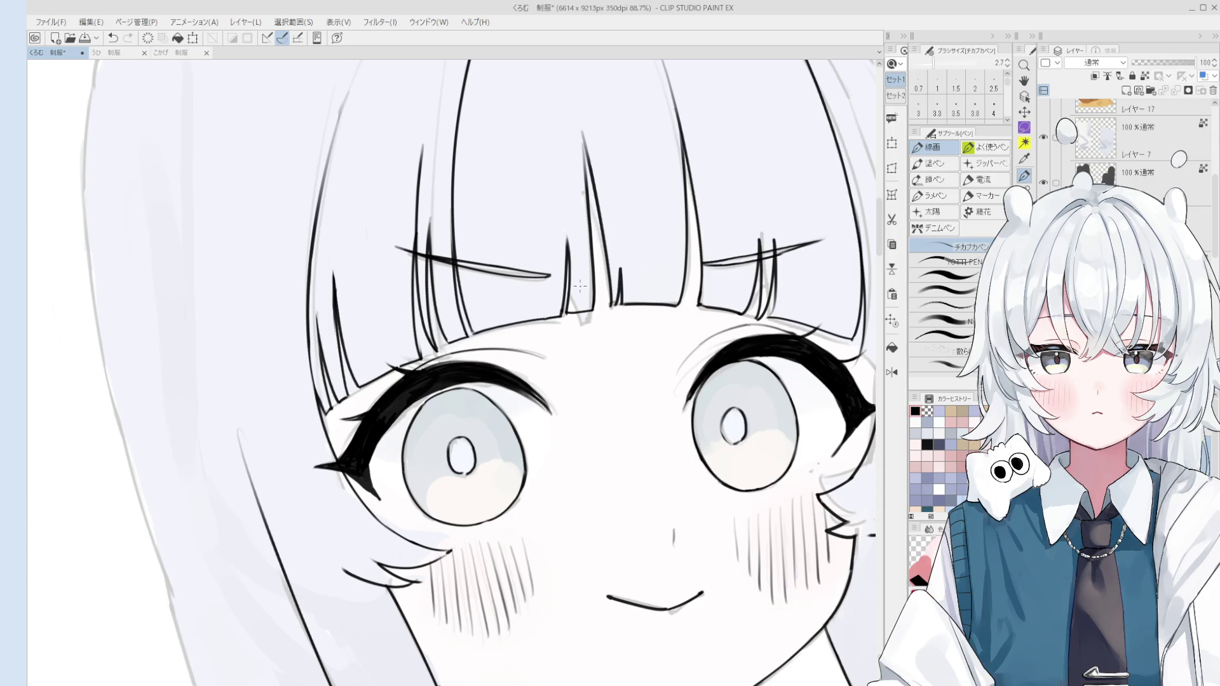
Erase part of a bang strand and redraw it, retrying with undo
{"action": "key", "text": "e"}
{"action": "mouse_move", "coordinate": [575, 242]}
{"action": "left_mouse_down"}
{"action": "mouse_move", "coordinate": [565, 305]}
{"action": "mouse_move", "coordinate": [571, 248]}
{"action": "mouse_move", "coordinate": [564, 286]}
{"action": "left_mouse_up"}
{"action": "key", "text": "p"}
{"action": "left_click_drag", "start_coordinate": [566, 236], "coordinate": [563, 318]}
{"action": "key", "text": "ctrl+z"}
{"action": "scroll", "coordinate": [564, 286], "scroll_direction": "down", "scroll_amount": 2}
{"action": "key", "text": "ctrl+z"}
{"action": "mouse_move", "coordinate": [575, 256]}
{"action": "left_mouse_down"}
{"action": "mouse_move", "coordinate": [566, 311]}
{"action": "mouse_move", "coordinate": [564, 245]}
{"action": "mouse_move", "coordinate": [565, 304]}
{"action": "left_mouse_up"}
{"action": "key", "text": "e"}
{"action": "scroll", "coordinate": [566, 284], "scroll_direction": "up", "scroll_amount": 2}
Flip the canvas to check the face and draw a longer bang strand reaching higher
{"action": "key", "text": "p"}
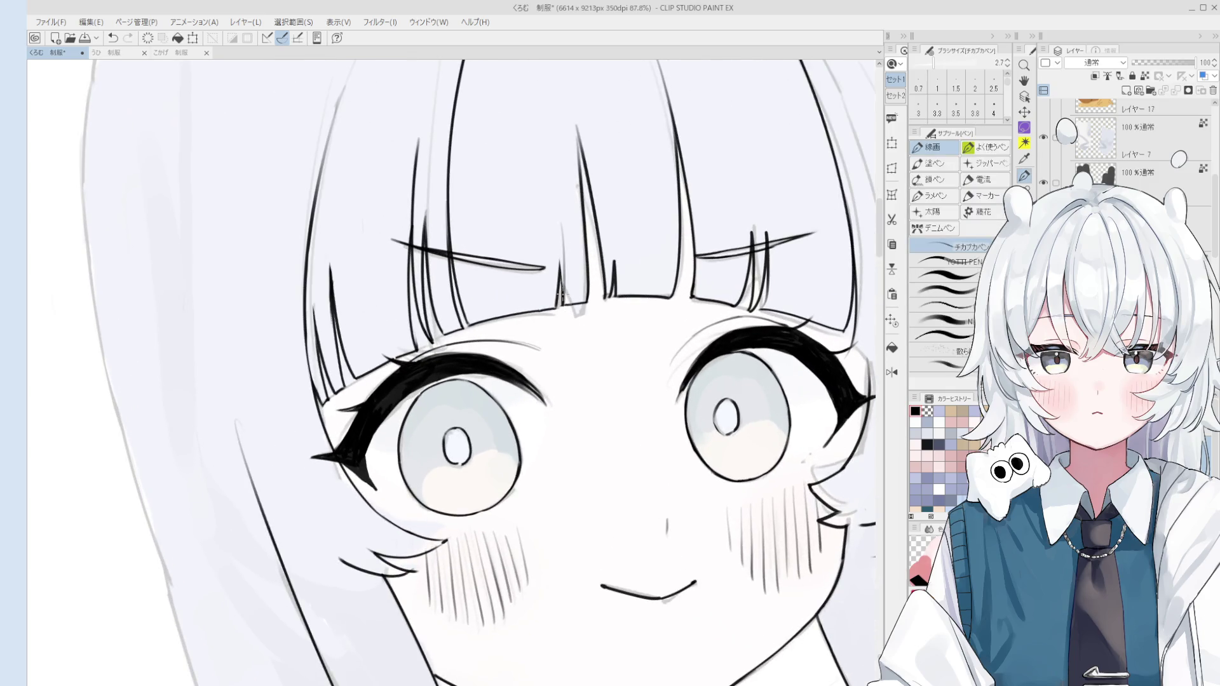
{"action": "key", "text": "ctrl+z"}
{"action": "scroll", "coordinate": [564, 286], "scroll_direction": "down", "scroll_amount": 2}
{"action": "mouse_move", "coordinate": [561, 229]}
{"action": "left_mouse_down"}
{"action": "mouse_move", "coordinate": [563, 293]}
{"action": "mouse_move", "coordinate": [560, 263]}
{"action": "left_mouse_up"}
{"action": "key", "text": "ctrl+z"}
{"action": "key", "text": "ctrl+z"}
{"action": "scroll", "coordinate": [562, 286], "scroll_direction": "down", "scroll_amount": 1}
{"action": "key", "text": "ctrl+z"}
{"action": "key", "text": "h"}
{"action": "scroll", "coordinate": [559, 262], "scroll_direction": "down", "scroll_amount": 3}
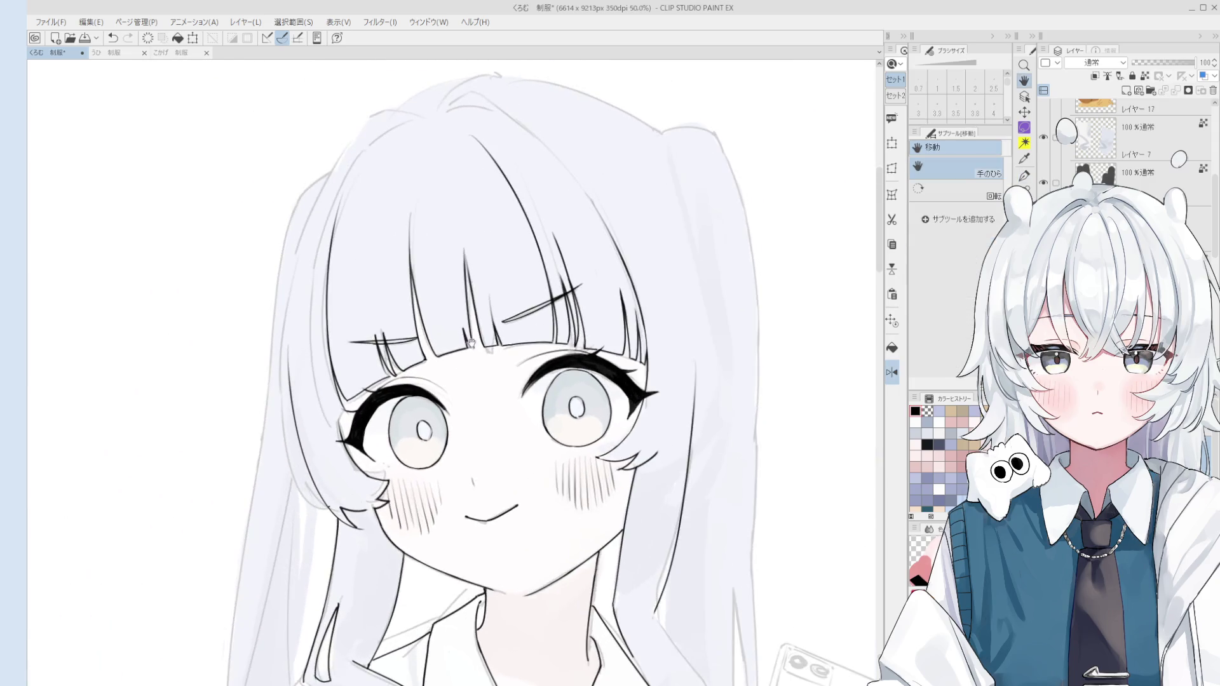
{"action": "scroll", "coordinate": [591, 283], "scroll_direction": "up", "scroll_amount": 3}
{"action": "key", "text": "ctrl+z"}
{"action": "left_click_drag", "start_coordinate": [577, 213], "coordinate": [588, 317]}
Erase the excess of the bang strand, keeping the higher-reaching version
{"action": "key", "text": "ctrl+z"}
{"action": "key", "text": "ctrl+z"}
{"action": "key", "text": "ctrl+z"}
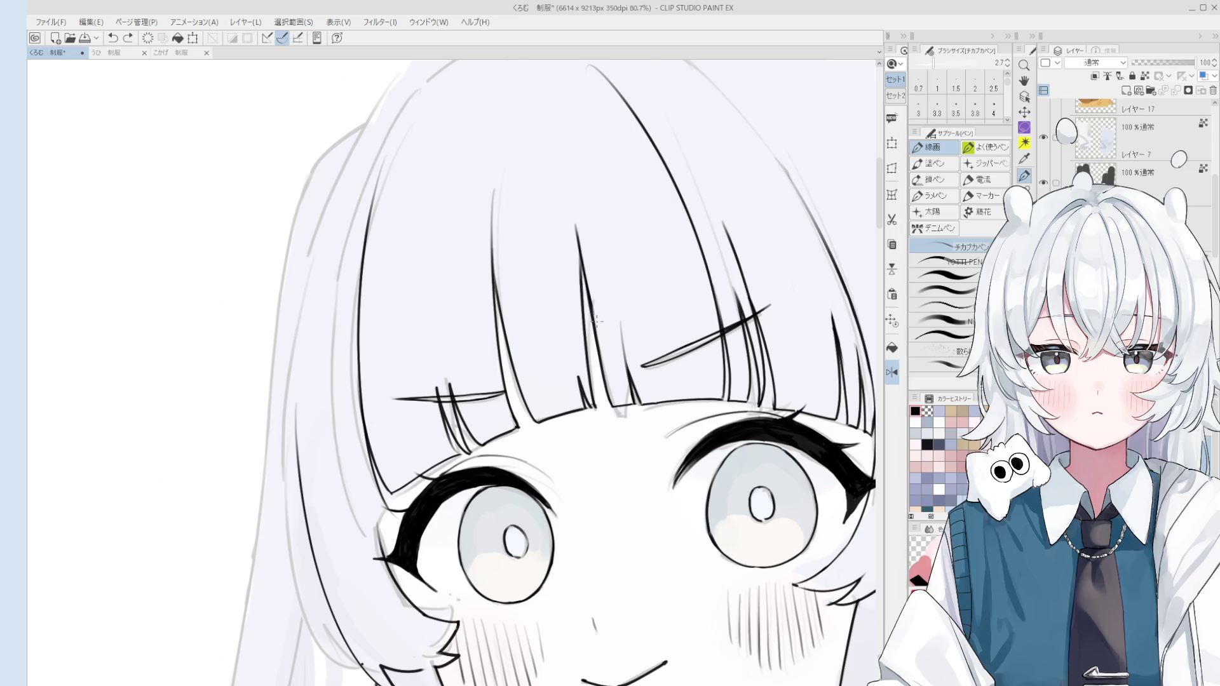
{"action": "scroll", "coordinate": [589, 317], "scroll_direction": "down", "scroll_amount": 3}
{"action": "key", "text": "e"}
{"action": "left_click_drag", "start_coordinate": [588, 251], "coordinate": [597, 321]}
{"action": "key", "text": "ctrl+z"}
{"action": "key", "text": "ctrl+z"}
{"action": "scroll", "coordinate": [590, 274], "scroll_direction": "down", "scroll_amount": 1}
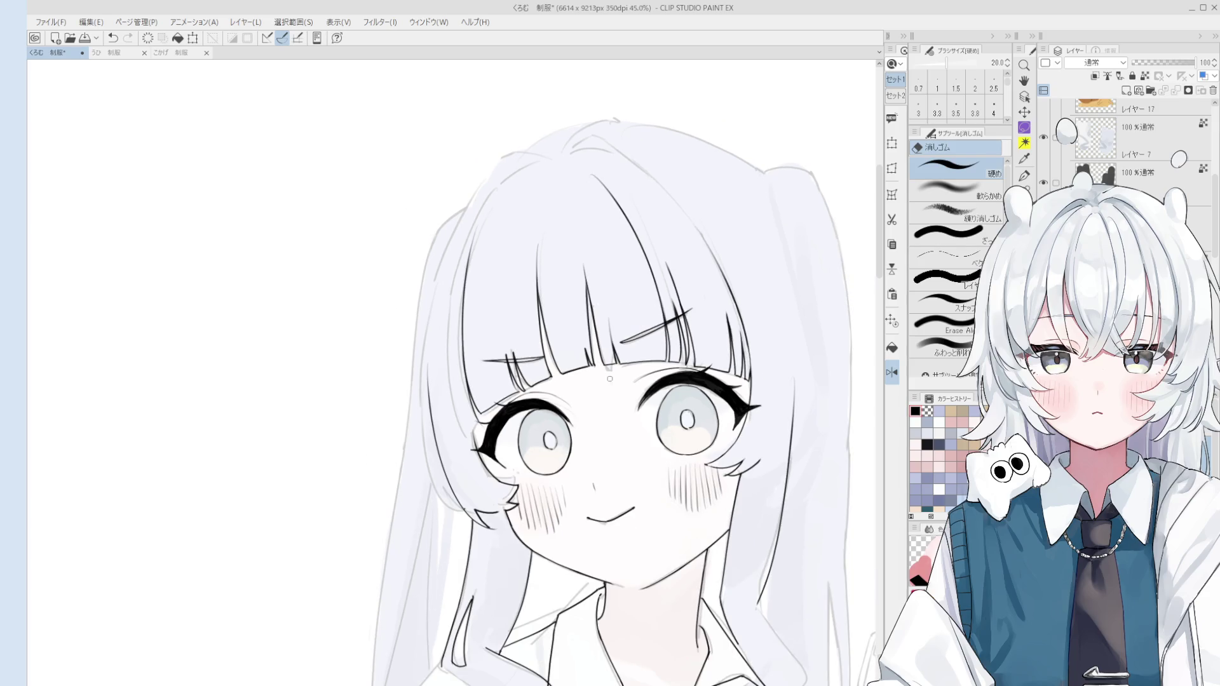
Redraw the long hair line down the left side cleanly and reset the canvas rotation
{"action": "left_click_drag", "start_coordinate": [725, 407], "coordinate": [760, 483]}
{"action": "key", "text": "p"}
{"action": "key", "text": "ctrl+z"}
{"action": "left_click_drag", "start_coordinate": [555, 248], "coordinate": [501, 351]}
{"action": "key", "text": "ctrl+z"}
{"action": "scroll", "coordinate": [509, 356], "scroll_direction": "up", "scroll_amount": 2}
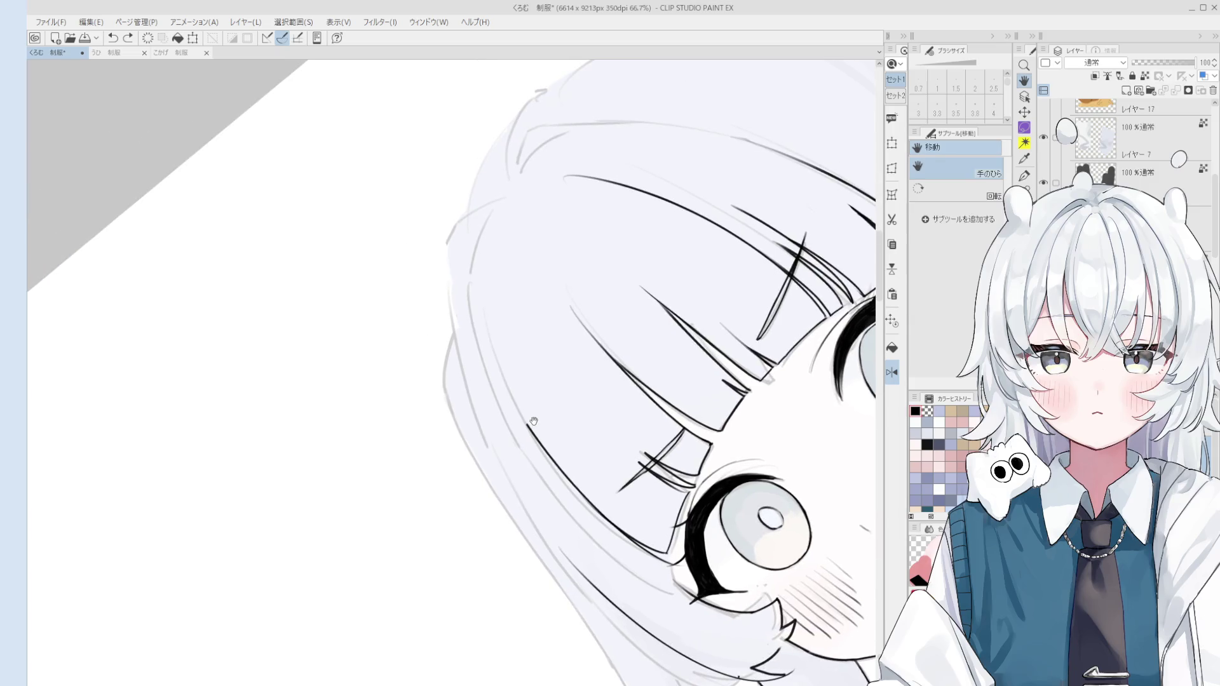
{"action": "key", "text": "ctrl+z"}
{"action": "key", "text": "ctrl+z"}
{"action": "left_click_drag", "start_coordinate": [481, 209], "coordinate": [540, 437]}
{"action": "key", "text": "e"}
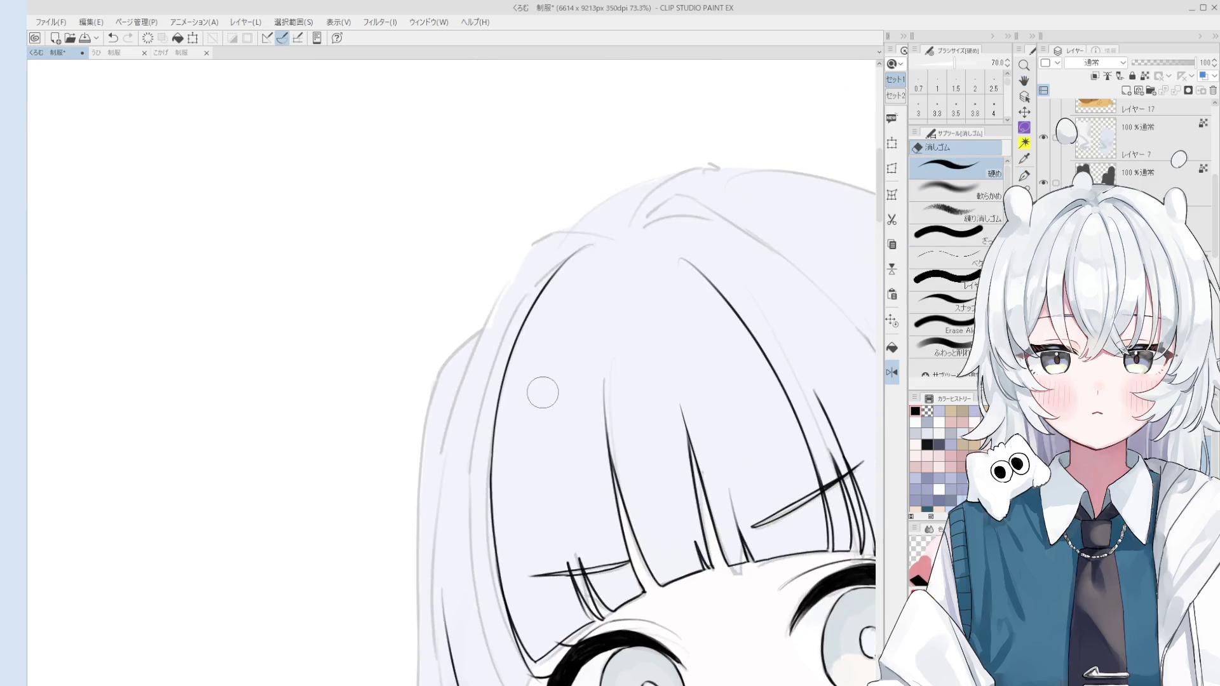
{"action": "key", "text": "h"}
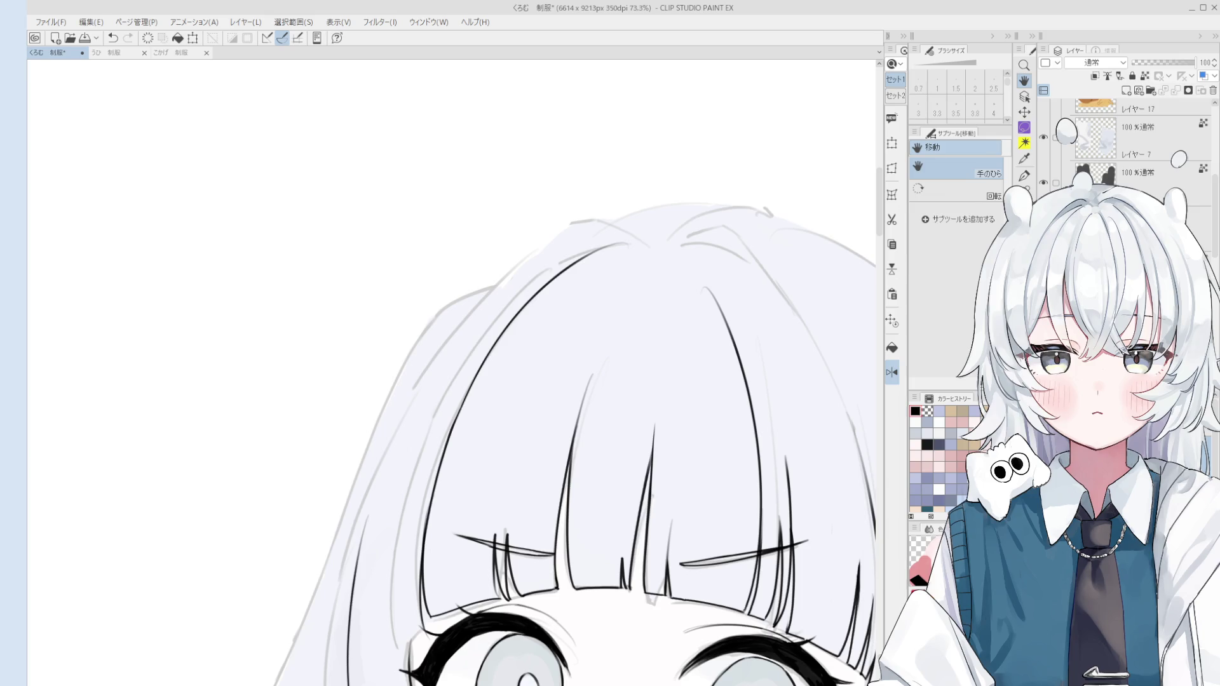
Undo the last bang stroke and erase the thin tip of a hair strand
{"action": "scroll", "coordinate": [621, 407], "scroll_direction": "down", "scroll_amount": 5}
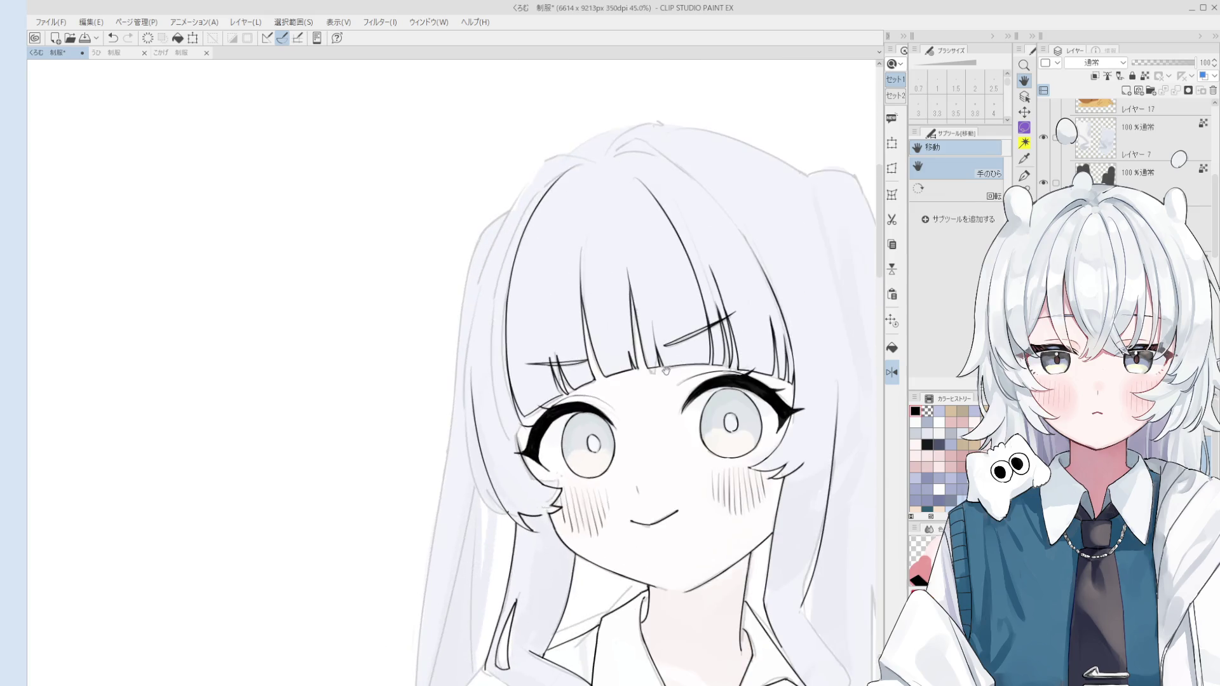
{"action": "key", "text": "o"}
{"action": "scroll", "coordinate": [622, 407], "scroll_direction": "up", "scroll_amount": 4}
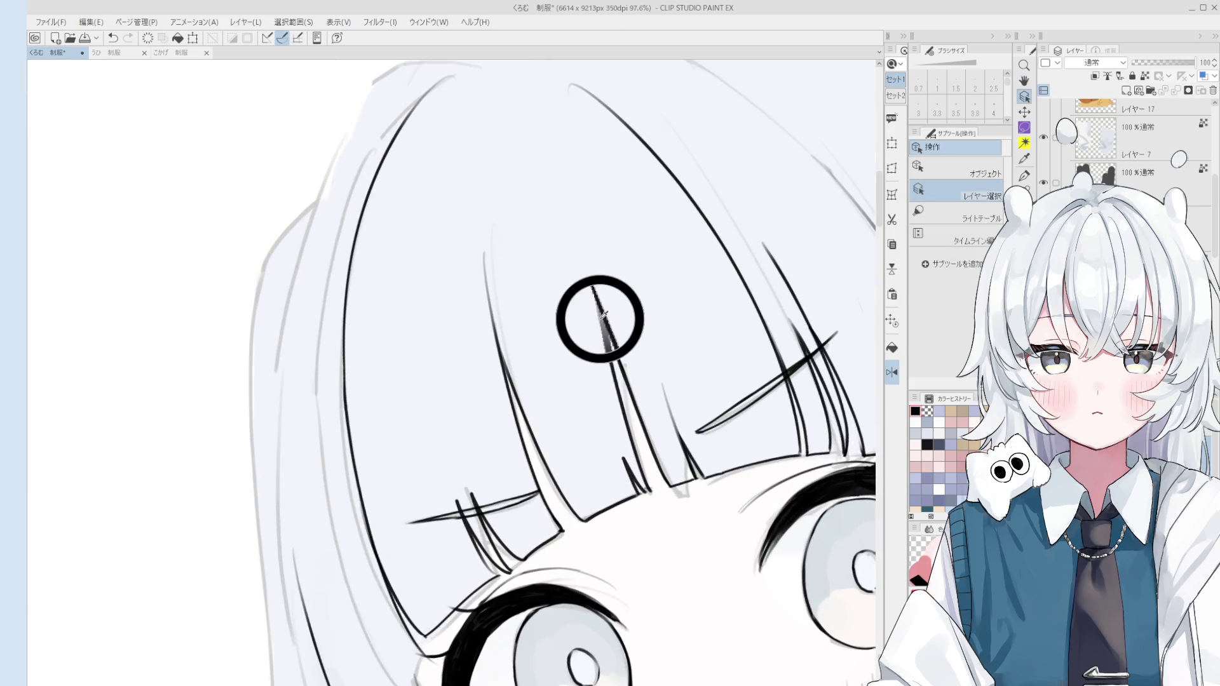
{"action": "key", "text": "p"}
{"action": "scroll", "coordinate": [607, 356], "scroll_direction": "down", "scroll_amount": 2}
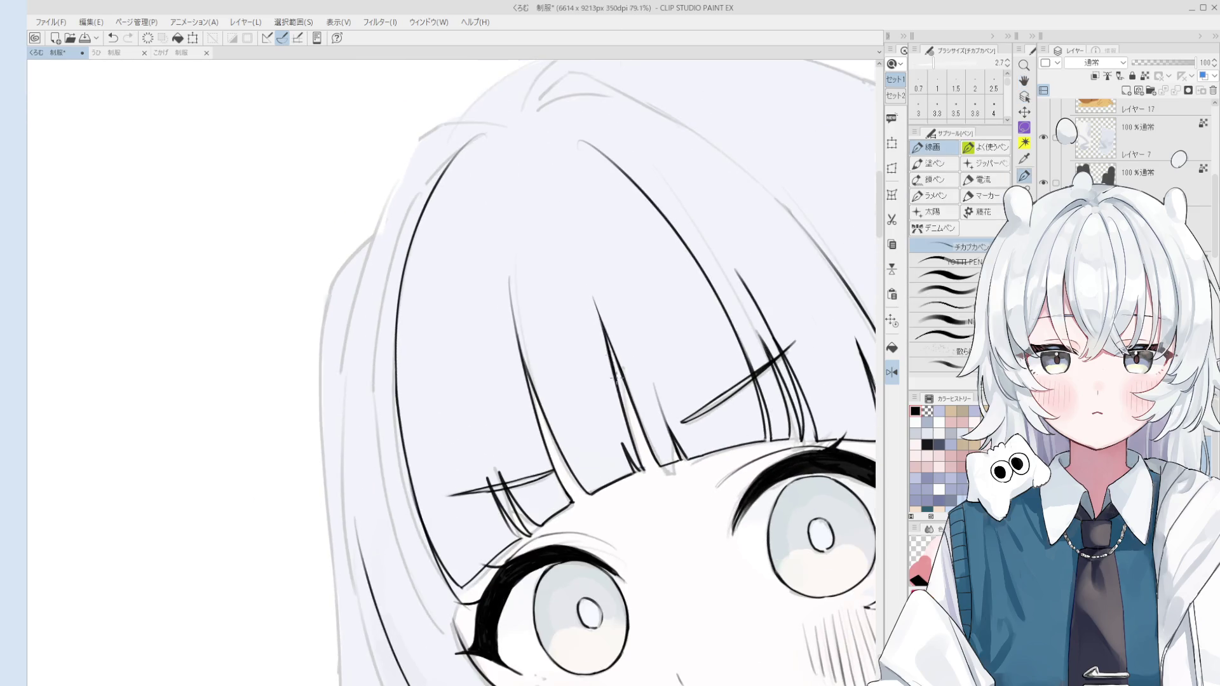
{"action": "scroll", "coordinate": [613, 385], "scroll_direction": "down", "scroll_amount": 2}
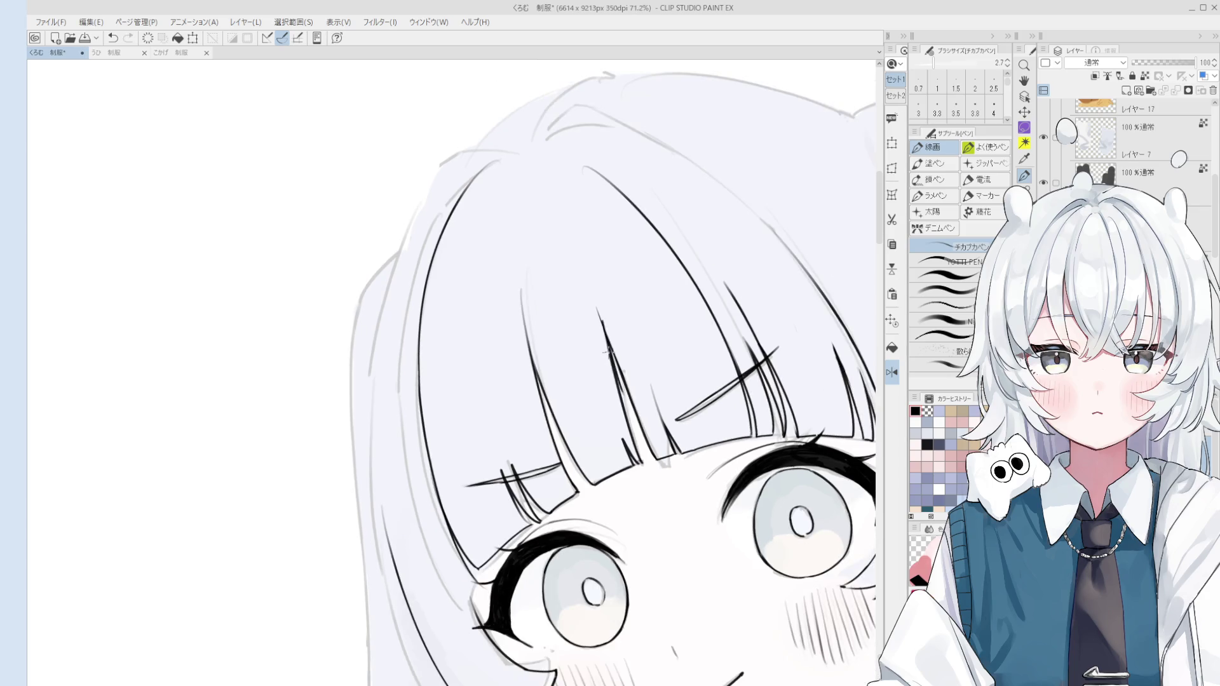
{"action": "key", "text": "ctrl+z"}
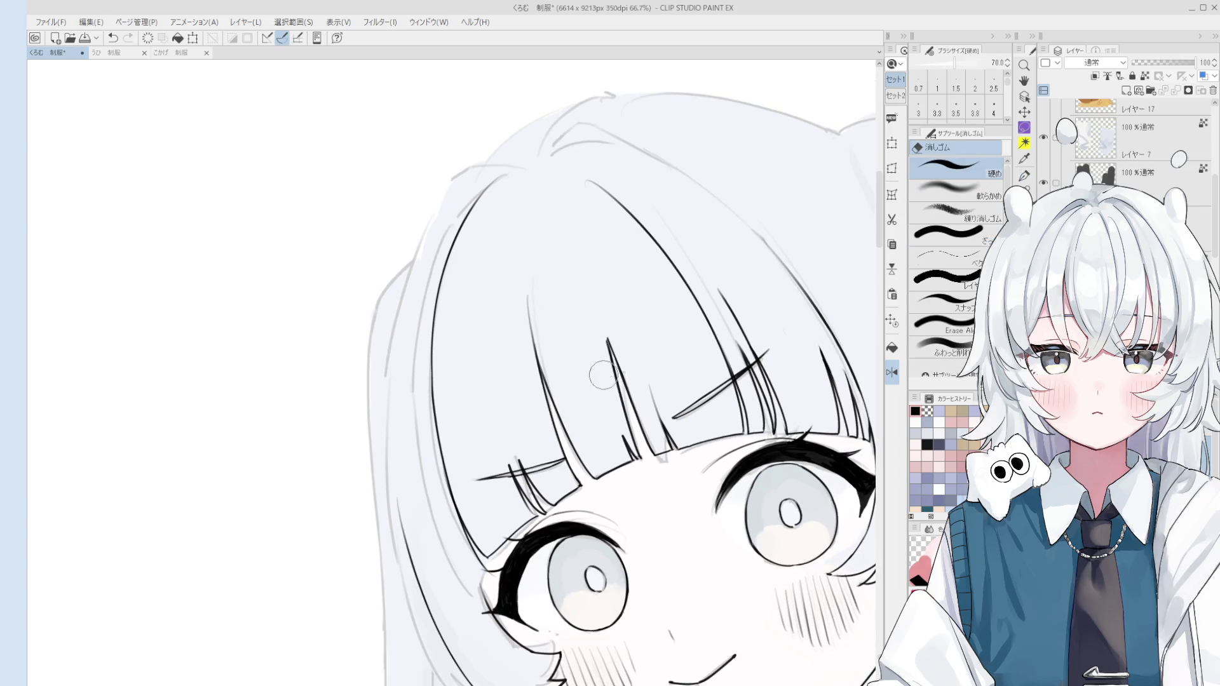
{"action": "left_click_drag", "start_coordinate": [607, 375], "coordinate": [601, 322]}
{"action": "key", "text": "p"}
{"action": "scroll", "coordinate": [618, 354], "scroll_direction": "down", "scroll_amount": 1}
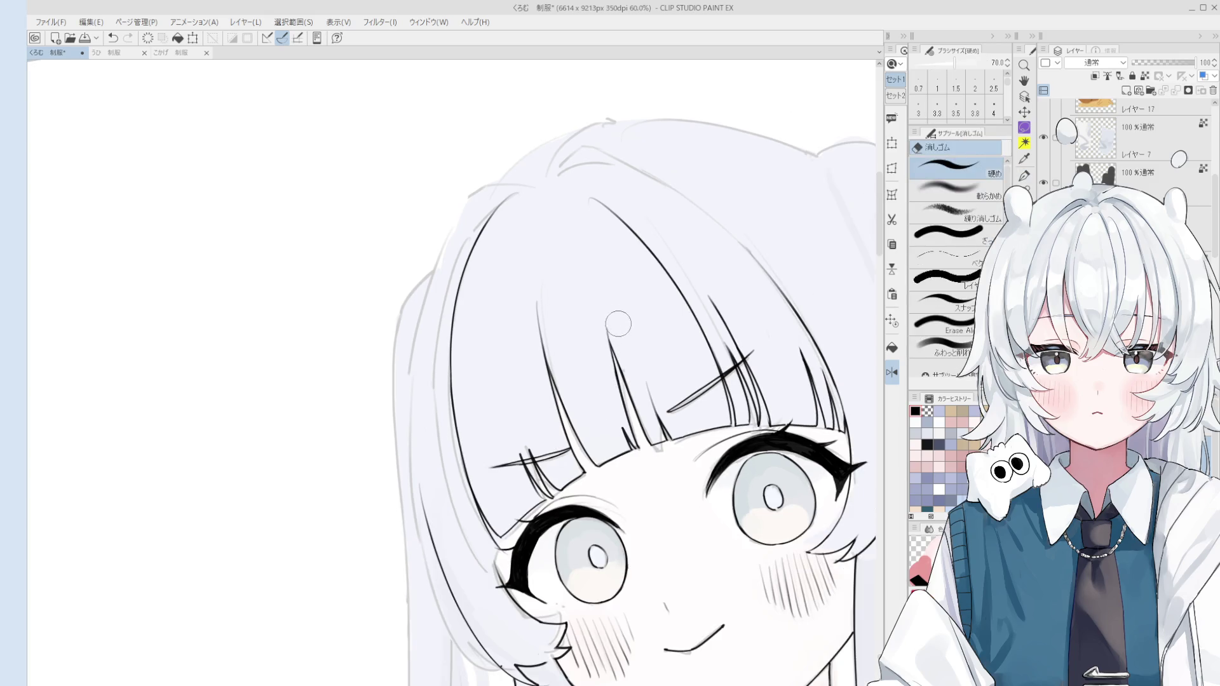
{"action": "scroll", "coordinate": [614, 346], "scroll_direction": "up", "scroll_amount": 2}
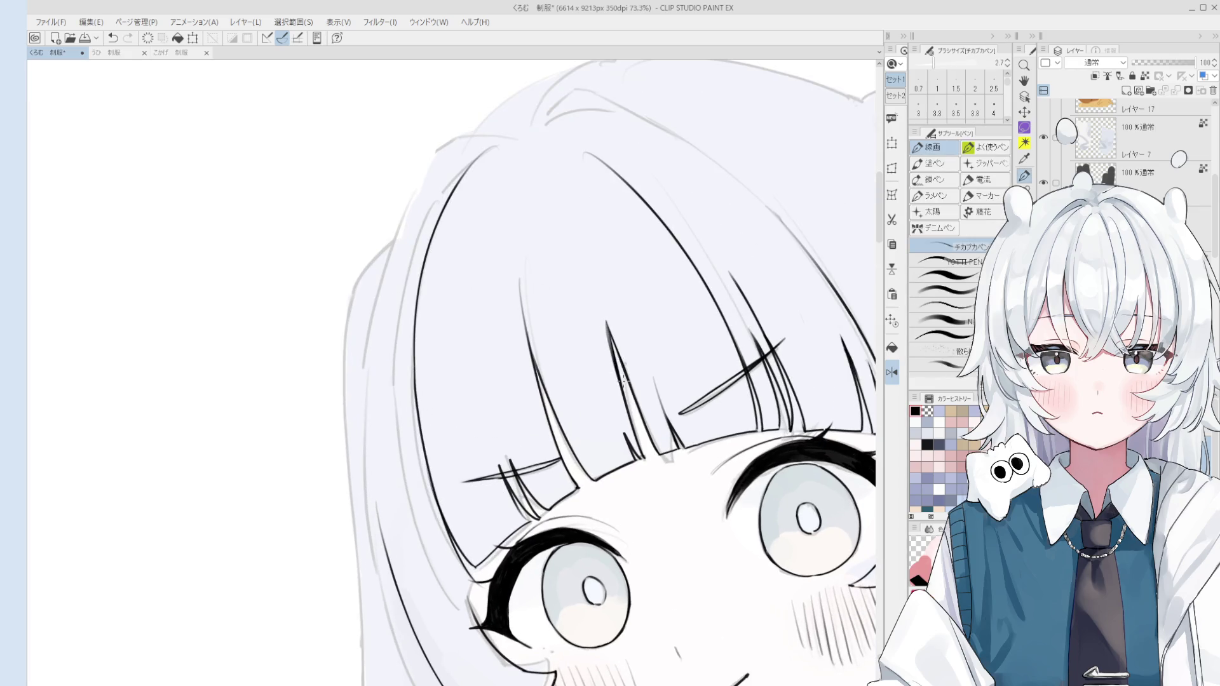
{"action": "key", "text": "e"}
{"action": "scroll", "coordinate": [629, 427], "scroll_direction": "down", "scroll_amount": 2}
{"action": "scroll", "coordinate": [622, 387], "scroll_direction": "down", "scroll_amount": 4}
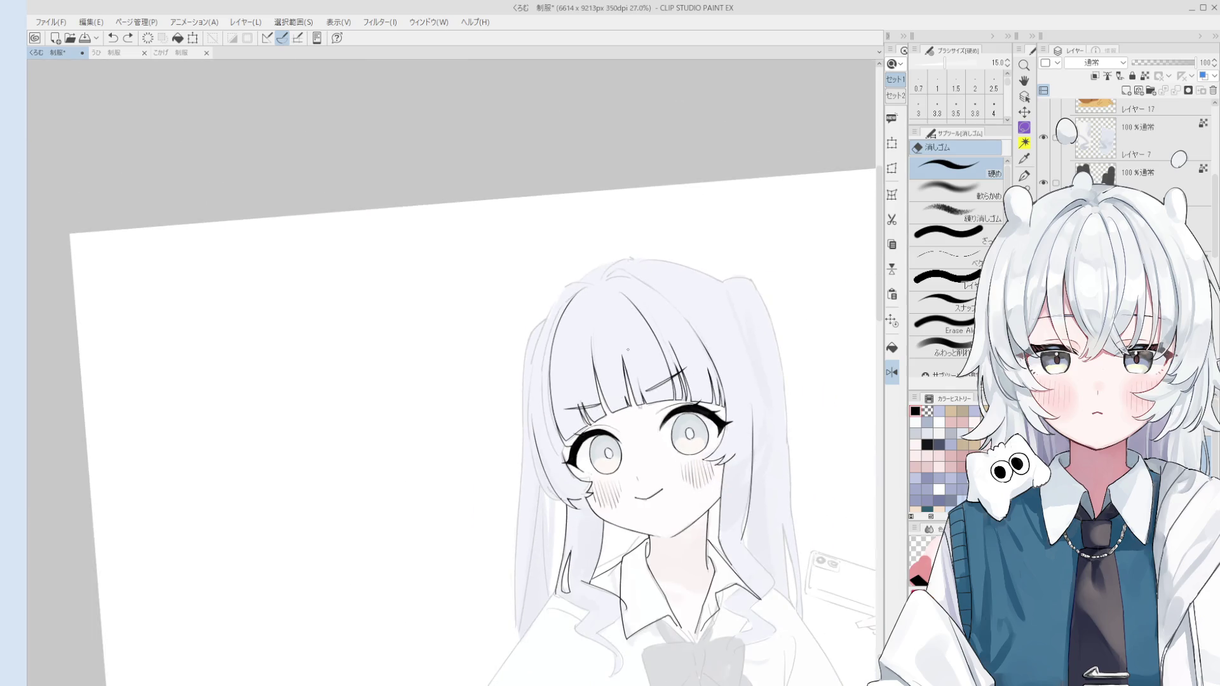
{"action": "scroll", "coordinate": [628, 349], "scroll_direction": "up", "scroll_amount": 4}
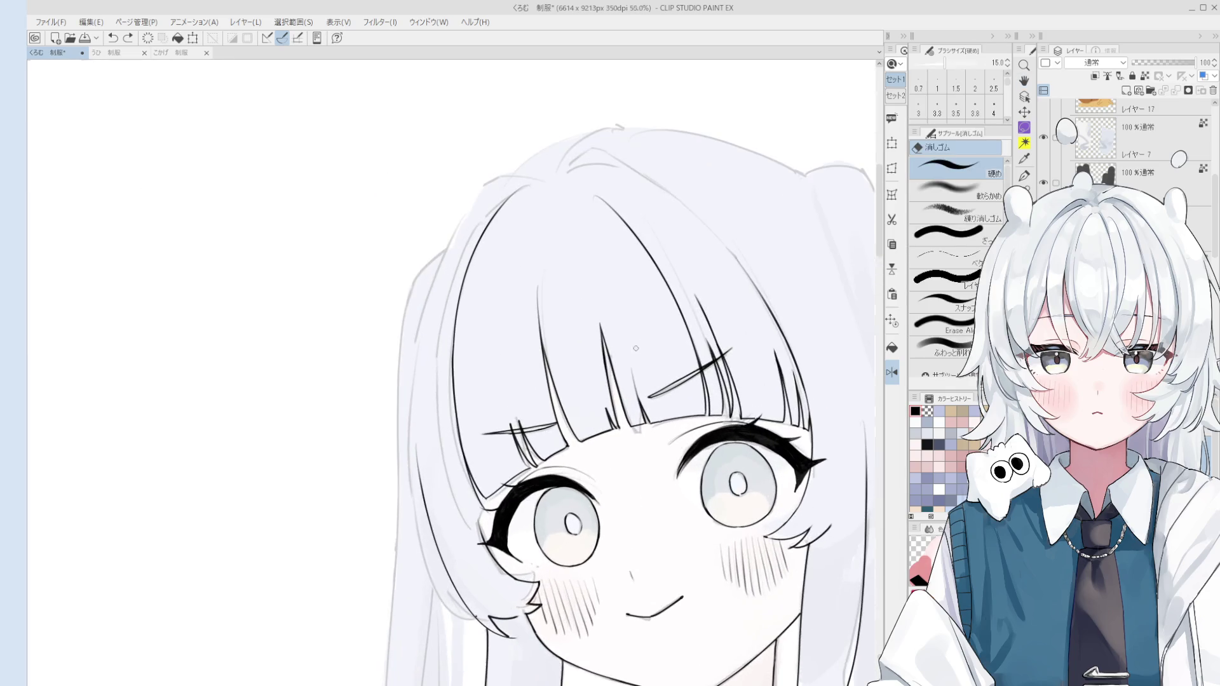
{"action": "key", "text": "p"}
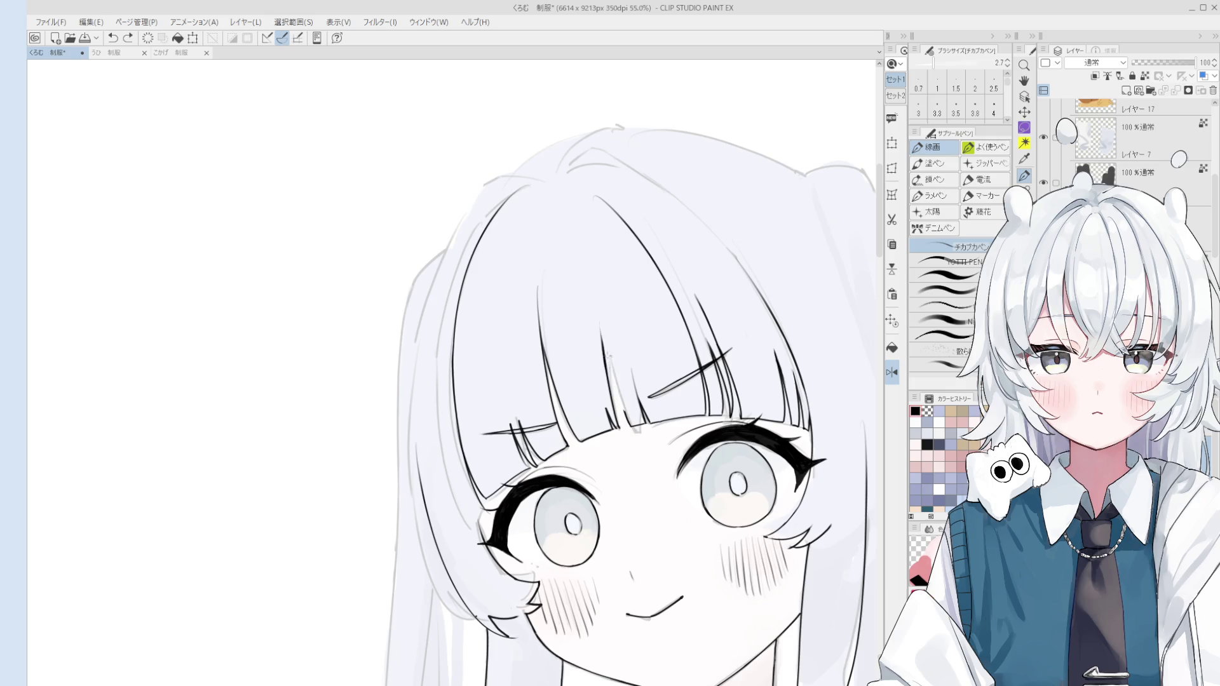
{"action": "key", "text": "e"}
{"action": "scroll", "coordinate": [608, 337], "scroll_direction": "up", "scroll_amount": 1}
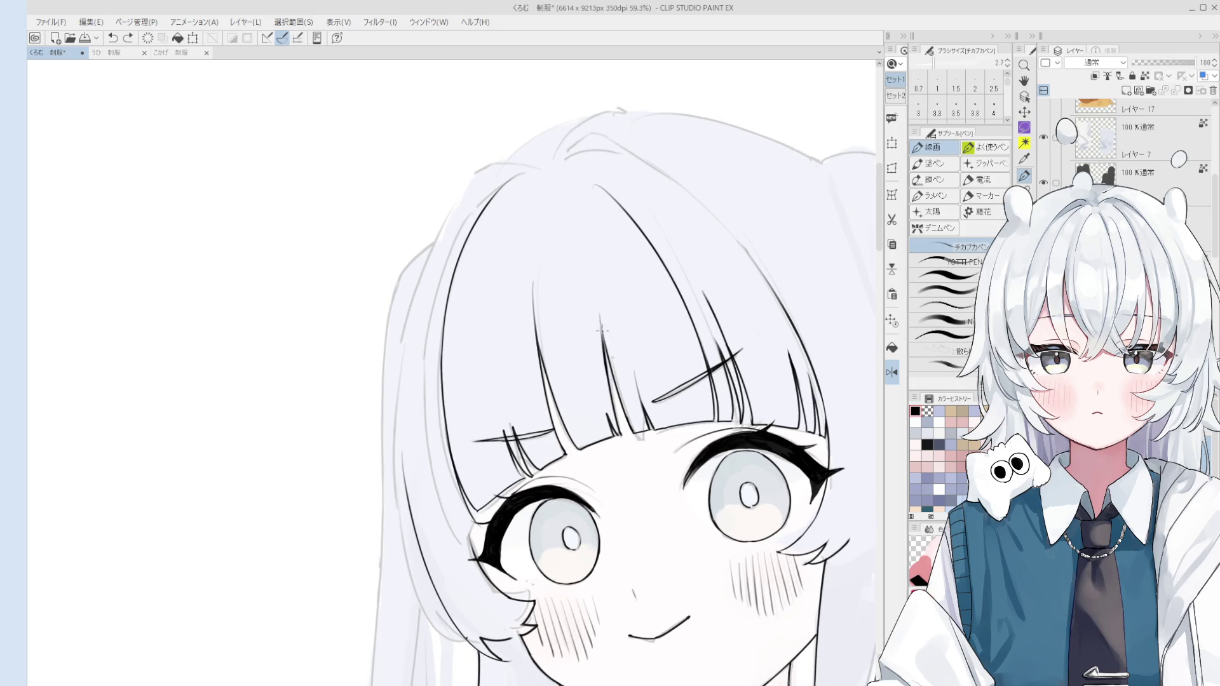
{"action": "scroll", "coordinate": [619, 334], "scroll_direction": "up", "scroll_amount": 2}
{"action": "key", "text": "p"}
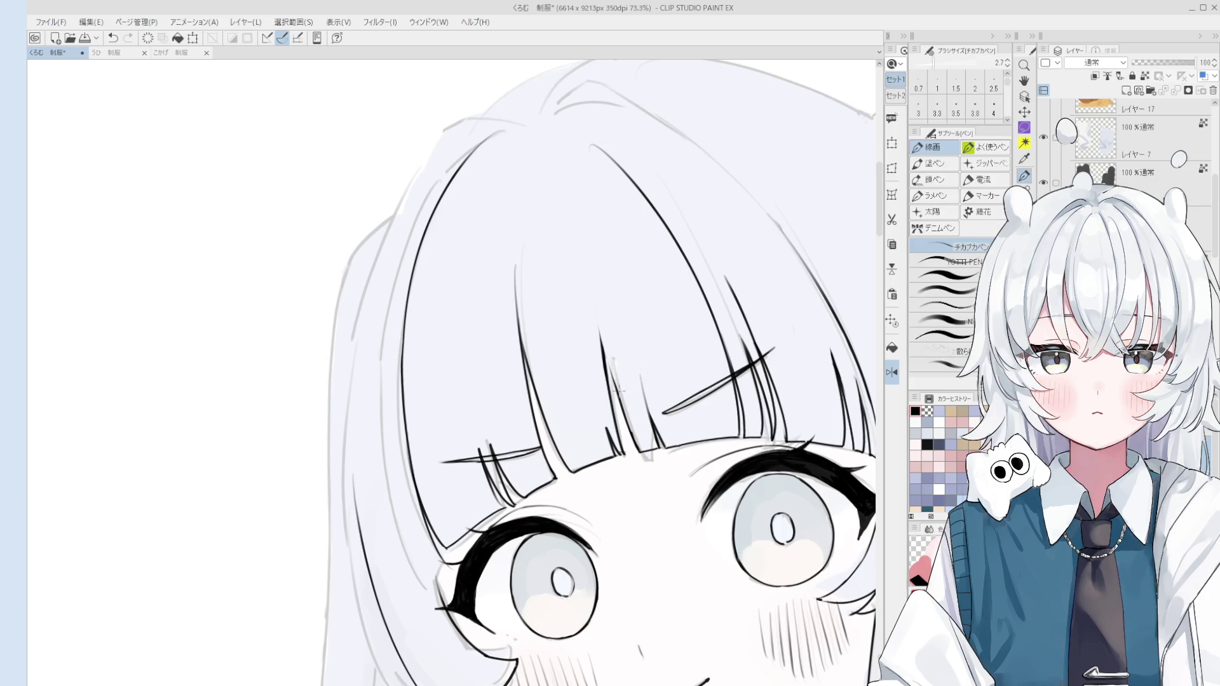
Redraw a bang strand, settling on a short bang stroke after one undo
{"action": "left_click_drag", "start_coordinate": [593, 297], "coordinate": [609, 374]}
{"action": "key", "text": "ctrl+z"}
{"action": "scroll", "coordinate": [607, 359], "scroll_direction": "down", "scroll_amount": 1}
{"action": "scroll", "coordinate": [607, 360], "scroll_direction": "down", "scroll_amount": 1}
{"action": "left_click_drag", "start_coordinate": [596, 317], "coordinate": [609, 354]}
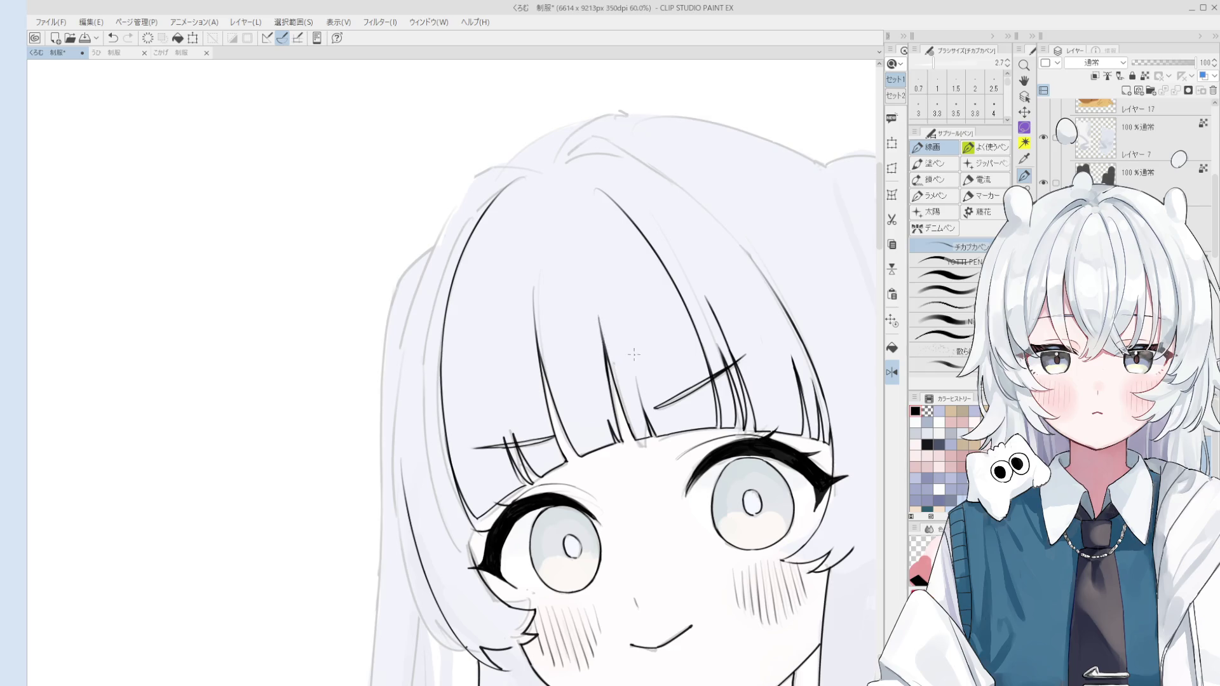
{"action": "scroll", "coordinate": [635, 387], "scroll_direction": "down", "scroll_amount": 5}
Pan and zoom the canvas to bring the face and left eye into view
{"action": "key", "text": "space"}
{"action": "left_click_drag", "start_coordinate": [534, 405], "coordinate": [647, 314]}
{"action": "left_click_drag", "start_coordinate": [588, 360], "coordinate": [565, 427]}
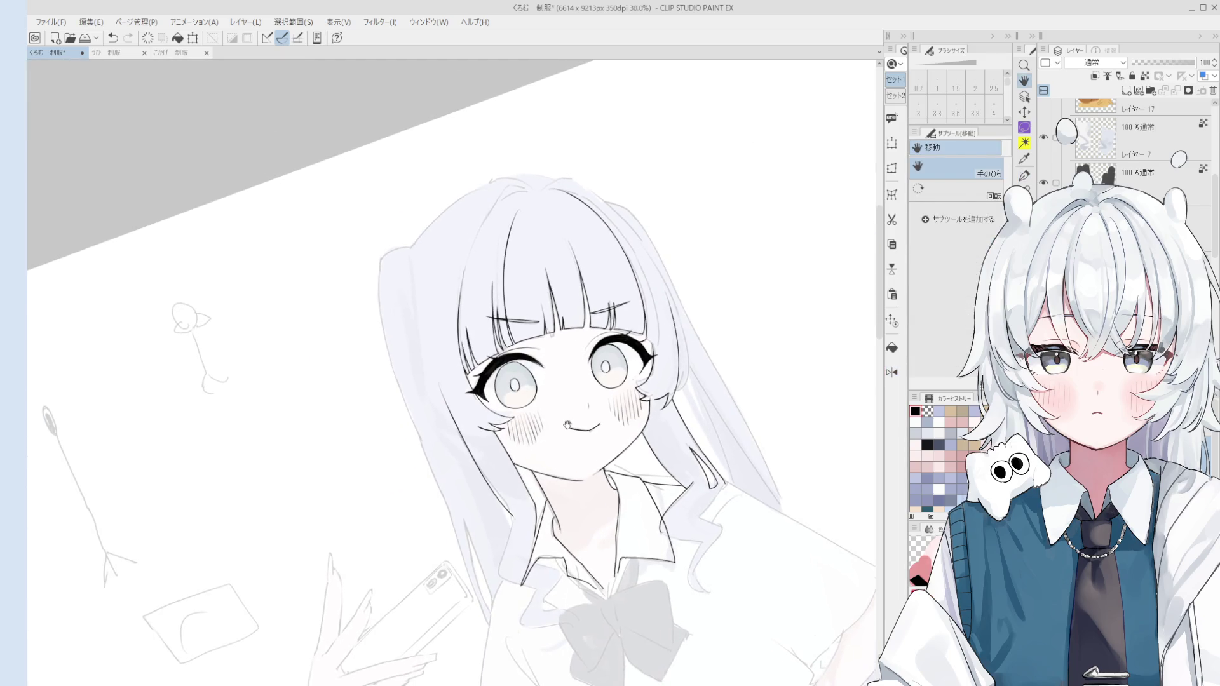
{"action": "left_click_drag", "start_coordinate": [628, 280], "coordinate": [642, 336]}
{"action": "scroll", "coordinate": [638, 318], "scroll_direction": "up", "scroll_amount": 1}
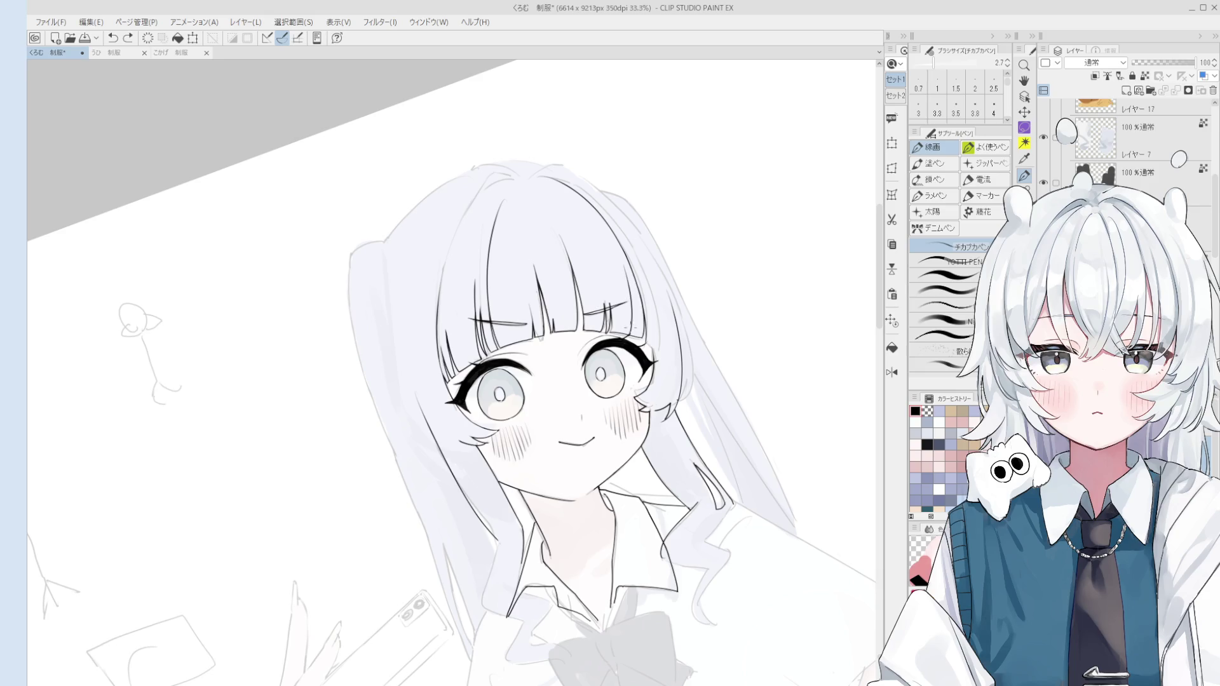
{"action": "scroll", "coordinate": [631, 315], "scroll_direction": "up", "scroll_amount": 3}
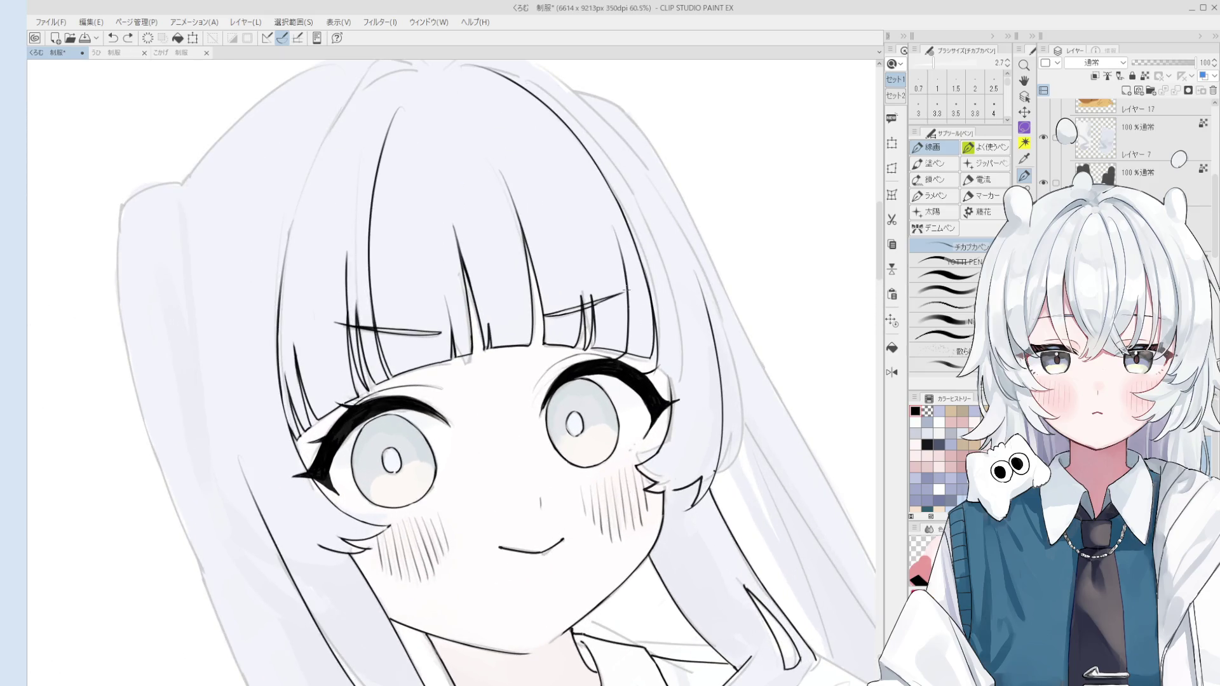
{"action": "key", "text": "e"}
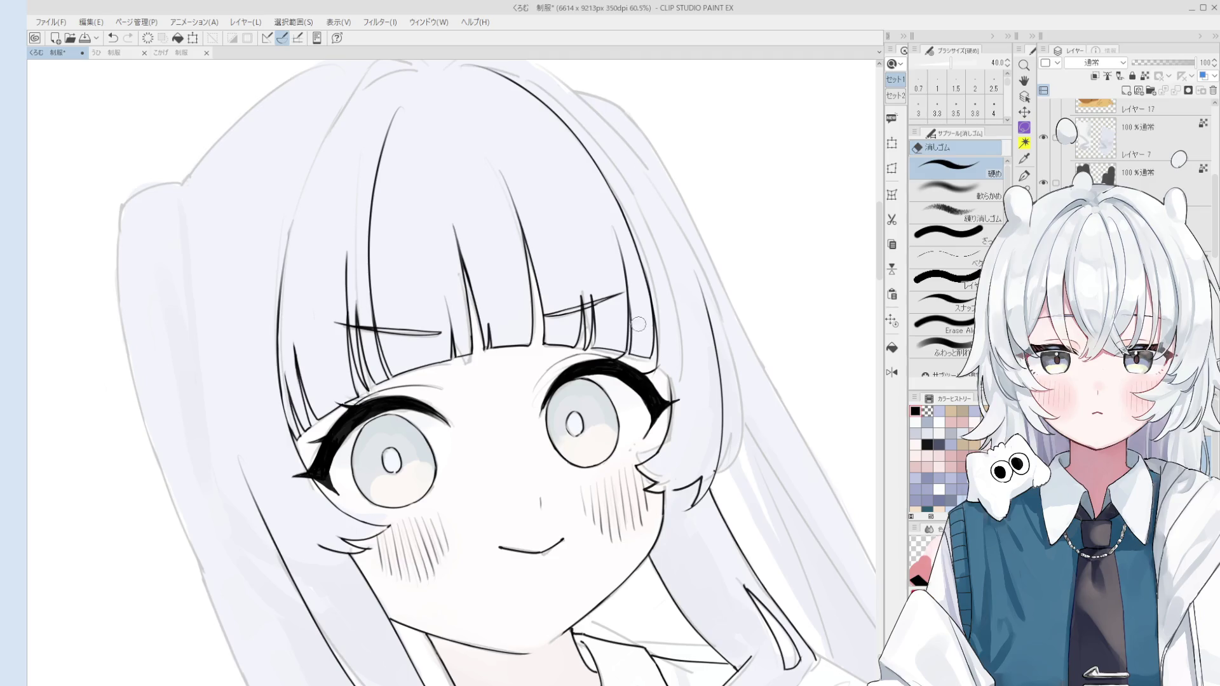
{"action": "scroll", "coordinate": [638, 325], "scroll_direction": "down", "scroll_amount": 3}
{"action": "left_click_drag", "start_coordinate": [654, 339], "coordinate": [661, 309]}
{"action": "scroll", "coordinate": [662, 309], "scroll_direction": "up", "scroll_amount": 3}
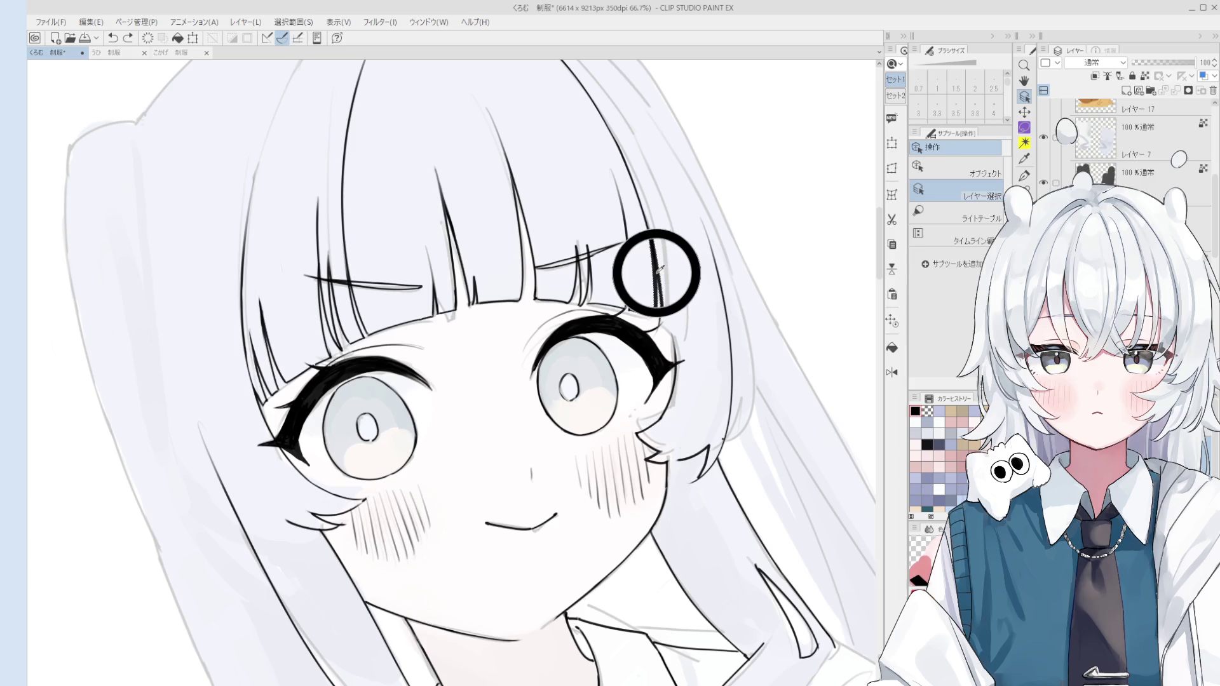
{"action": "left_click_drag", "start_coordinate": [678, 332], "coordinate": [679, 315]}
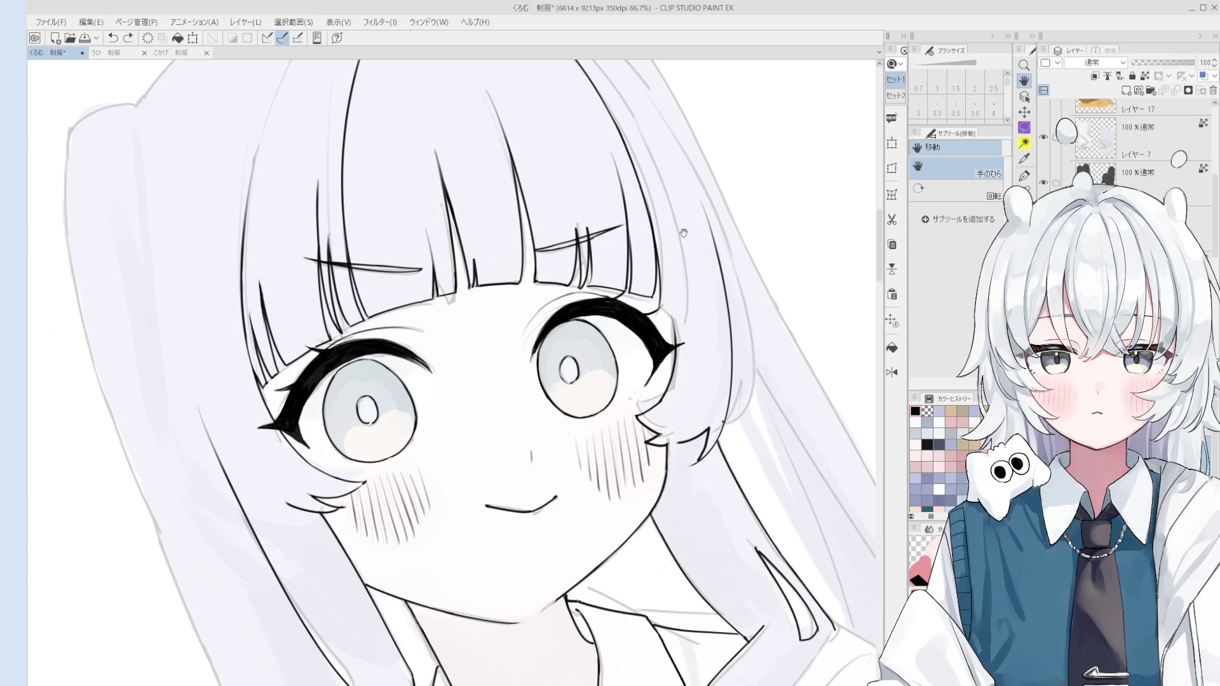
{"action": "scroll", "coordinate": [643, 384], "scroll_direction": "down", "scroll_amount": 2}
{"action": "scroll", "coordinate": [667, 311], "scroll_direction": "up", "scroll_amount": 3}
{"action": "key", "text": "e"}
{"action": "key", "text": "h"}
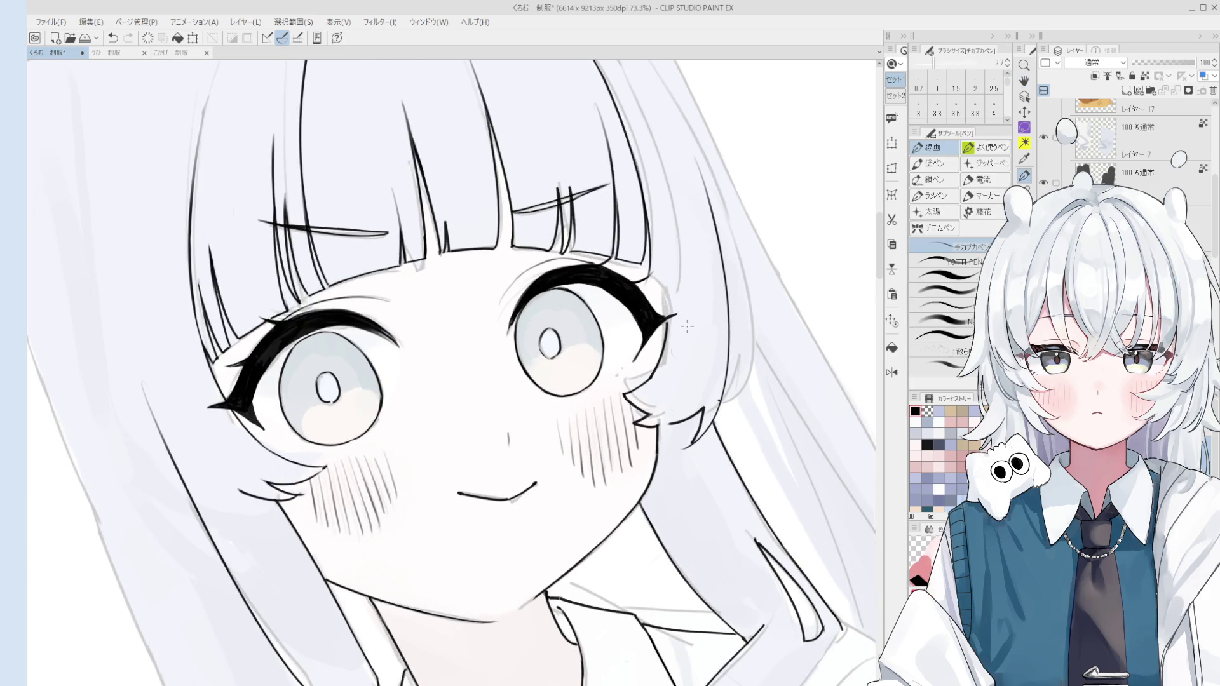
{"action": "scroll", "coordinate": [631, 435], "scroll_direction": "down", "scroll_amount": 3}
{"action": "scroll", "coordinate": [485, 299], "scroll_direction": "up", "scroll_amount": 1}
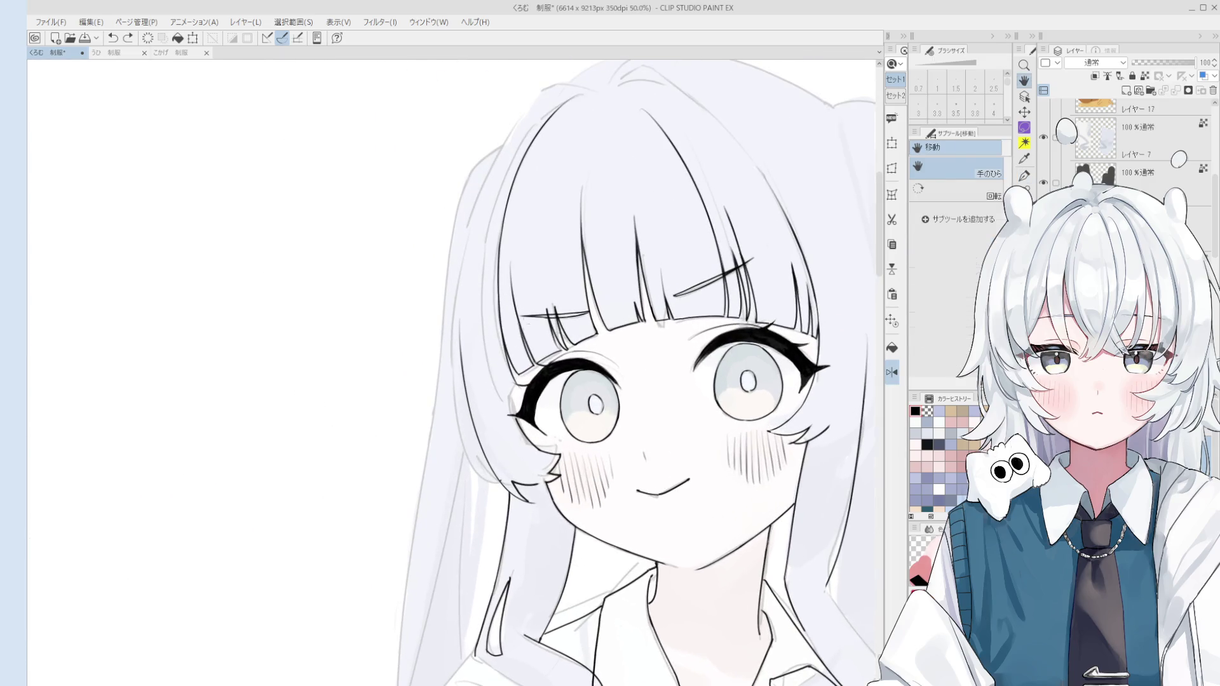
Ink the hair strand line beside the left eye in black, redrawing it once
{"action": "key", "text": "p"}
{"action": "left_click_drag", "start_coordinate": [501, 346], "coordinate": [518, 391]}
{"action": "key", "text": "ctrl+z"}
{"action": "key", "text": "ctrl+z"}
{"action": "key", "text": "ctrl+z"}
{"action": "left_click_drag", "start_coordinate": [502, 348], "coordinate": [512, 424]}
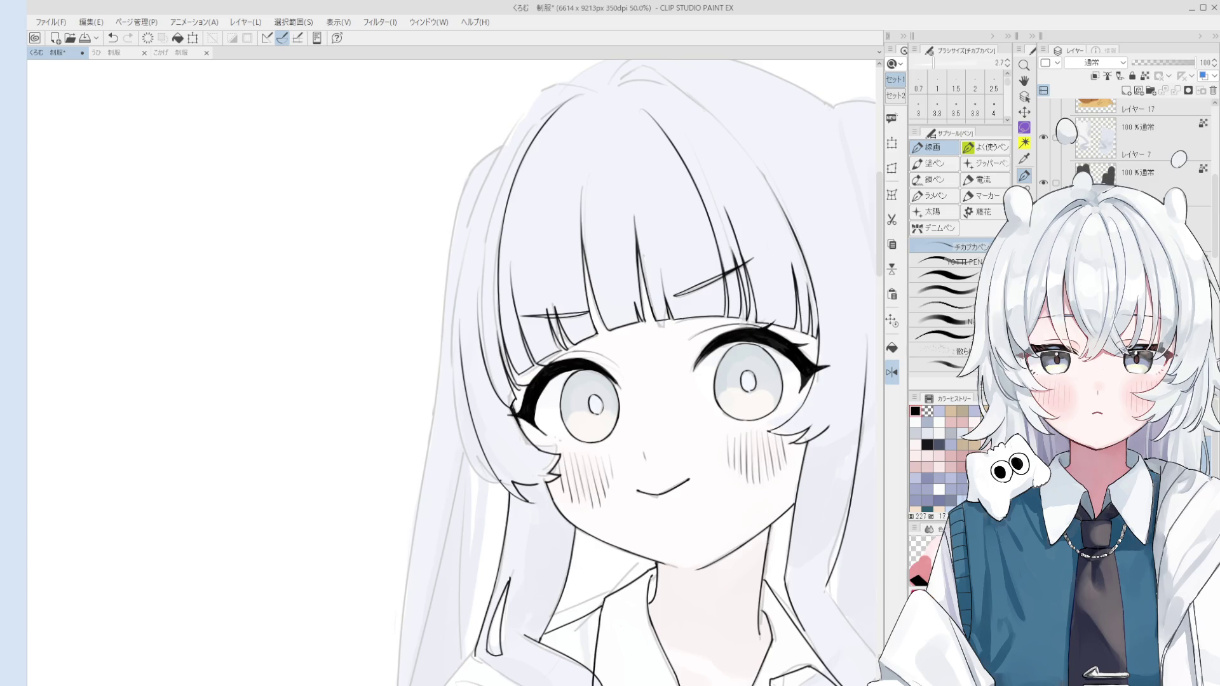
{"action": "scroll", "coordinate": [512, 407], "scroll_direction": "up", "scroll_amount": 3}
{"action": "left_click_drag", "start_coordinate": [516, 466], "coordinate": [534, 478]}
{"action": "scroll", "coordinate": [525, 417], "scroll_direction": "up", "scroll_amount": 2}
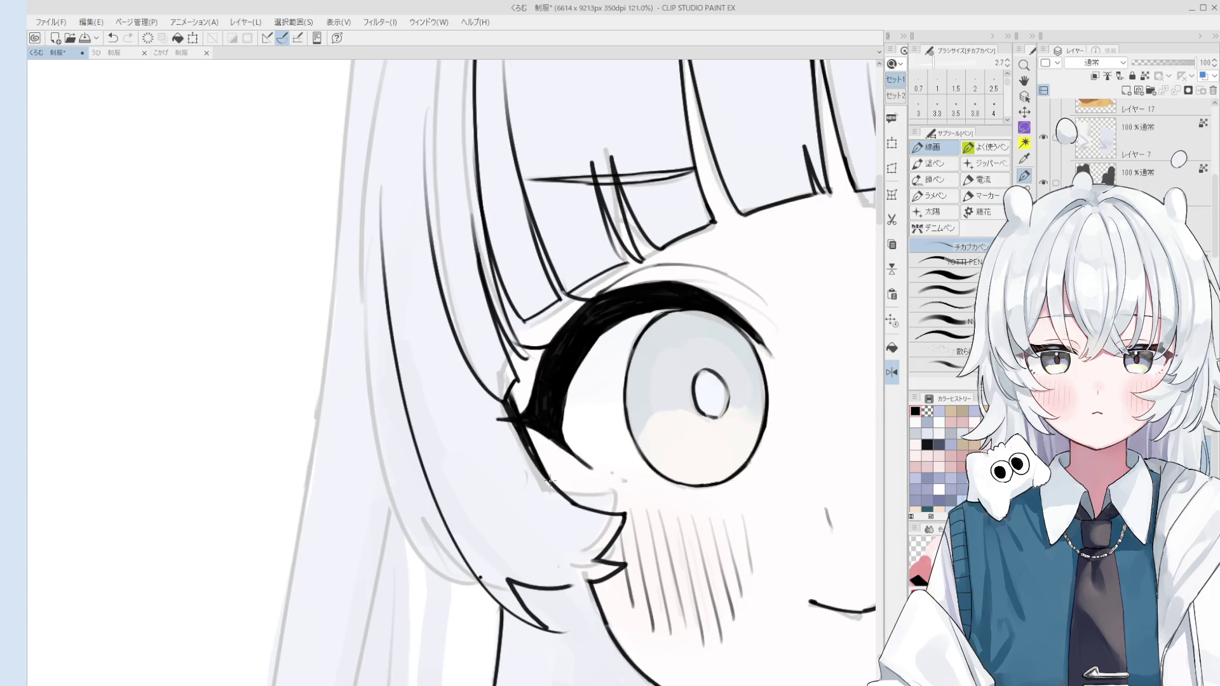
{"action": "scroll", "coordinate": [528, 445], "scroll_direction": "down", "scroll_amount": 4}
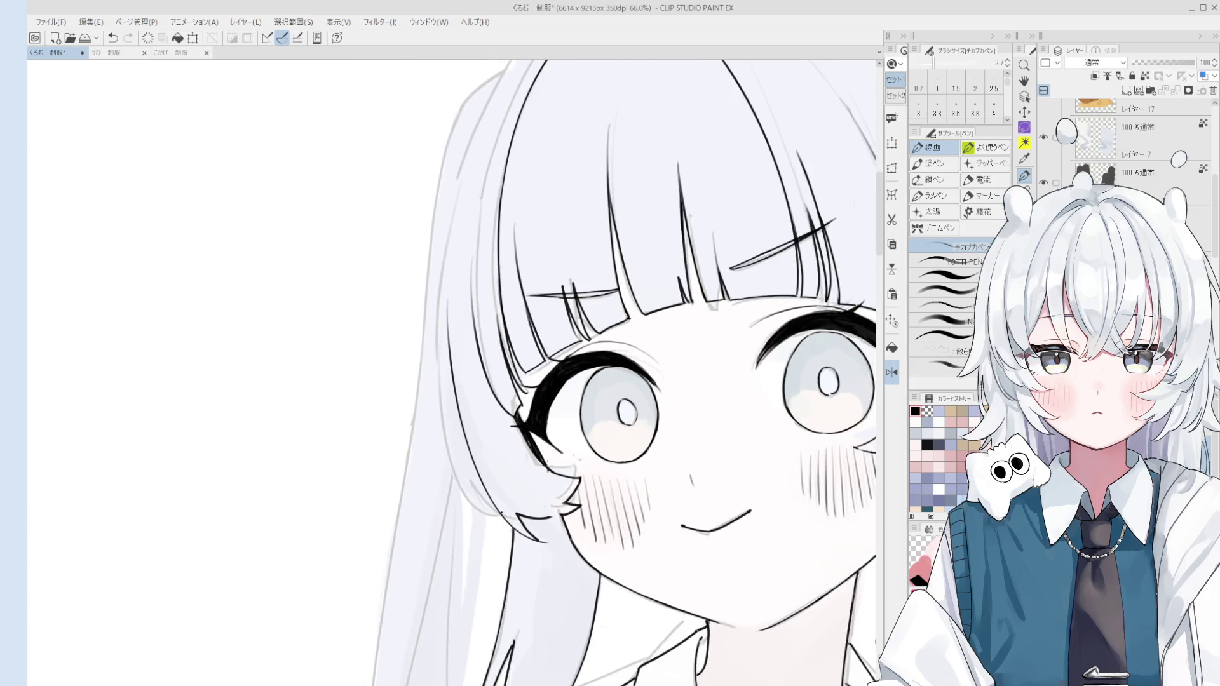
{"action": "scroll", "coordinate": [540, 450], "scroll_direction": "down", "scroll_amount": 2}
{"action": "scroll", "coordinate": [534, 437], "scroll_direction": "up", "scroll_amount": 1}
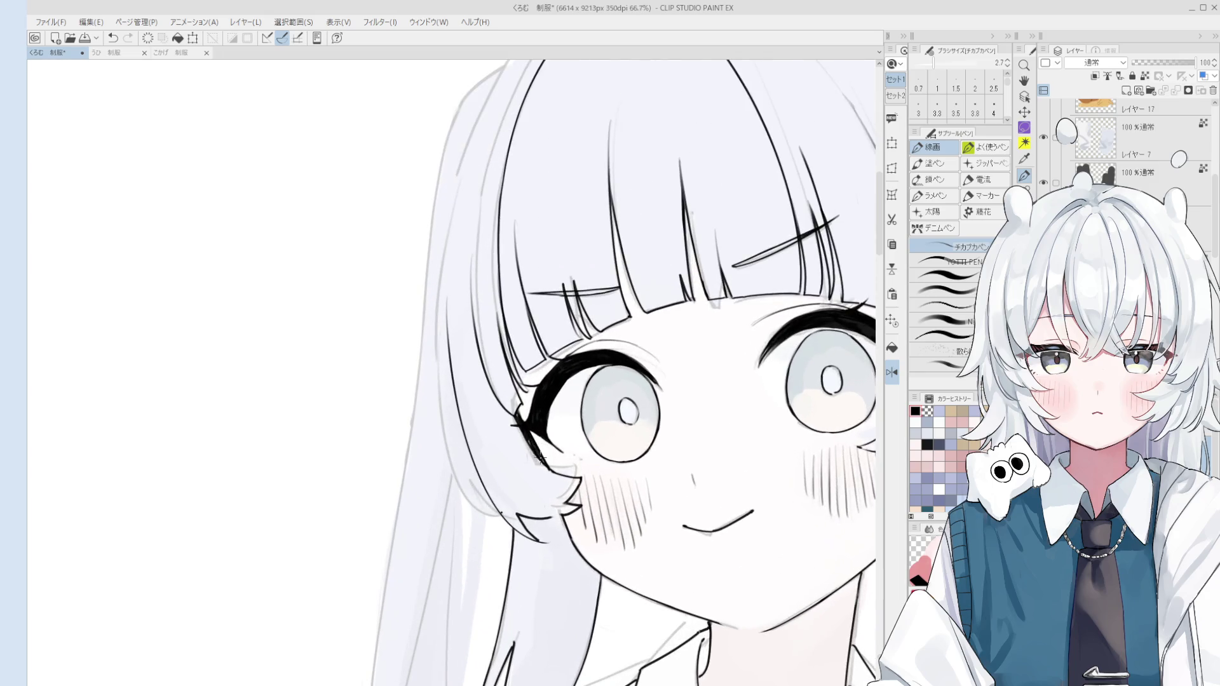
{"action": "scroll", "coordinate": [528, 426], "scroll_direction": "up", "scroll_amount": 1}
{"action": "scroll", "coordinate": [521, 424], "scroll_direction": "down", "scroll_amount": 3}
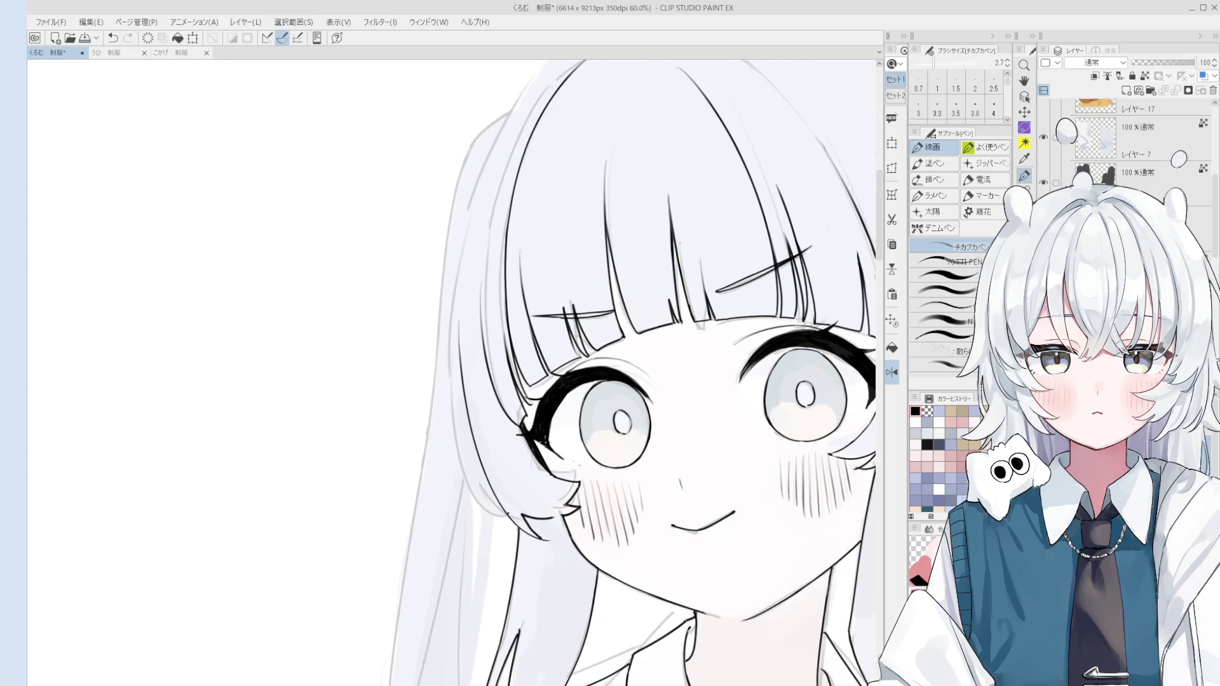
{"action": "key", "text": "space"}
{"action": "scroll", "coordinate": [601, 452], "scroll_direction": "down", "scroll_amount": 2}
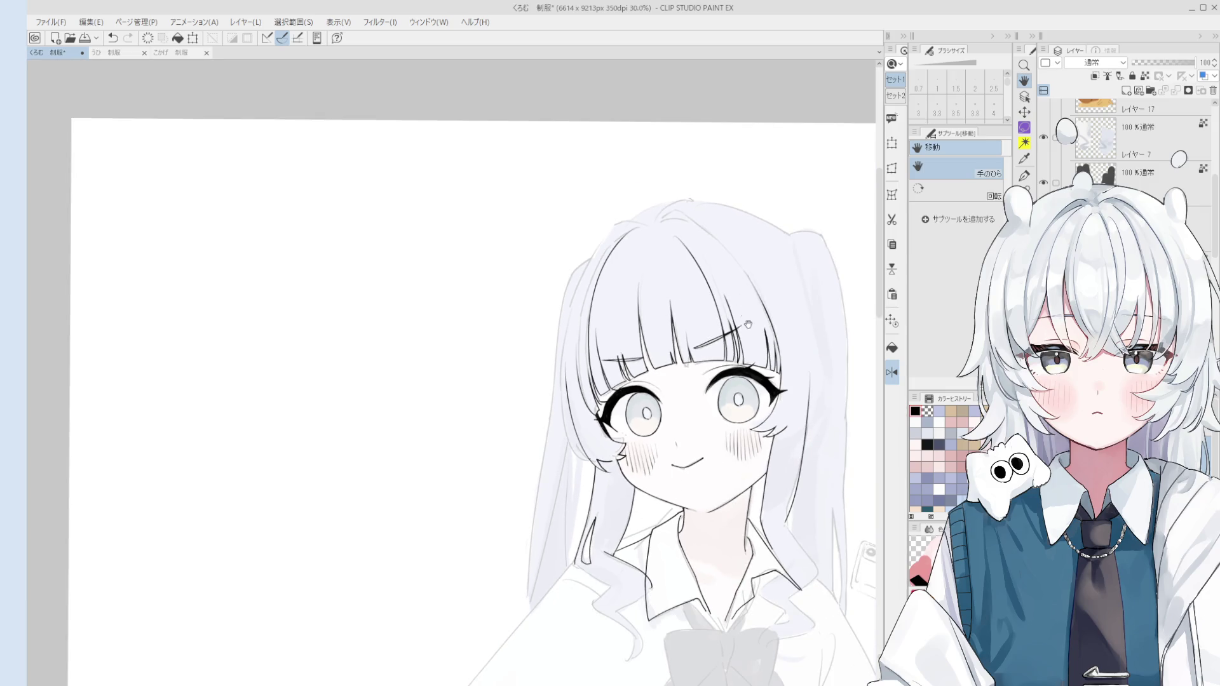
Tilt the view and ink the collar edge beside the bow, retrying the stroke several times
{"action": "left_click_drag", "start_coordinate": [702, 420], "coordinate": [703, 548]}
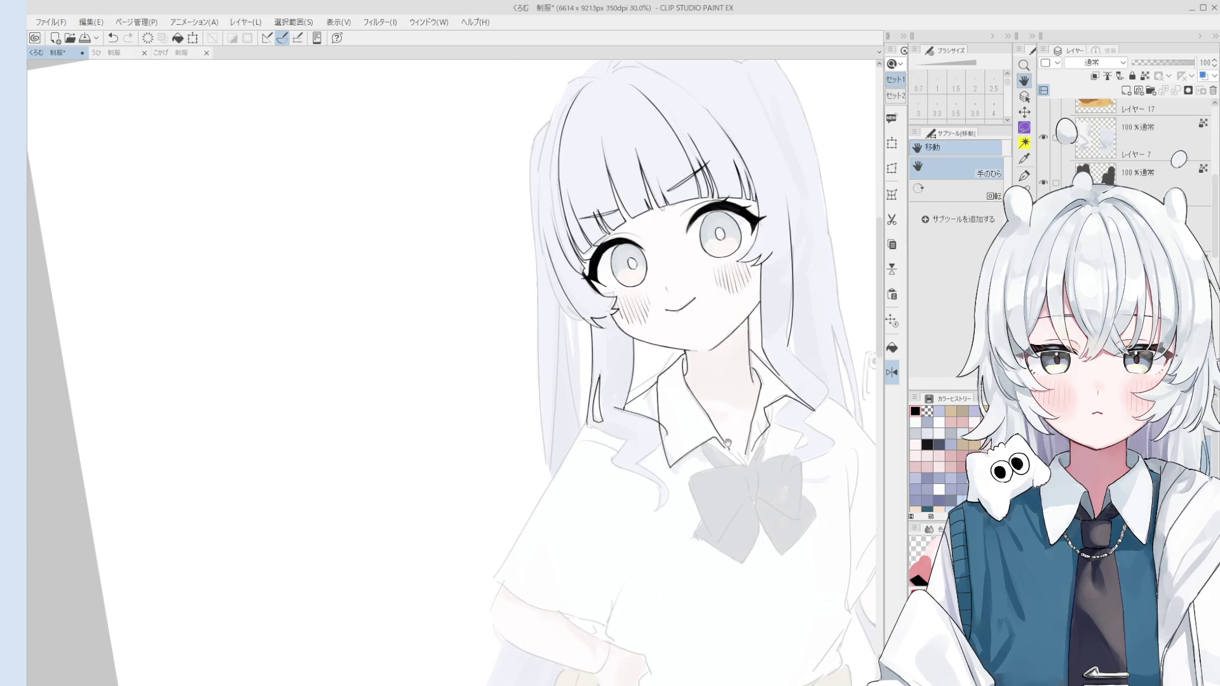
{"action": "scroll", "coordinate": [635, 444], "scroll_direction": "up", "scroll_amount": 5}
{"action": "key", "text": "e"}
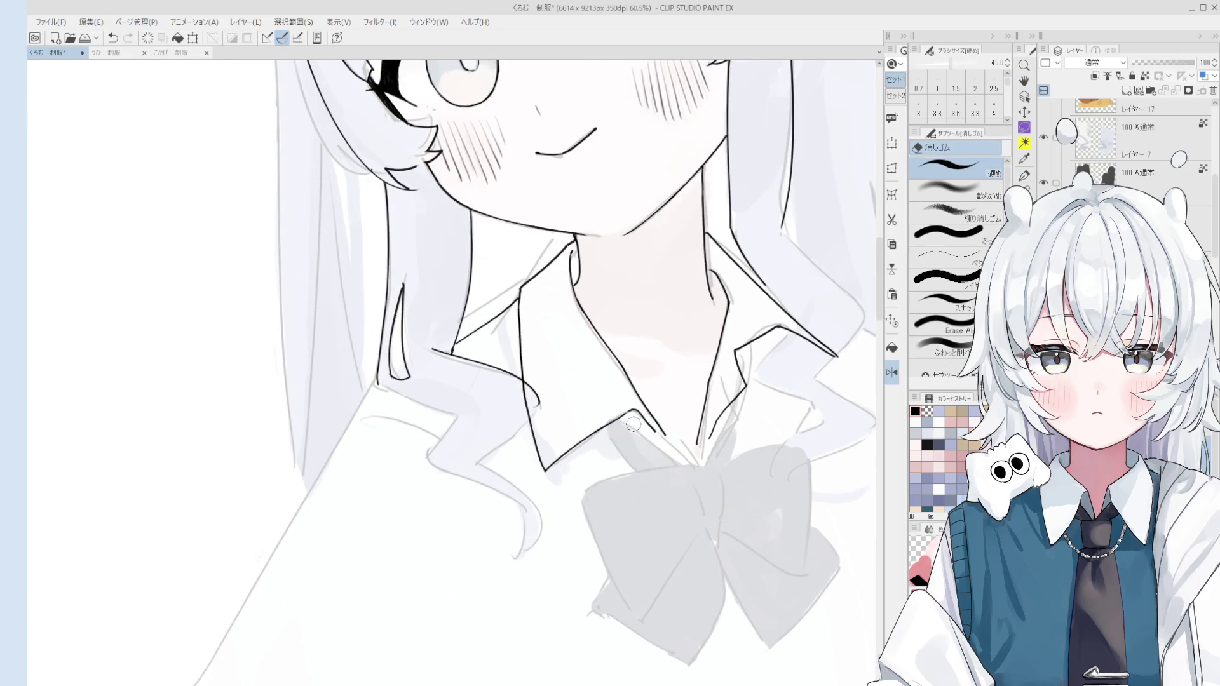
{"action": "key", "text": "p"}
{"action": "left_click_drag", "start_coordinate": [622, 417], "coordinate": [685, 469]}
{"action": "key", "text": "ctrl+z"}
{"action": "mouse_move", "coordinate": [621, 417]}
{"action": "left_mouse_down"}
{"action": "mouse_move", "coordinate": [685, 469]}
{"action": "mouse_move", "coordinate": [650, 474]}
{"action": "left_mouse_up"}
{"action": "key", "text": "ctrl+z"}
{"action": "key", "text": "ctrl+z"}
{"action": "mouse_move", "coordinate": [606, 428]}
{"action": "left_mouse_down"}
{"action": "mouse_move", "coordinate": [650, 474]}
{"action": "mouse_move", "coordinate": [665, 460]}
{"action": "mouse_move", "coordinate": [682, 469]}
{"action": "left_mouse_up"}
{"action": "key", "text": "ctrl+z"}
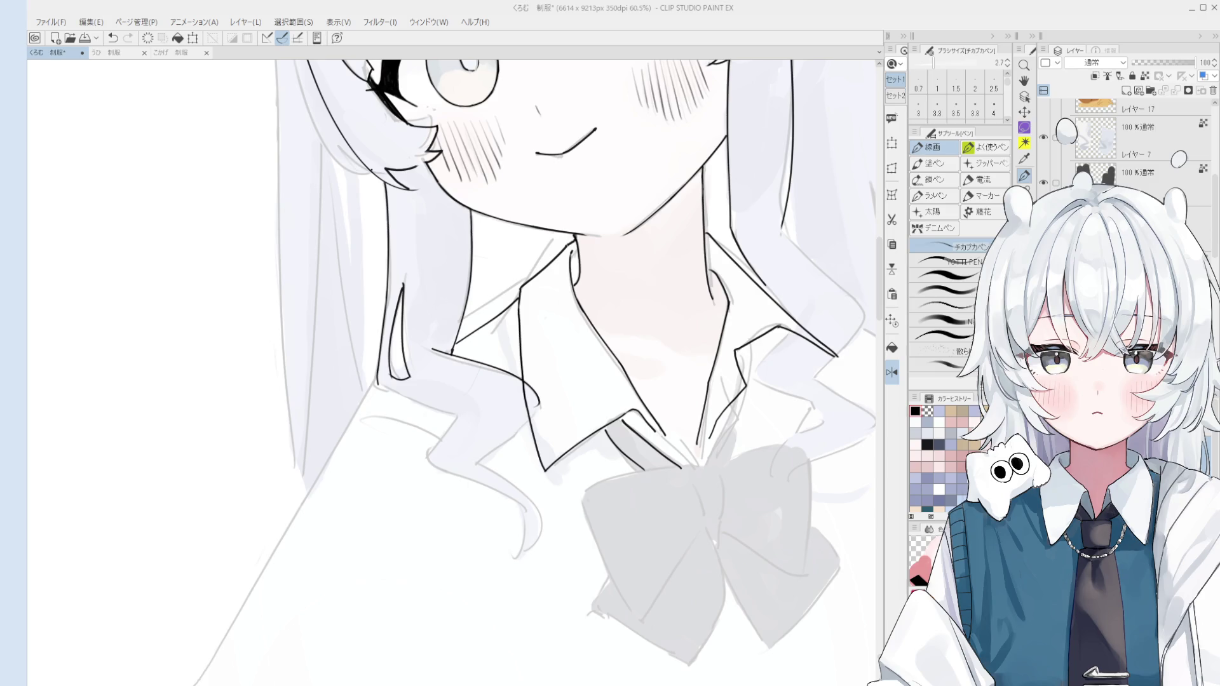
Erase part of the old collar line and redraw the neck line under the chin
{"action": "scroll", "coordinate": [560, 433], "scroll_direction": "down", "scroll_amount": 5}
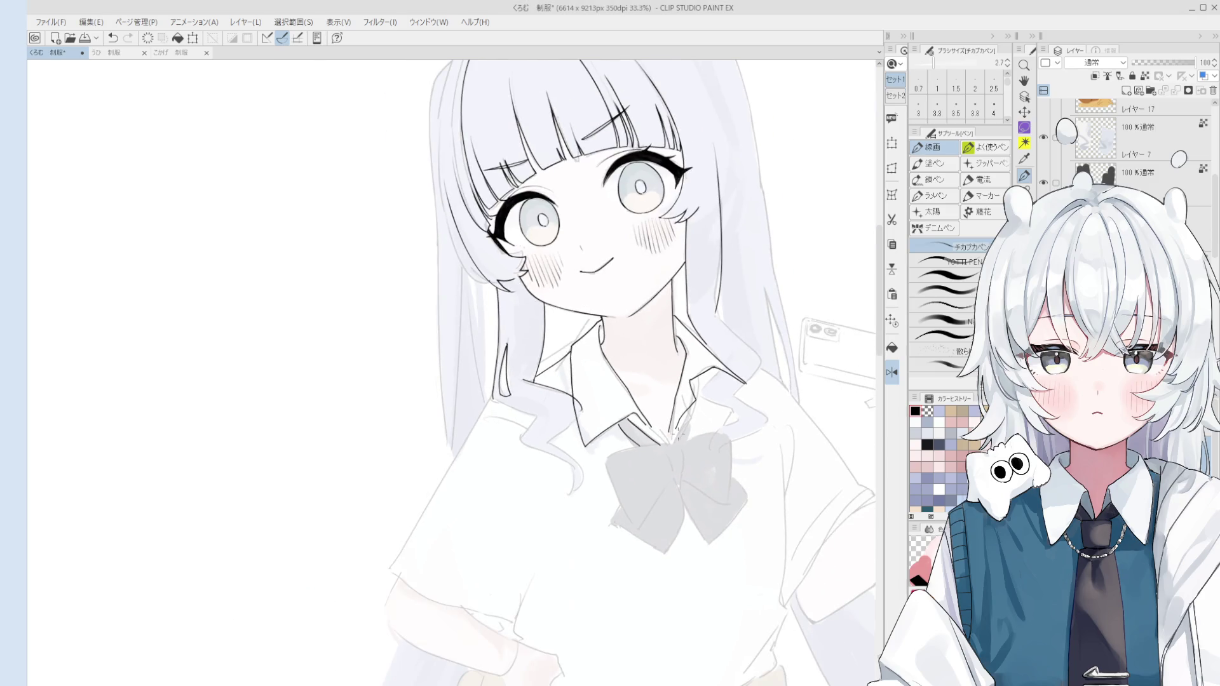
{"action": "key", "text": "e"}
{"action": "scroll", "coordinate": [560, 432], "scroll_direction": "up", "scroll_amount": 6}
{"action": "mouse_move", "coordinate": [559, 432]}
{"action": "left_mouse_down"}
{"action": "mouse_move", "coordinate": [603, 396]}
{"action": "mouse_move", "coordinate": [596, 432]}
{"action": "mouse_move", "coordinate": [612, 397]}
{"action": "left_mouse_up"}
{"action": "key", "text": "p"}
{"action": "key", "text": "ctrl+z"}
{"action": "key", "text": "ctrl+z"}
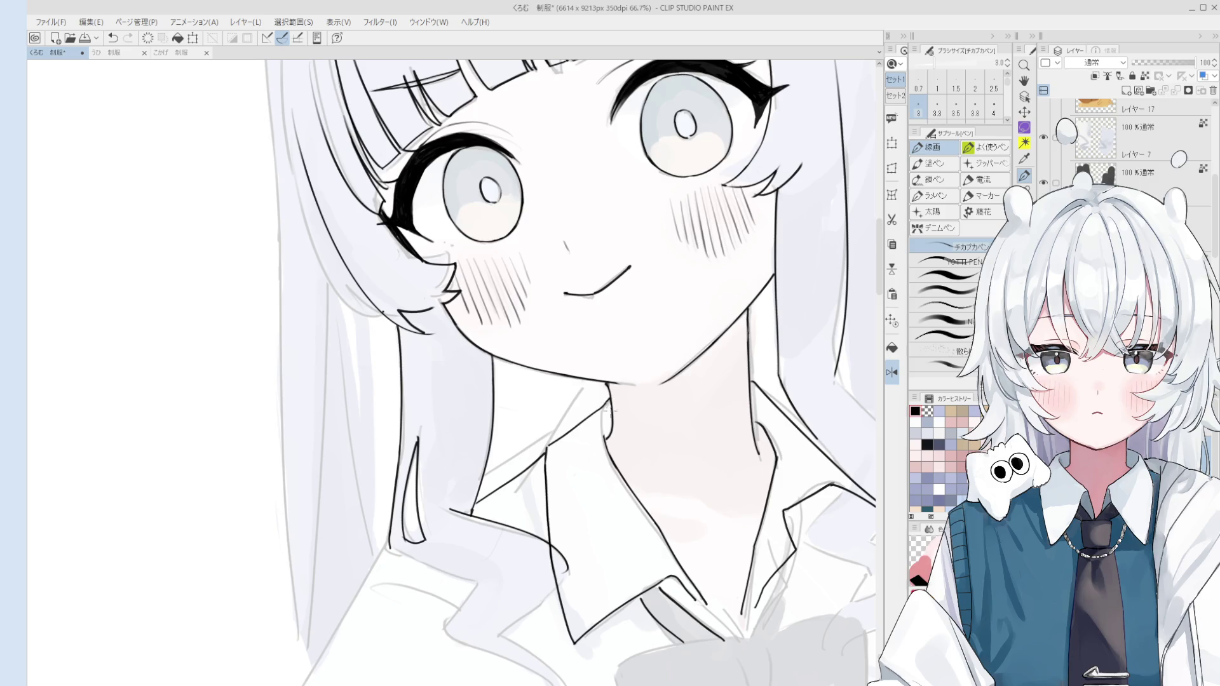
{"action": "scroll", "coordinate": [605, 417], "scroll_direction": "up", "scroll_amount": 2}
{"action": "scroll", "coordinate": [605, 418], "scroll_direction": "up", "scroll_amount": 1}
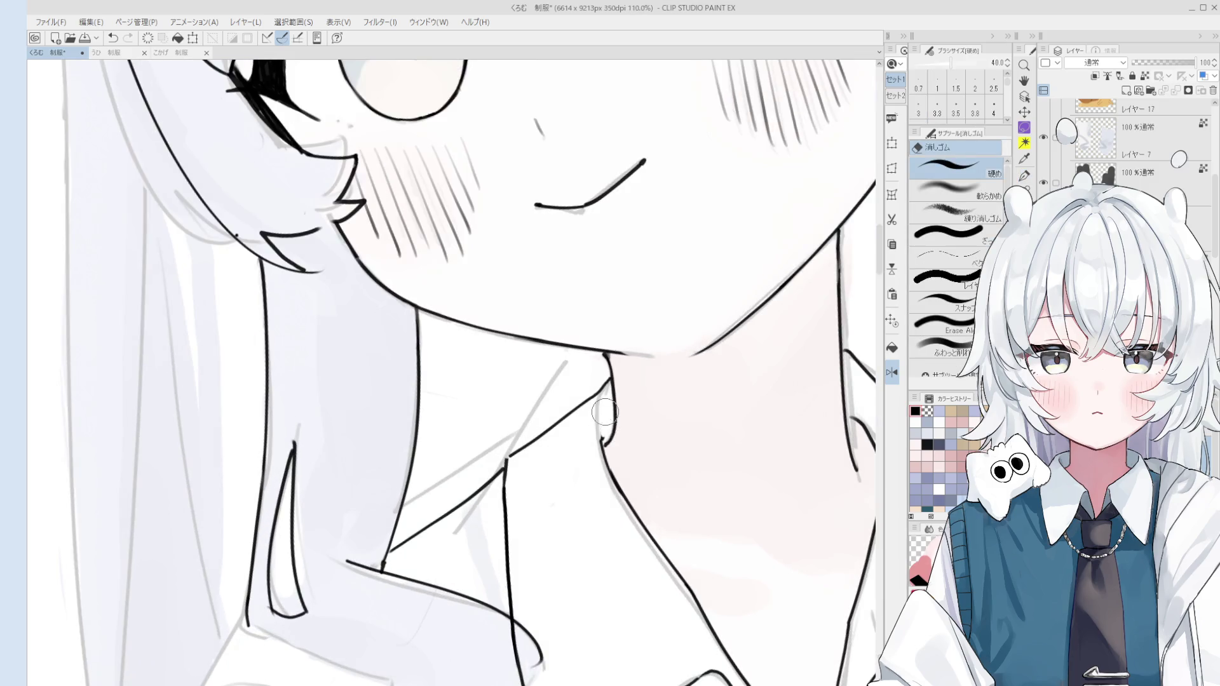
{"action": "key", "text": "ctrl+z"}
{"action": "mouse_move", "coordinate": [604, 408]}
{"action": "left_mouse_down"}
{"action": "mouse_move", "coordinate": [601, 450]}
{"action": "mouse_move", "coordinate": [604, 439]}
{"action": "left_mouse_up"}
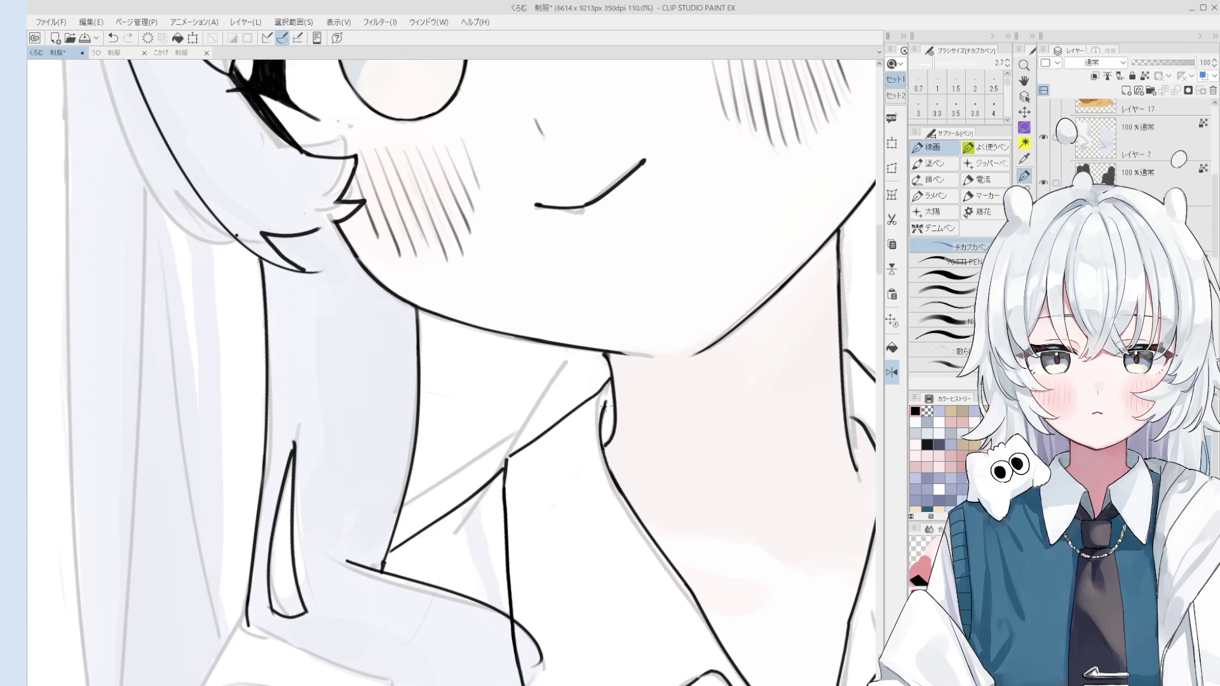
{"action": "scroll", "coordinate": [601, 420], "scroll_direction": "down", "scroll_amount": 1}
{"action": "key", "text": "e"}
{"action": "key", "text": "p"}
{"action": "scroll", "coordinate": [509, 455], "scroll_direction": "down", "scroll_amount": 1}
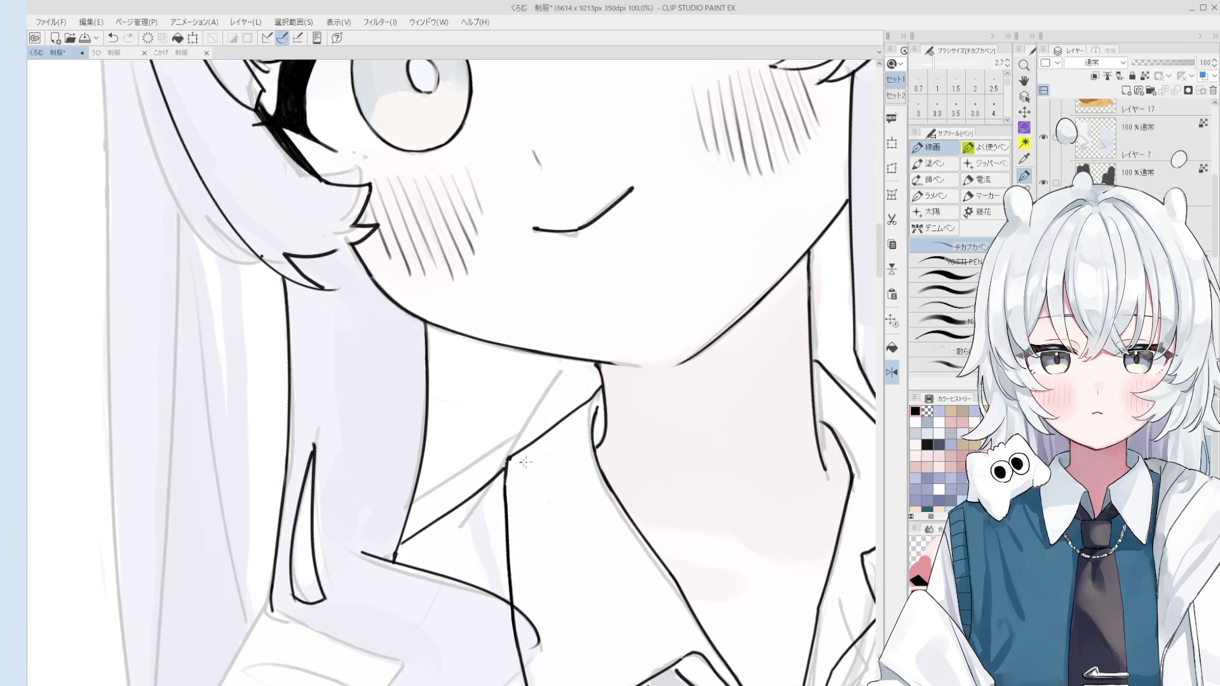
{"action": "scroll", "coordinate": [508, 463], "scroll_direction": "down", "scroll_amount": 3}
Redraw the collar line as one clean stroke running toward the shoulder
{"action": "key", "text": "e"}
{"action": "scroll", "coordinate": [661, 442], "scroll_direction": "up", "scroll_amount": 1}
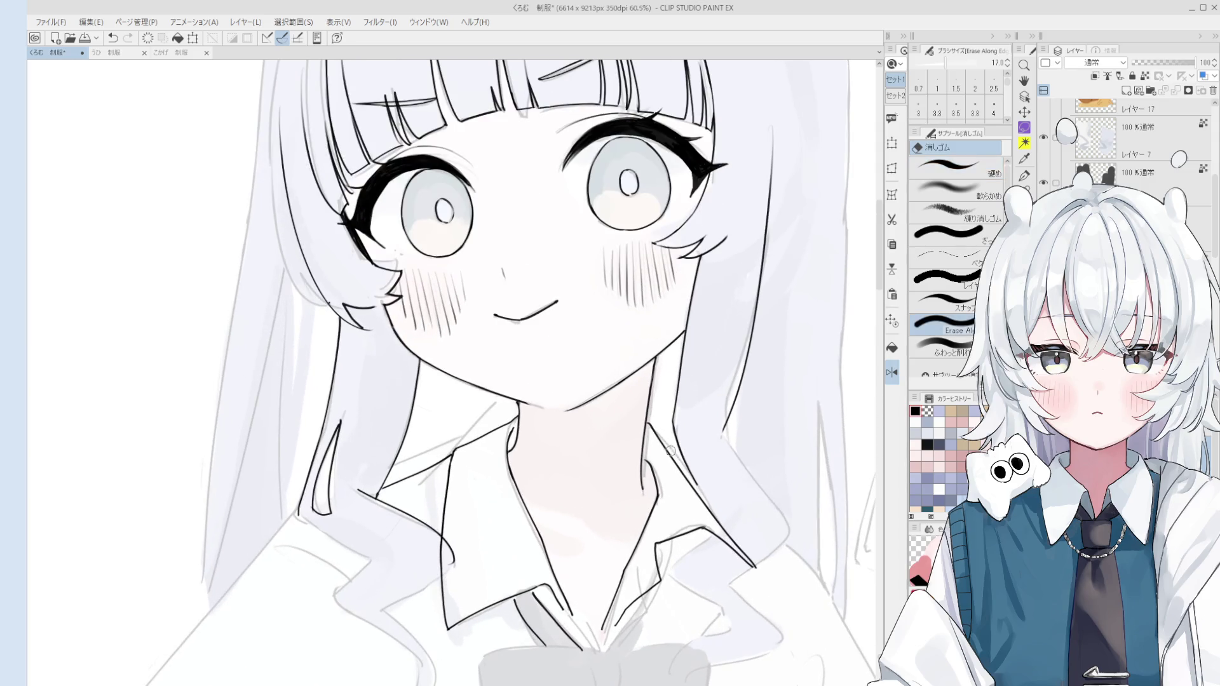
{"action": "left_click_drag", "start_coordinate": [661, 442], "coordinate": [704, 502]}
{"action": "key", "text": "p"}
{"action": "key", "text": "ctrl+z"}
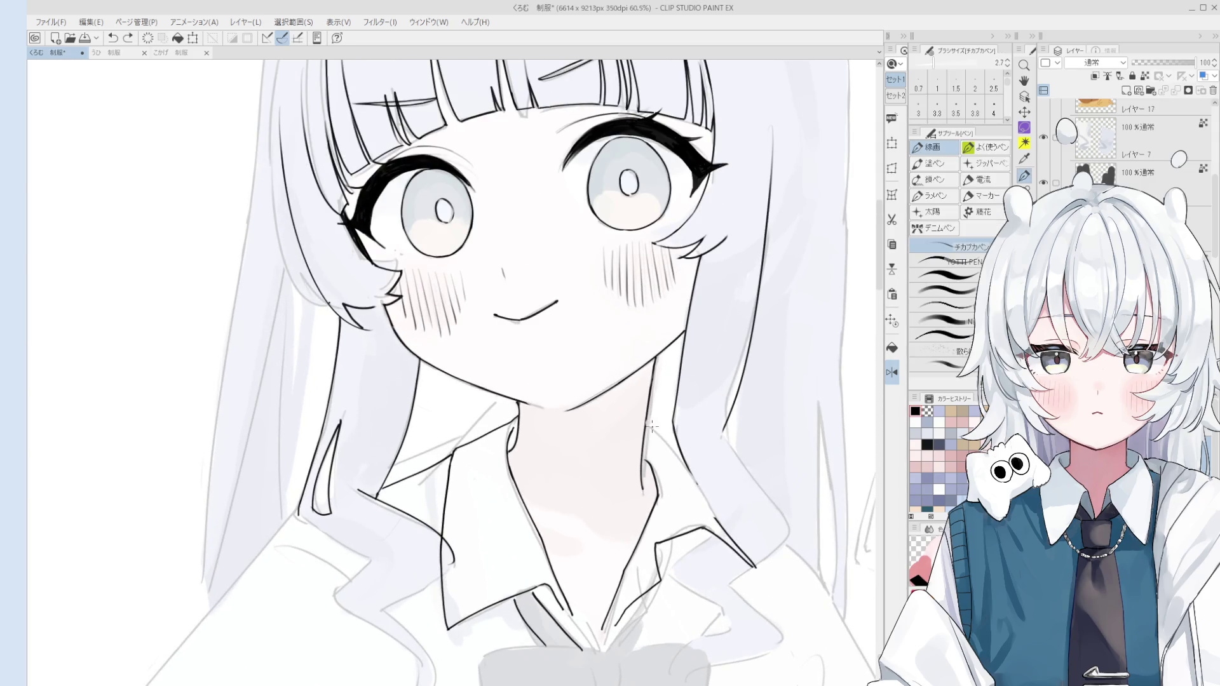
{"action": "left_click_drag", "start_coordinate": [662, 447], "coordinate": [715, 521]}
{"action": "key", "text": "ctrl+z"}
{"action": "left_click_drag", "start_coordinate": [648, 423], "coordinate": [716, 521]}
{"action": "key", "text": "ctrl+z"}
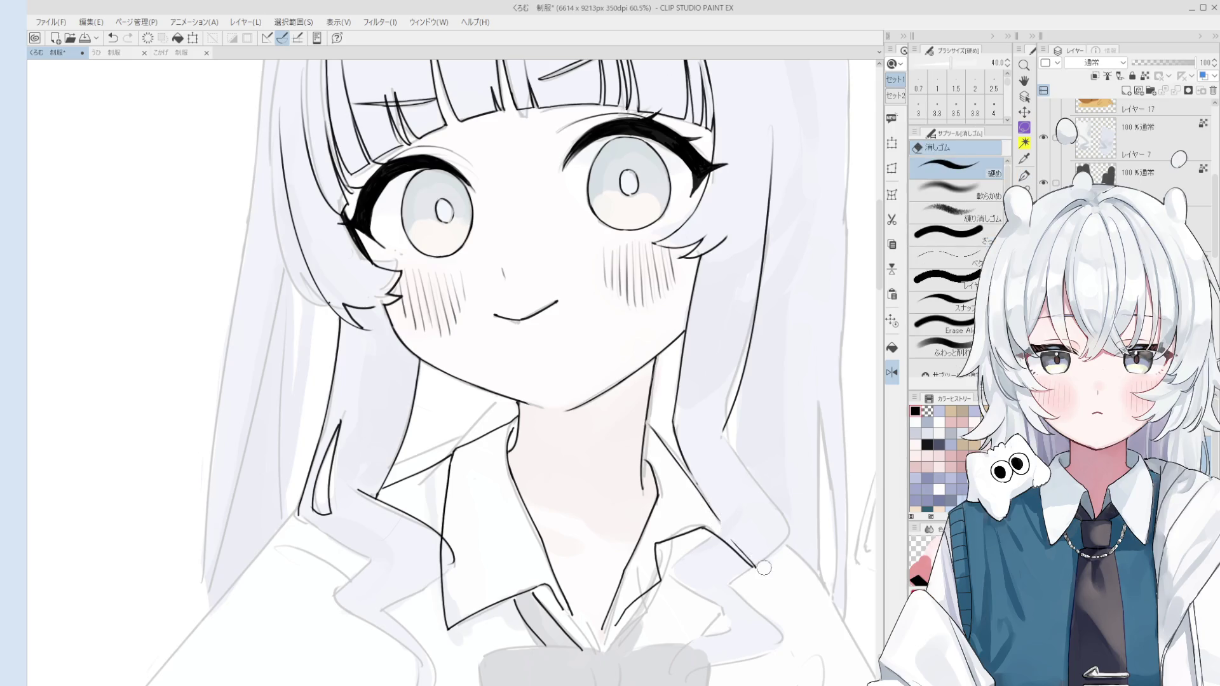
{"action": "scroll", "coordinate": [725, 531], "scroll_direction": "up", "scroll_amount": 2}
{"action": "key", "text": "ctrl+z"}
{"action": "left_click_drag", "start_coordinate": [709, 507], "coordinate": [772, 586]}
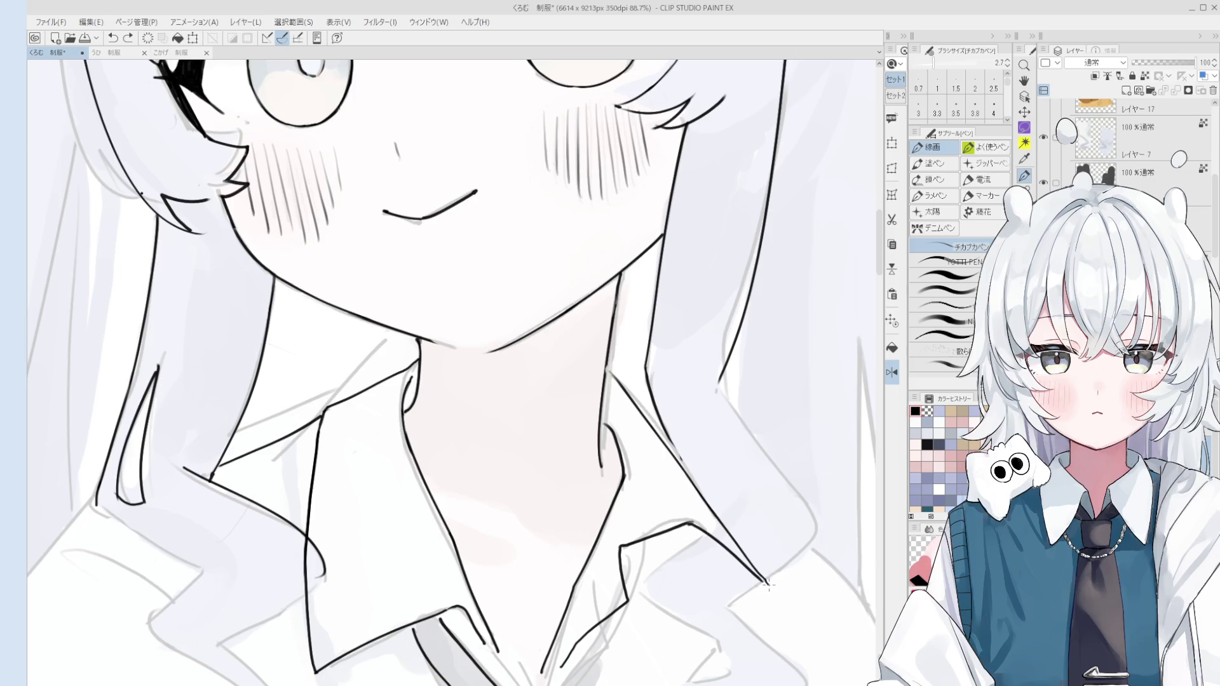
Retry the end of the collar line, then reset the view rotation to upright
{"action": "scroll", "coordinate": [771, 586], "scroll_direction": "down", "scroll_amount": 1}
{"action": "key", "text": "e"}
{"action": "key", "text": "p"}
{"action": "left_click_drag", "start_coordinate": [738, 548], "coordinate": [766, 585]}
{"action": "key", "text": "ctrl+z"}
{"action": "scroll", "coordinate": [766, 583], "scroll_direction": "down", "scroll_amount": 3}
{"action": "key", "text": "minus"}
{"action": "key", "text": "minus"}
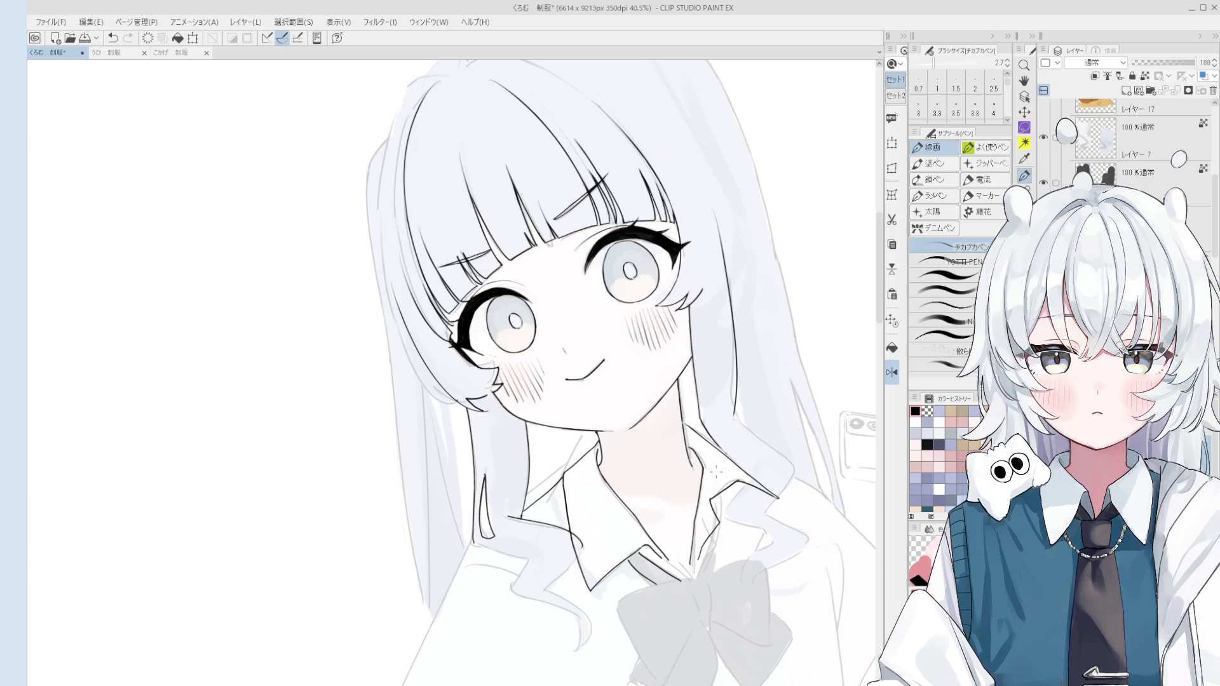
{"action": "scroll", "coordinate": [678, 340], "scroll_direction": "up", "scroll_amount": 3}
{"action": "key", "text": "asciicircum"}
{"action": "key", "text": "asciicircum"}
{"action": "scroll", "coordinate": [680, 362], "scroll_direction": "up", "scroll_amount": 2}
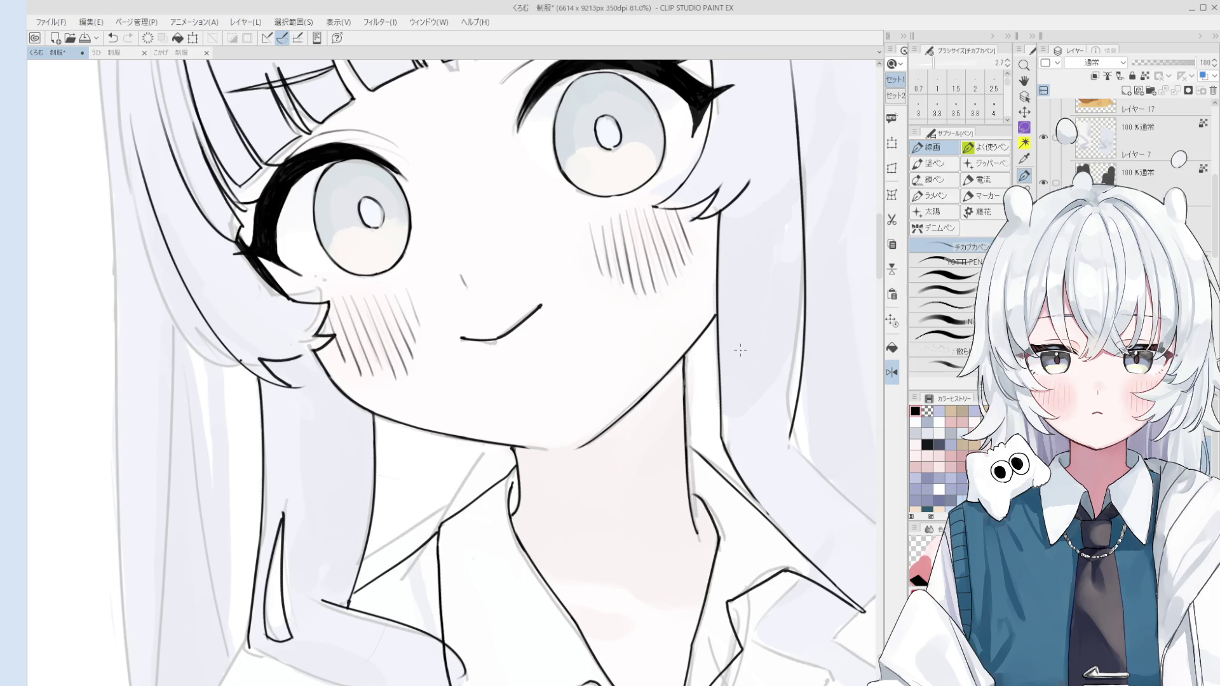
Sketch a small U-shaped doodle in the blank space beside the girl, then undo it
{"action": "scroll", "coordinate": [741, 350], "scroll_direction": "down", "scroll_amount": 6}
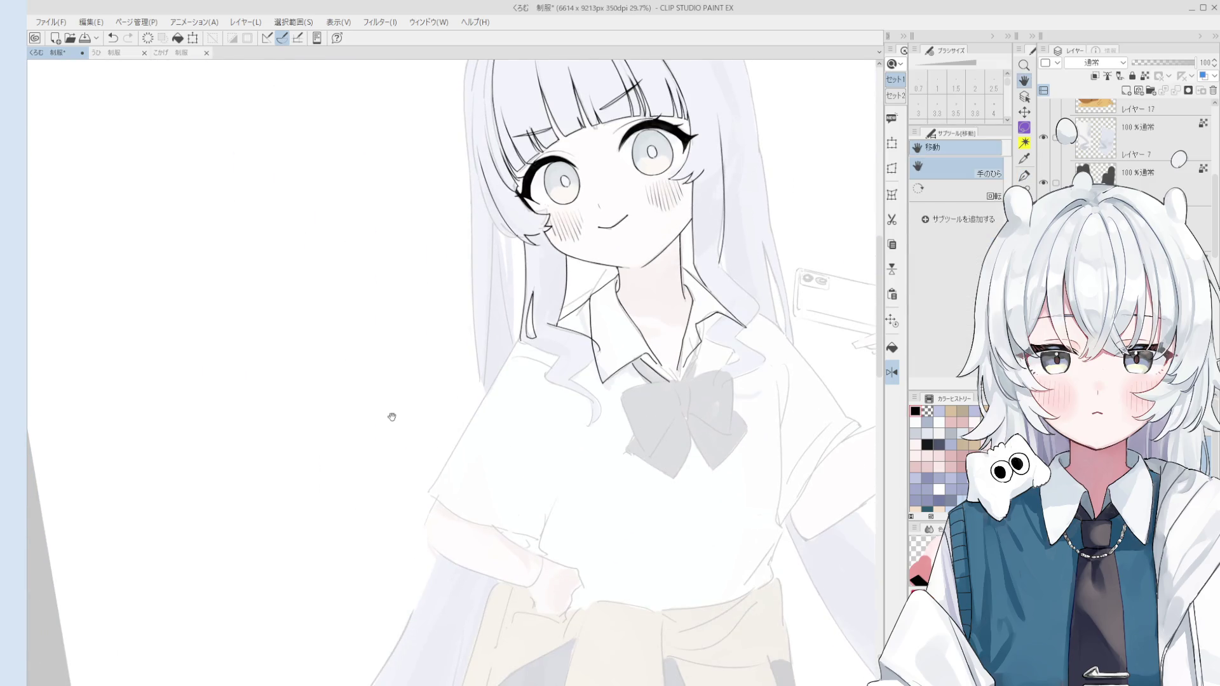
{"action": "left_click_drag", "start_coordinate": [386, 413], "coordinate": [452, 455]}
{"action": "key", "text": "p"}
{"action": "left_click_drag", "start_coordinate": [450, 392], "coordinate": [453, 420]}
{"action": "mouse_move", "coordinate": [429, 401]}
{"action": "left_mouse_down"}
{"action": "mouse_move", "coordinate": [433, 425]}
{"action": "mouse_move", "coordinate": [468, 421]}
{"action": "mouse_move", "coordinate": [453, 419]}
{"action": "mouse_move", "coordinate": [527, 446]}
{"action": "left_mouse_up"}
{"action": "scroll", "coordinate": [469, 421], "scroll_direction": "up", "scroll_amount": 2}
{"action": "key", "text": "ctrl+z"}
{"action": "key", "text": "h"}
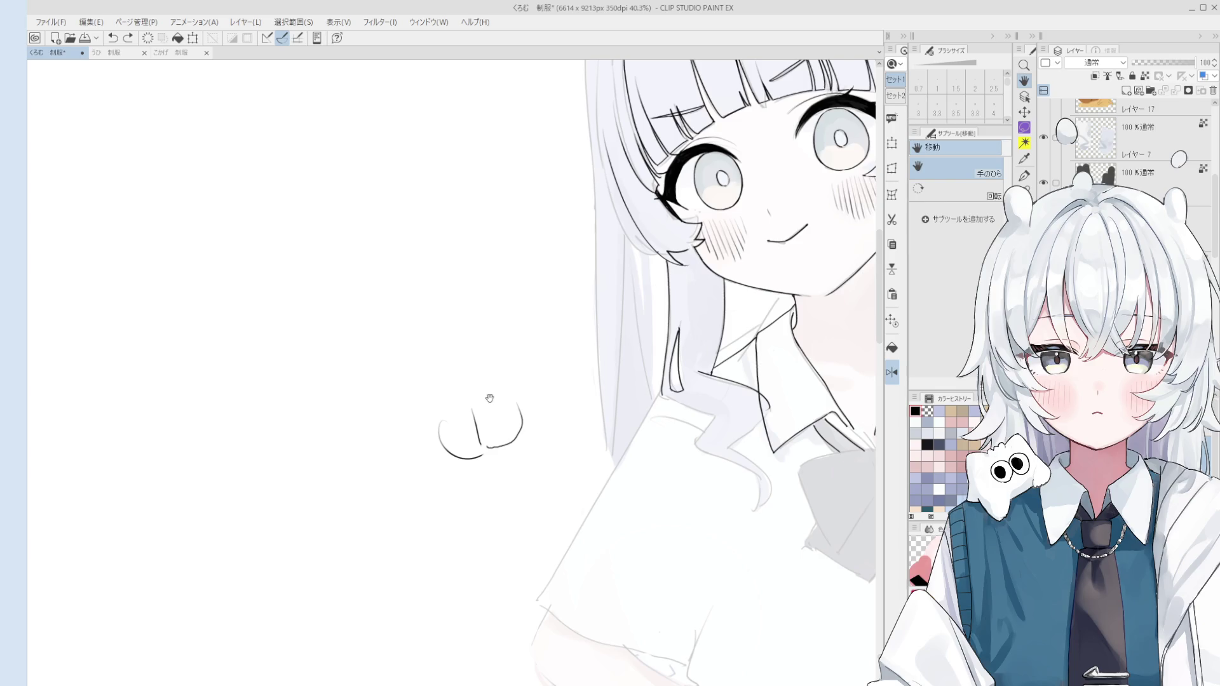
{"action": "key", "text": "ctrl+z"}
{"action": "key", "text": "ctrl+z"}
{"action": "key", "text": "ctrl+z"}
Draw the mascot's bumpy outline: top, lower-left side and lower-right curve
{"action": "key", "text": "ctrl+z"}
{"action": "key", "text": "p"}
{"action": "scroll", "coordinate": [490, 387], "scroll_direction": "up", "scroll_amount": 2}
{"action": "mouse_move", "coordinate": [493, 377]}
{"action": "left_mouse_down"}
{"action": "mouse_move", "coordinate": [505, 343]}
{"action": "mouse_move", "coordinate": [563, 351]}
{"action": "mouse_move", "coordinate": [577, 389]}
{"action": "mouse_move", "coordinate": [570, 357]}
{"action": "left_mouse_up"}
{"action": "scroll", "coordinate": [562, 391], "scroll_direction": "up", "scroll_amount": 1}
{"action": "mouse_move", "coordinate": [482, 382]}
{"action": "left_mouse_down"}
{"action": "mouse_move", "coordinate": [502, 427]}
{"action": "mouse_move", "coordinate": [546, 431]}
{"action": "left_mouse_up"}
{"action": "mouse_move", "coordinate": [583, 389]}
{"action": "left_mouse_down"}
{"action": "mouse_move", "coordinate": [550, 437]}
{"action": "mouse_move", "coordinate": [535, 407]}
{"action": "mouse_move", "coordinate": [502, 412]}
{"action": "mouse_move", "coordinate": [575, 399]}
{"action": "mouse_move", "coordinate": [544, 405]}
{"action": "mouse_move", "coordinate": [591, 386]}
{"action": "mouse_move", "coordinate": [588, 348]}
{"action": "left_mouse_up"}
{"action": "scroll", "coordinate": [506, 398], "scroll_direction": "up", "scroll_amount": 1}
{"action": "key", "text": "ctrl+z"}
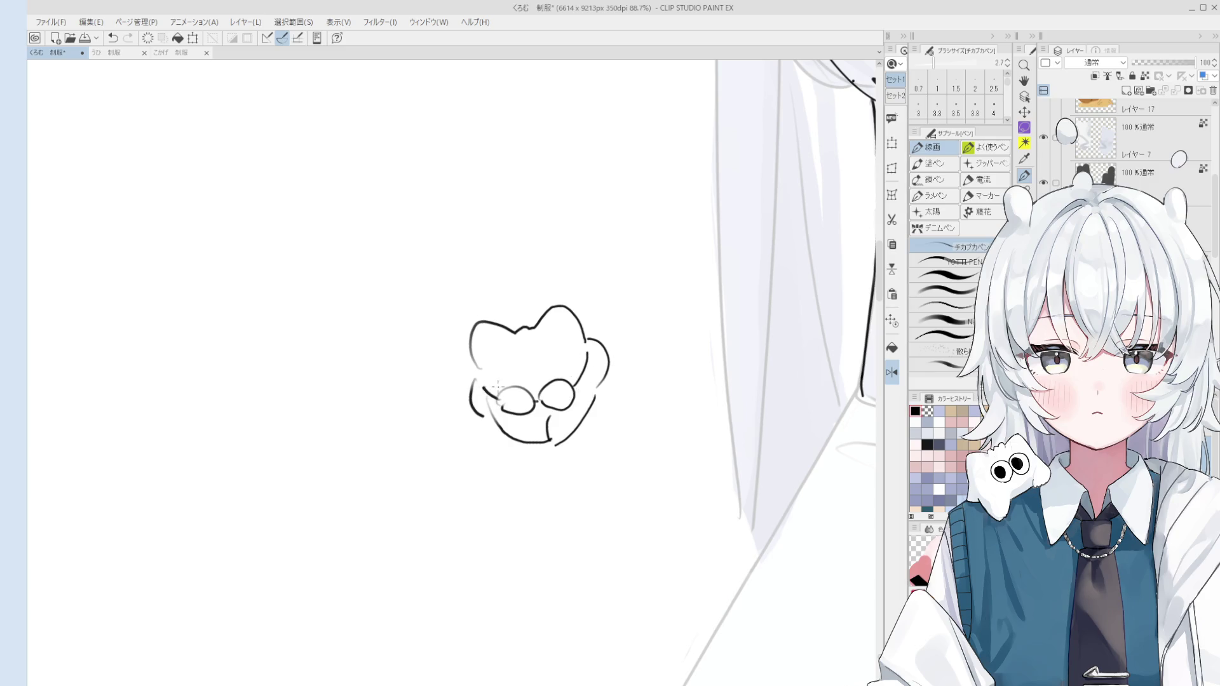
Try two eye arcs inside the mascot's head, undoing each one
{"action": "scroll", "coordinate": [537, 384], "scroll_direction": "up", "scroll_amount": 2}
{"action": "key", "text": "ctrl+z"}
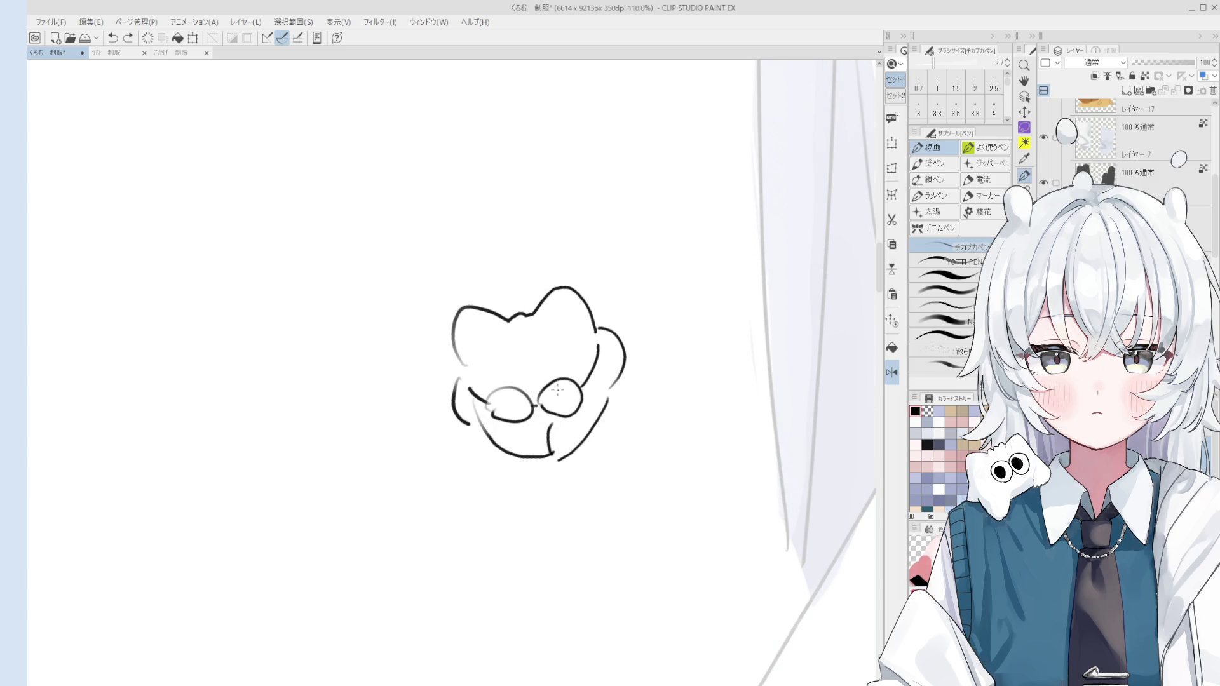
{"action": "left_click_drag", "start_coordinate": [538, 361], "coordinate": [572, 358]}
{"action": "key", "text": "ctrl+z"}
{"action": "left_click_drag", "start_coordinate": [487, 371], "coordinate": [523, 362]}
{"action": "key", "text": "ctrl+z"}
{"action": "scroll", "coordinate": [527, 363], "scroll_direction": "down", "scroll_amount": 2}
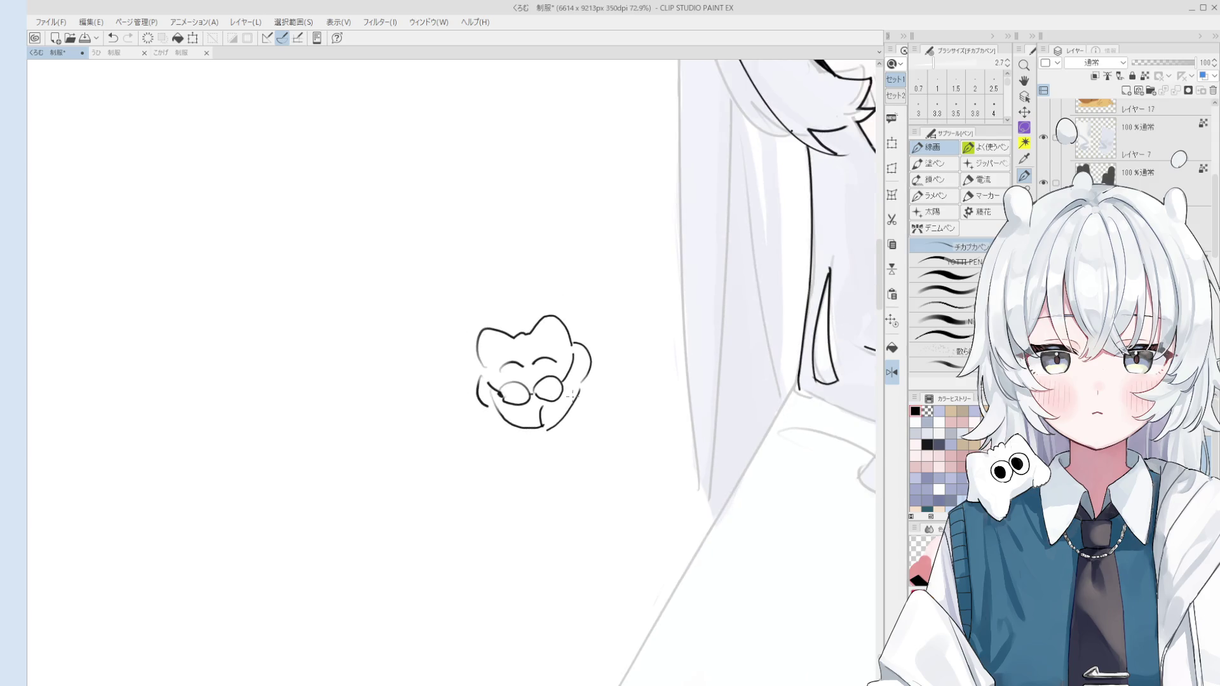
Erase the head's right curve and restore it, then redraw the bottom stroke slightly longer
{"action": "key", "text": "e"}
{"action": "mouse_move", "coordinate": [581, 346]}
{"action": "left_mouse_down"}
{"action": "mouse_move", "coordinate": [591, 366]}
{"action": "mouse_move", "coordinate": [572, 372]}
{"action": "mouse_move", "coordinate": [582, 359]}
{"action": "left_mouse_up"}
{"action": "key", "text": "ctrl+z"}
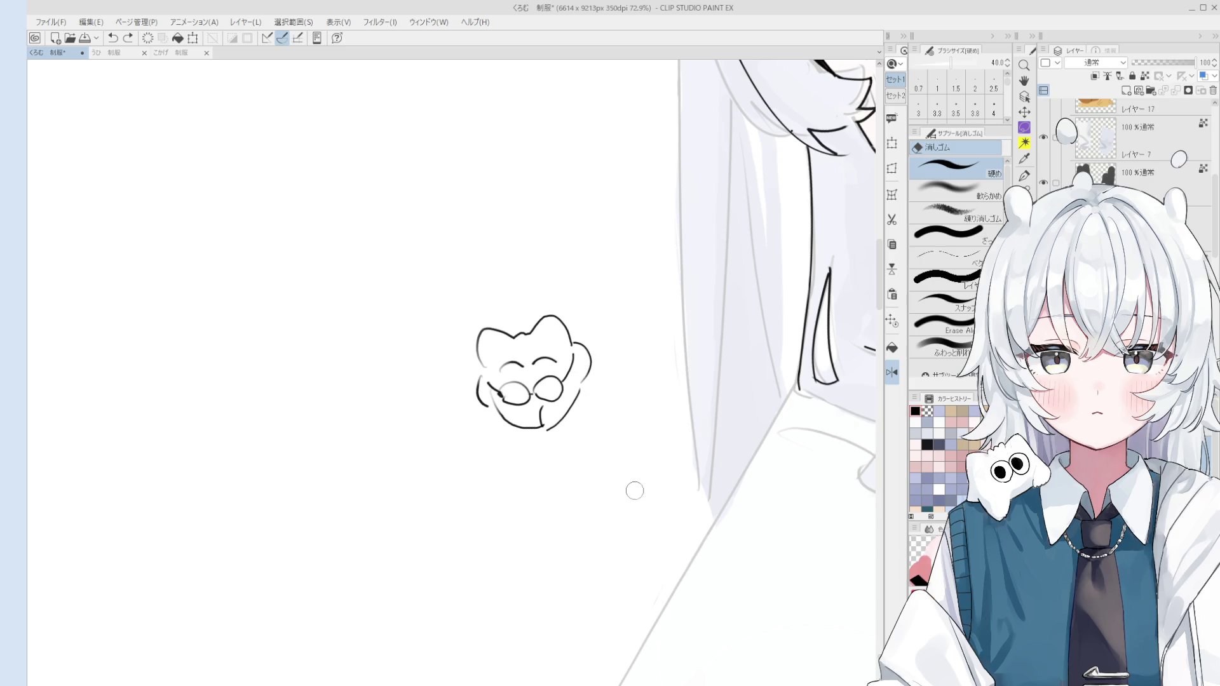
{"action": "scroll", "coordinate": [549, 411], "scroll_direction": "up", "scroll_amount": 3}
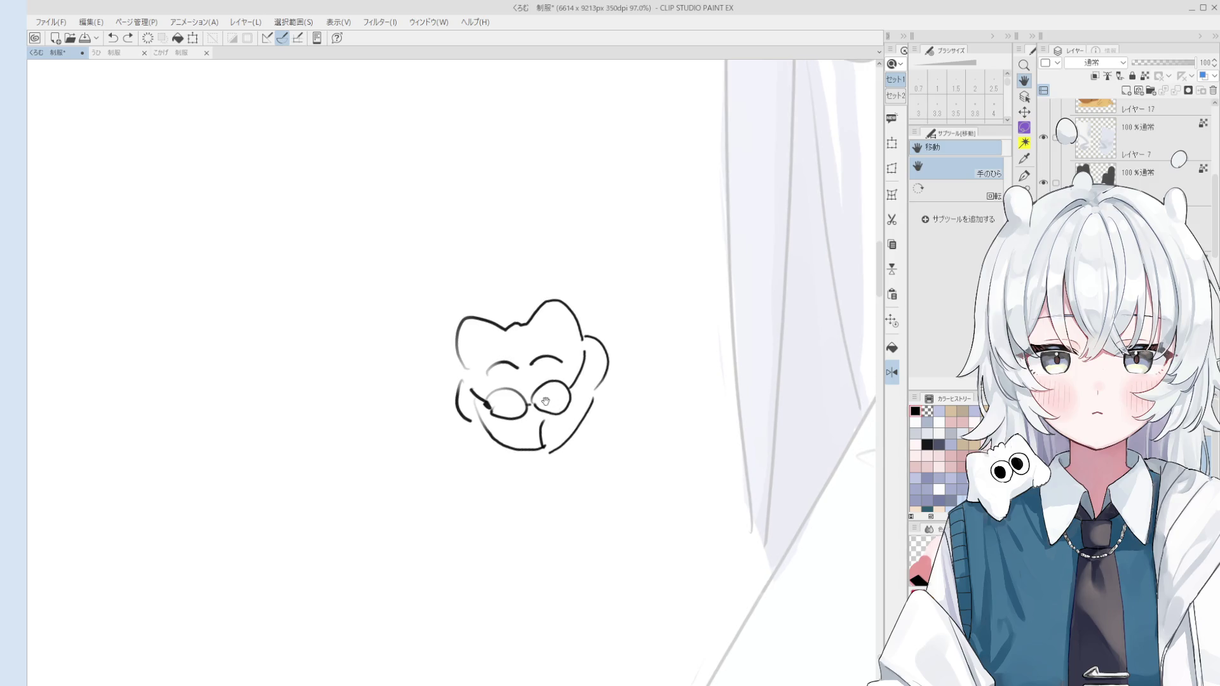
{"action": "key", "text": "p"}
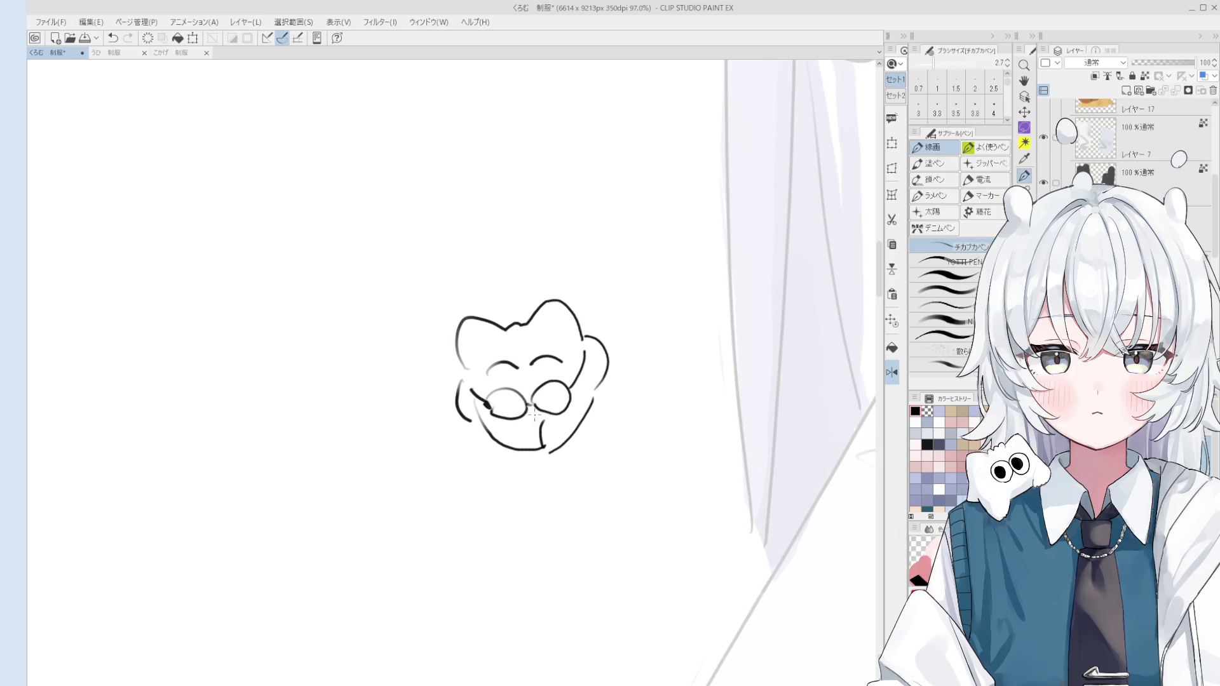
{"action": "key", "text": "ctrl+z"}
{"action": "left_click_drag", "start_coordinate": [535, 424], "coordinate": [543, 455]}
{"action": "key", "text": "ctrl+z"}
Hand-letter the short Korean caption in two strokes right of the mascot, then zoom out
{"action": "left_click_drag", "start_coordinate": [619, 395], "coordinate": [644, 419]}
{"action": "mouse_move", "coordinate": [642, 403]}
{"action": "left_mouse_down"}
{"action": "mouse_move", "coordinate": [672, 378]}
{"action": "mouse_move", "coordinate": [685, 384]}
{"action": "mouse_move", "coordinate": [673, 412]}
{"action": "mouse_move", "coordinate": [684, 402]}
{"action": "mouse_move", "coordinate": [665, 403]}
{"action": "left_mouse_up"}
{"action": "scroll", "coordinate": [697, 421], "scroll_direction": "down", "scroll_amount": 1}
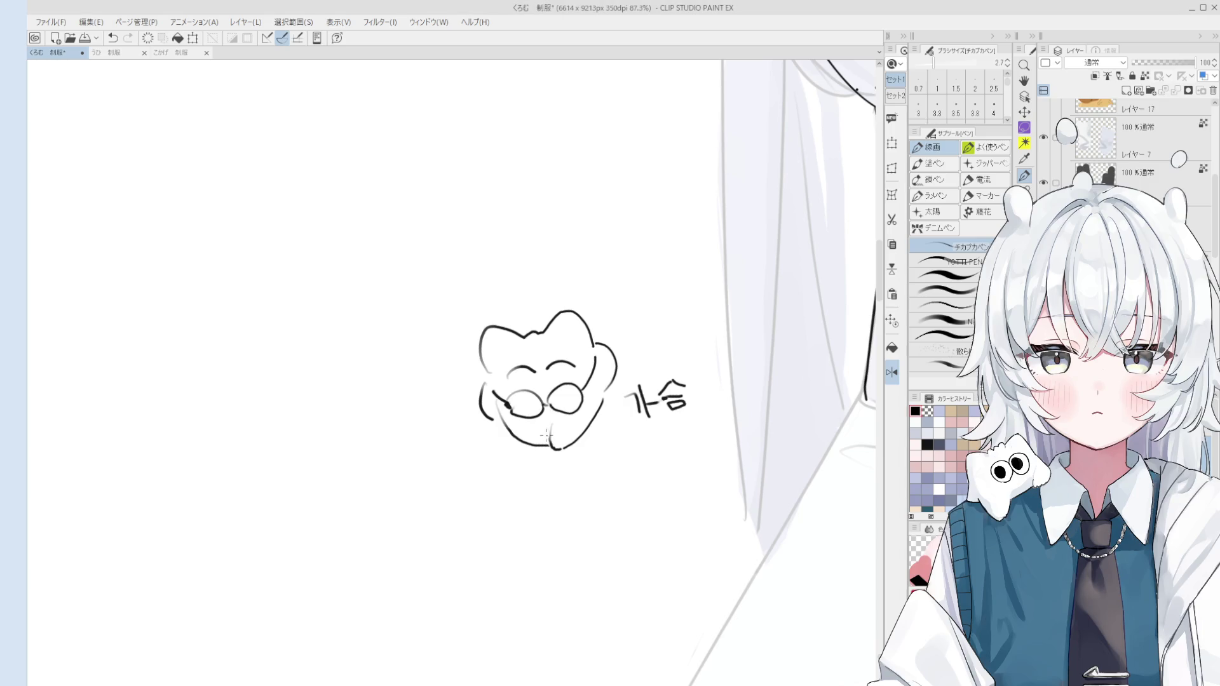
{"action": "scroll", "coordinate": [522, 399], "scroll_direction": "down", "scroll_amount": 2}
Zoom out, pick the lineart layer and sample black from the canvas
{"action": "left_click_drag", "start_coordinate": [751, 435], "coordinate": [640, 458]}
{"action": "scroll", "coordinate": [640, 457], "scroll_direction": "down", "scroll_amount": 5}
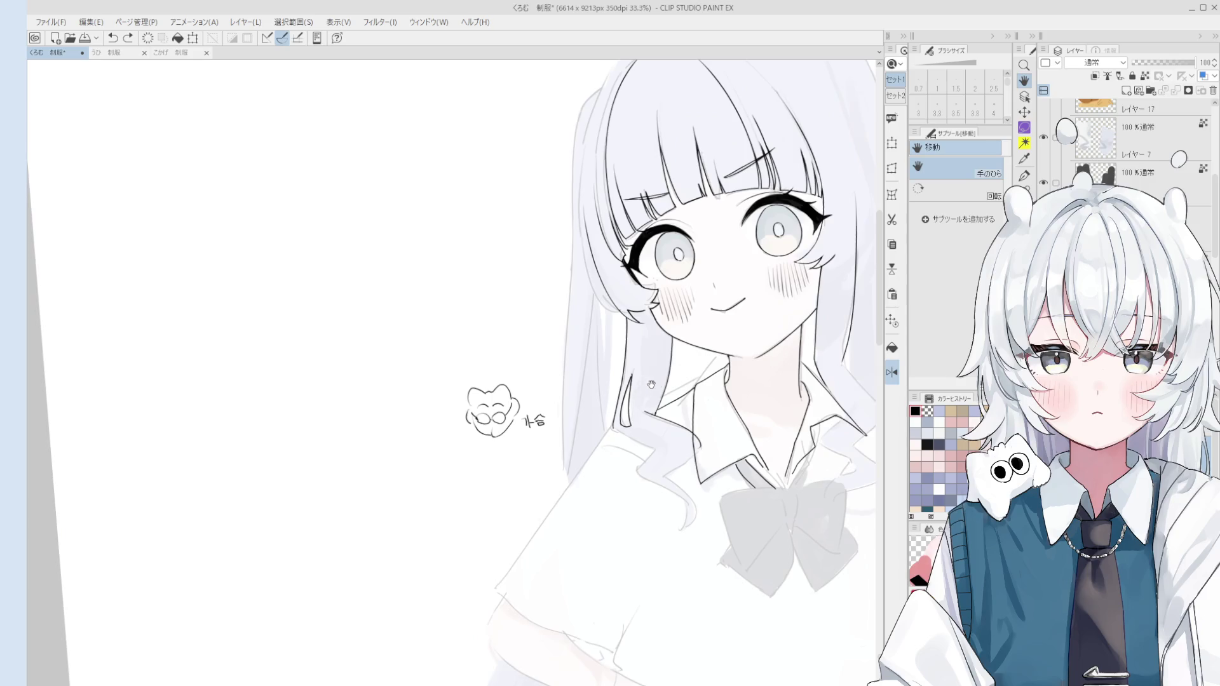
{"action": "scroll", "coordinate": [642, 369], "scroll_direction": "up", "scroll_amount": 1}
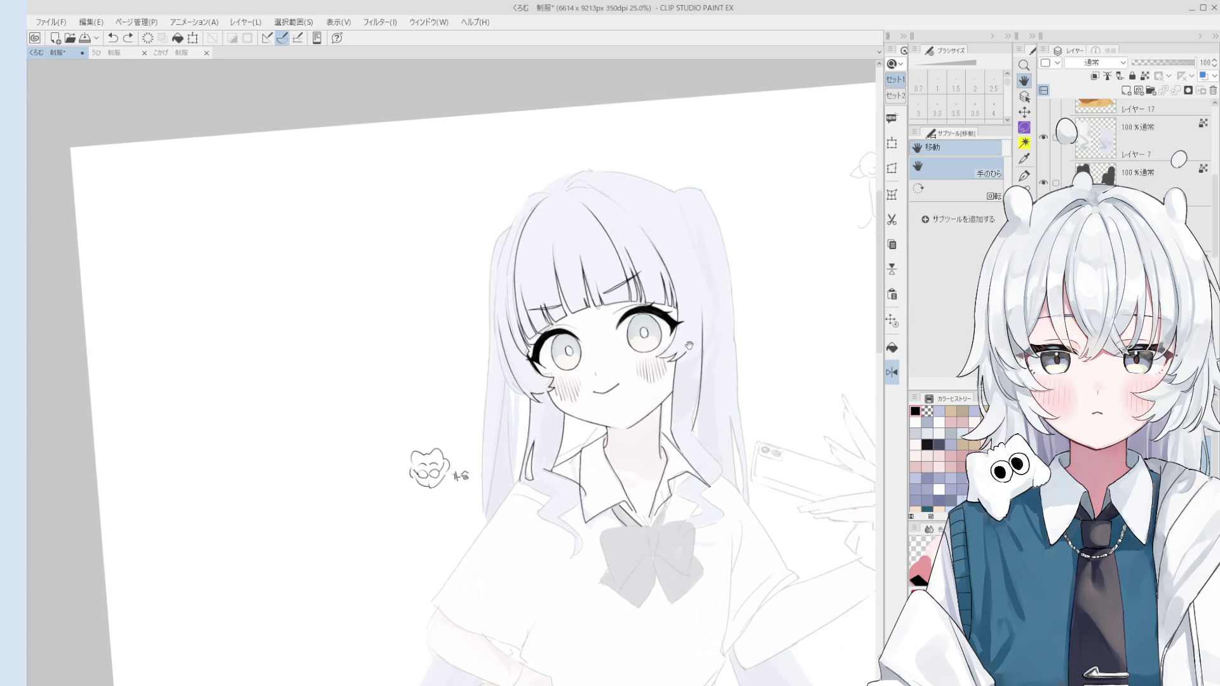
{"action": "scroll", "coordinate": [661, 391], "scroll_direction": "up", "scroll_amount": 3}
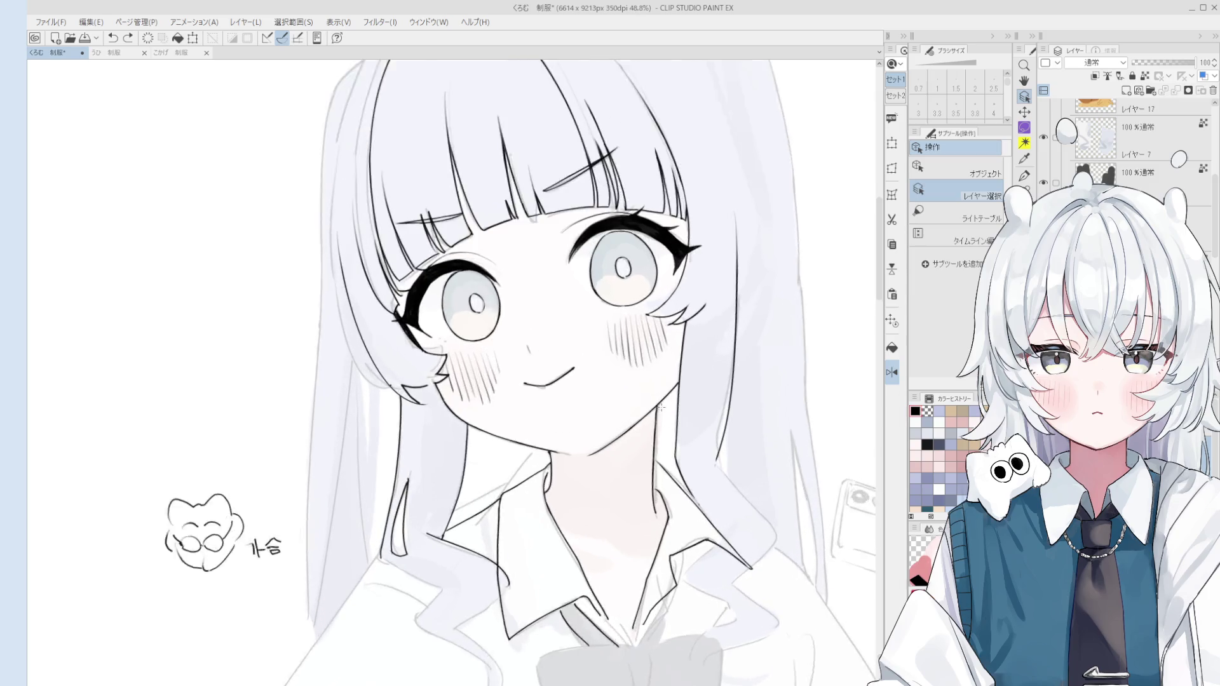
{"action": "left_click", "coordinate": [659, 381], "text": "ctrl+shift"}
{"action": "left_click", "coordinate": [659, 402], "text": "alt"}
Draw a short black line along the right side of the girl's face outline
{"action": "key", "text": "e"}
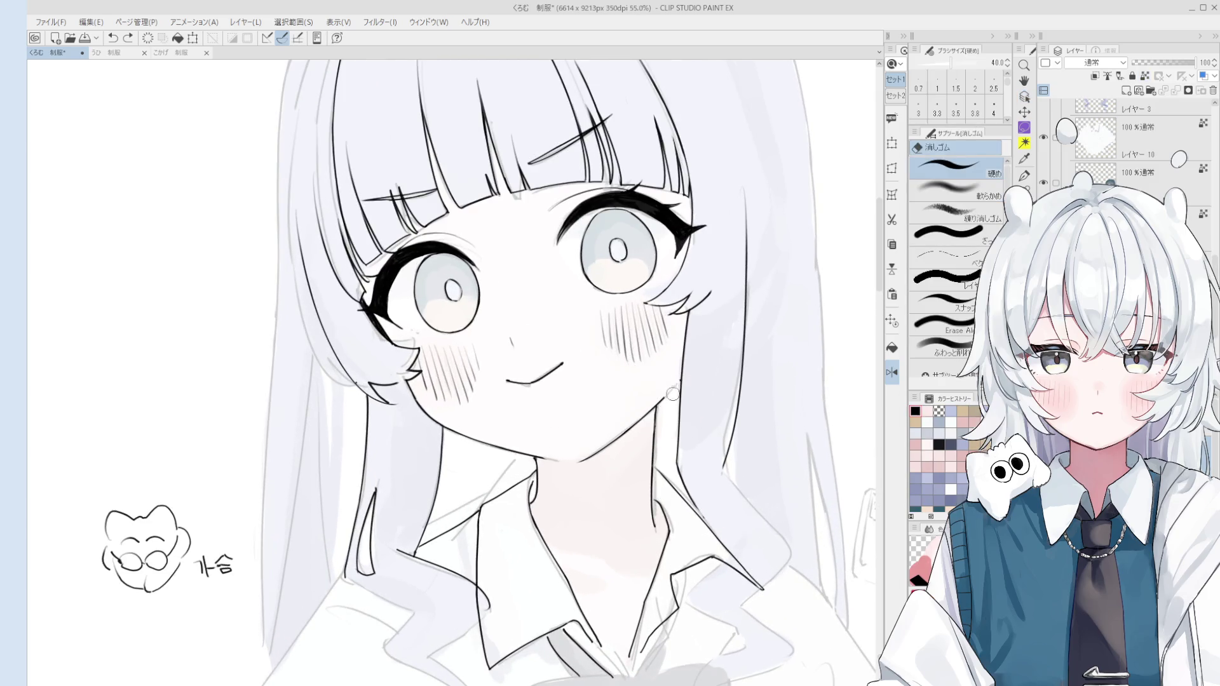
{"action": "key", "text": "p"}
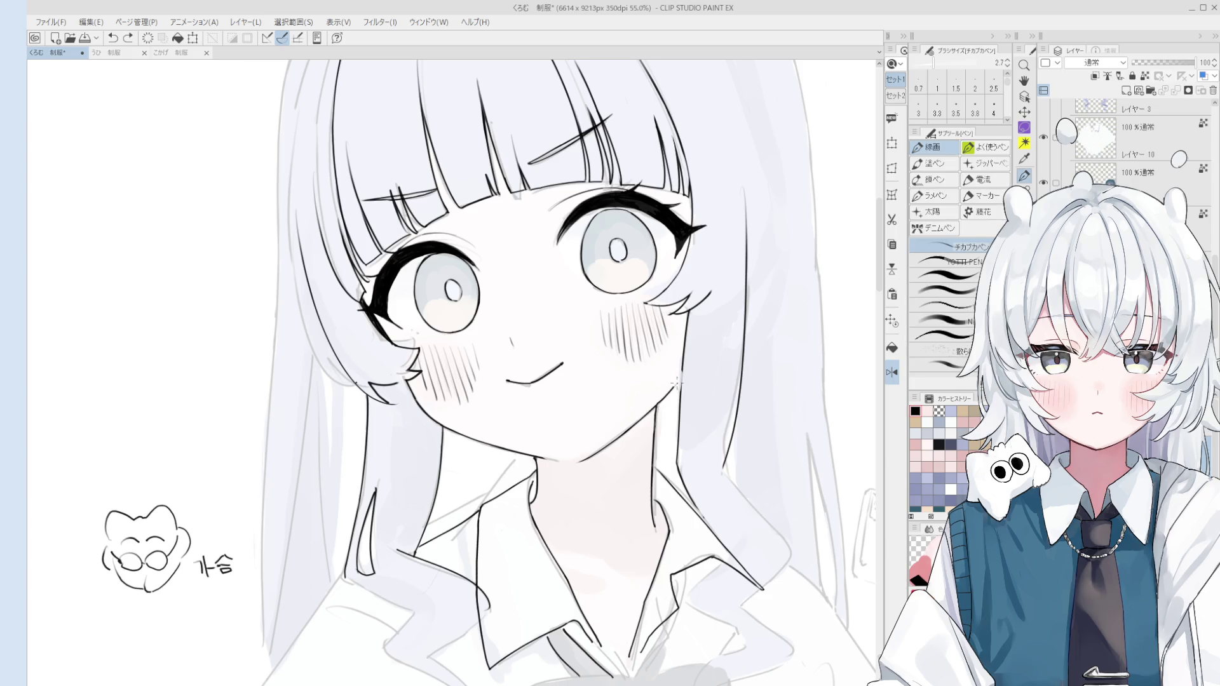
{"action": "scroll", "coordinate": [682, 396], "scroll_direction": "down", "scroll_amount": 3}
{"action": "key", "text": "e"}
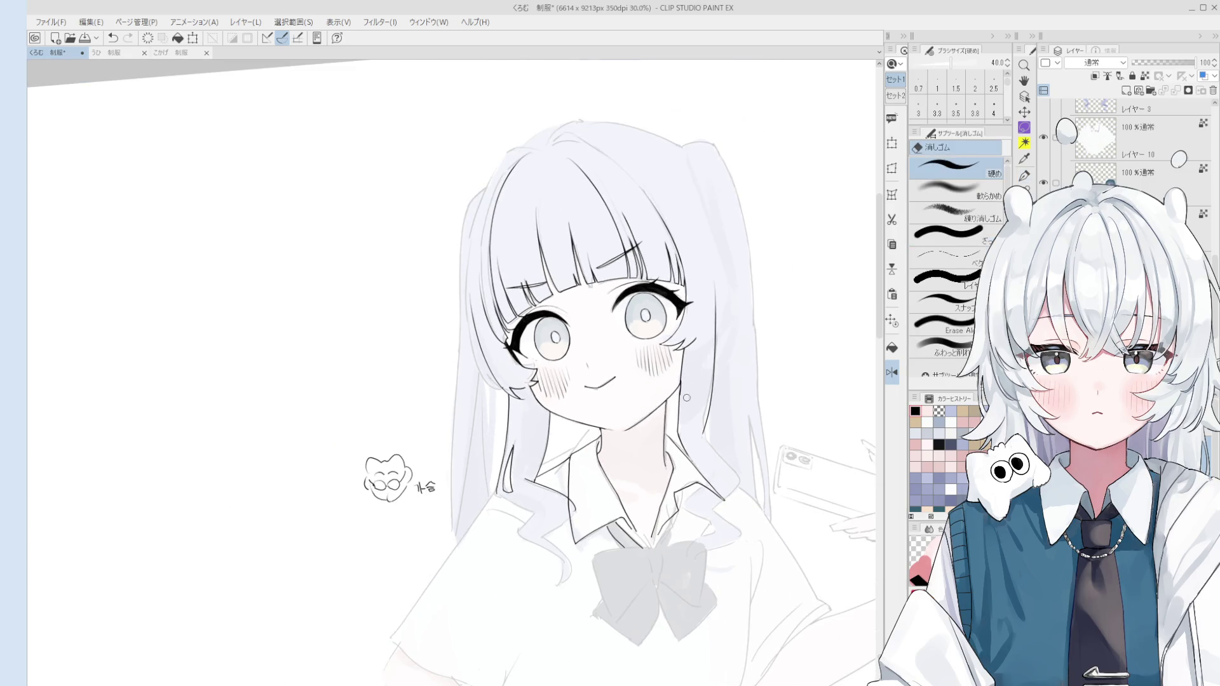
{"action": "scroll", "coordinate": [686, 402], "scroll_direction": "up", "scroll_amount": 3}
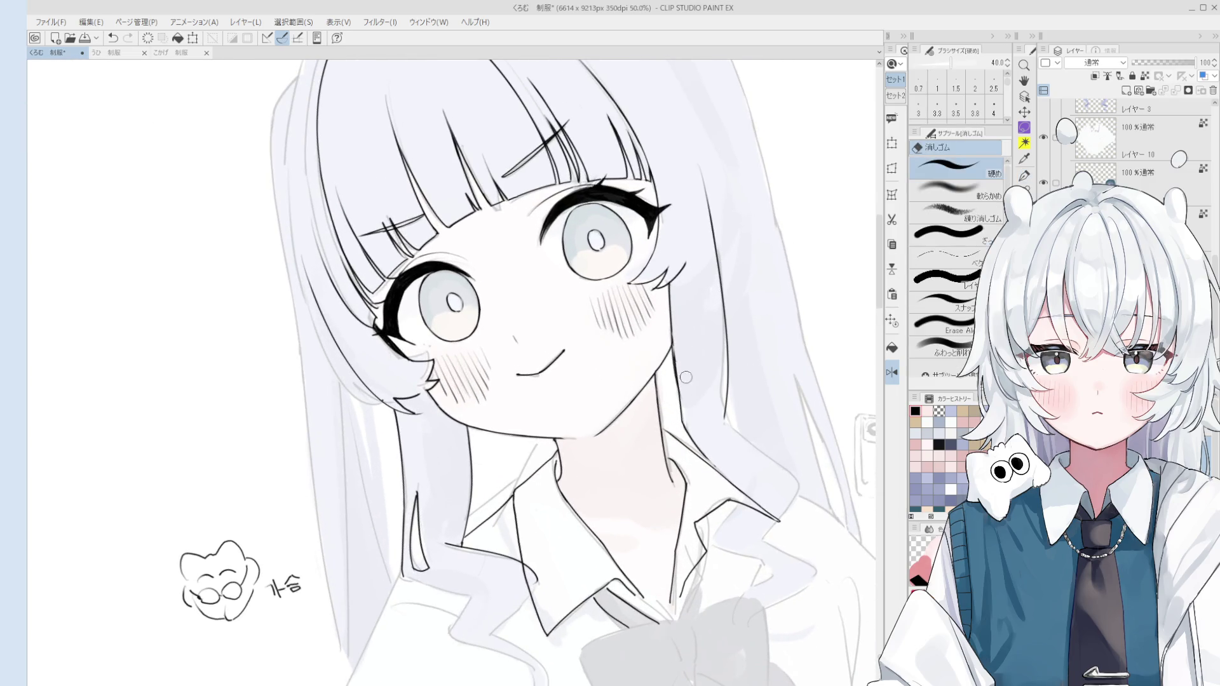
{"action": "key", "text": "p"}
{"action": "left_click_drag", "start_coordinate": [672, 295], "coordinate": [673, 364]}
{"action": "key", "text": "e"}
{"action": "key", "text": "p"}
Shift the view slightly left and rotate the canvas counter-clockwise
{"action": "scroll", "coordinate": [681, 424], "scroll_direction": "down", "scroll_amount": 3}
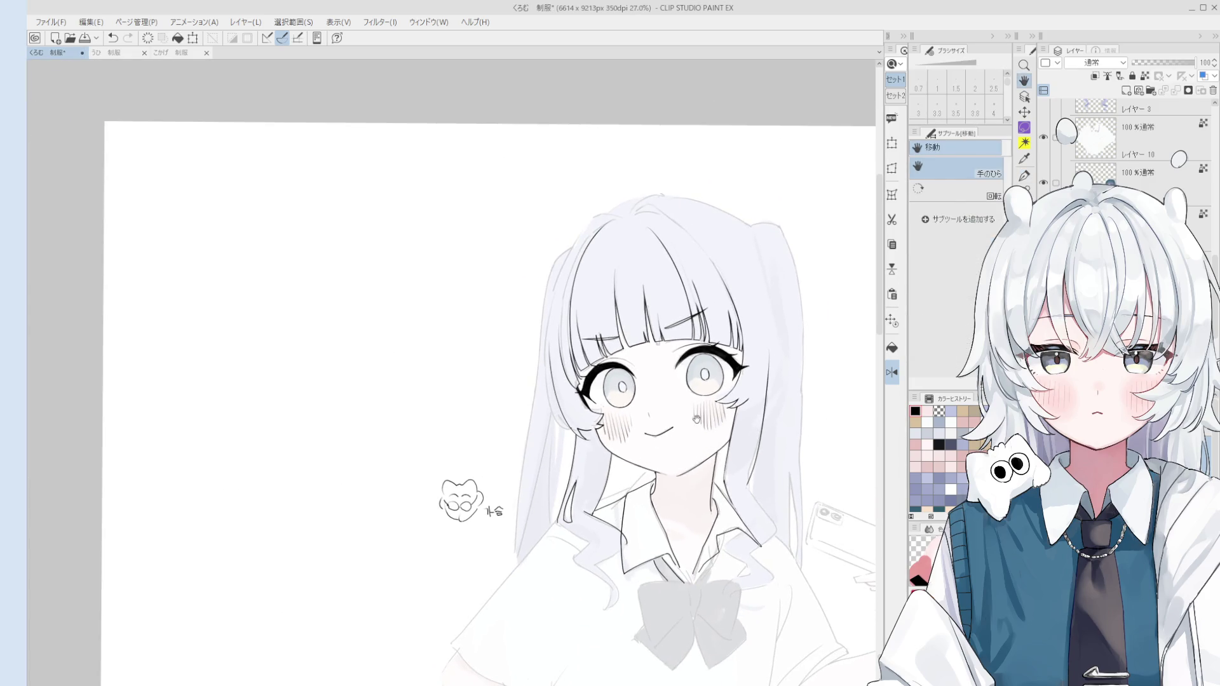
{"action": "left_click_drag", "start_coordinate": [695, 418], "coordinate": [658, 424]}
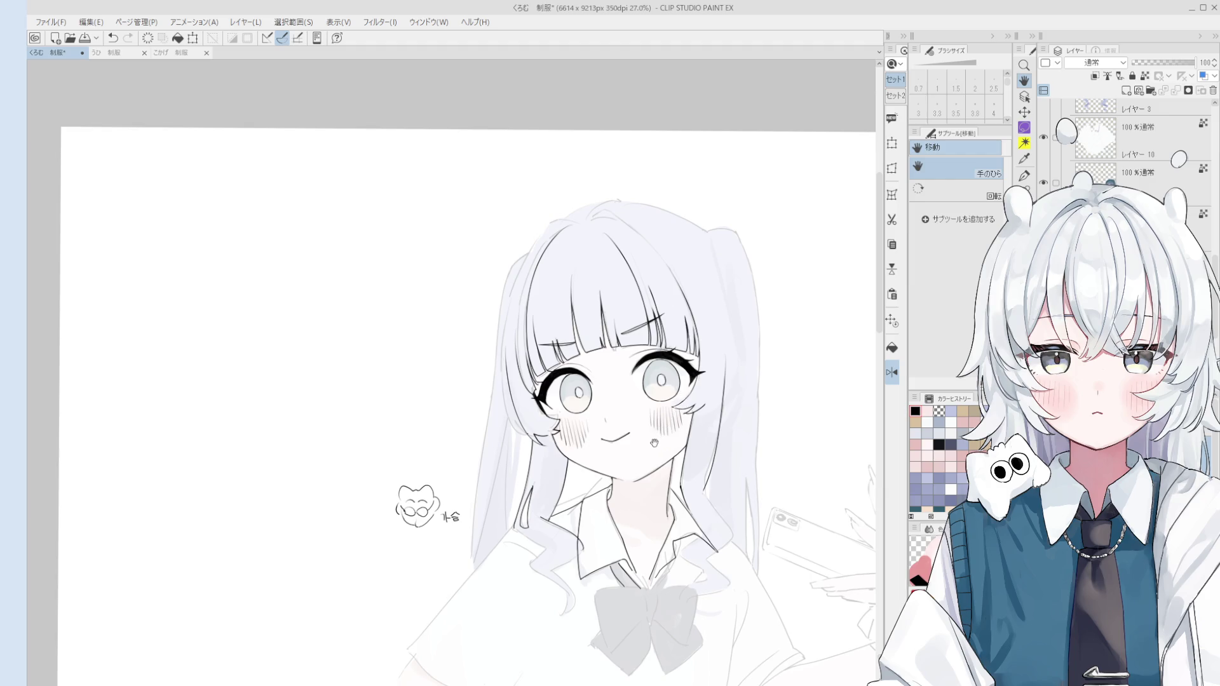
{"action": "key", "text": "minus"}
{"action": "scroll", "coordinate": [512, 480], "scroll_direction": "up", "scroll_amount": 1}
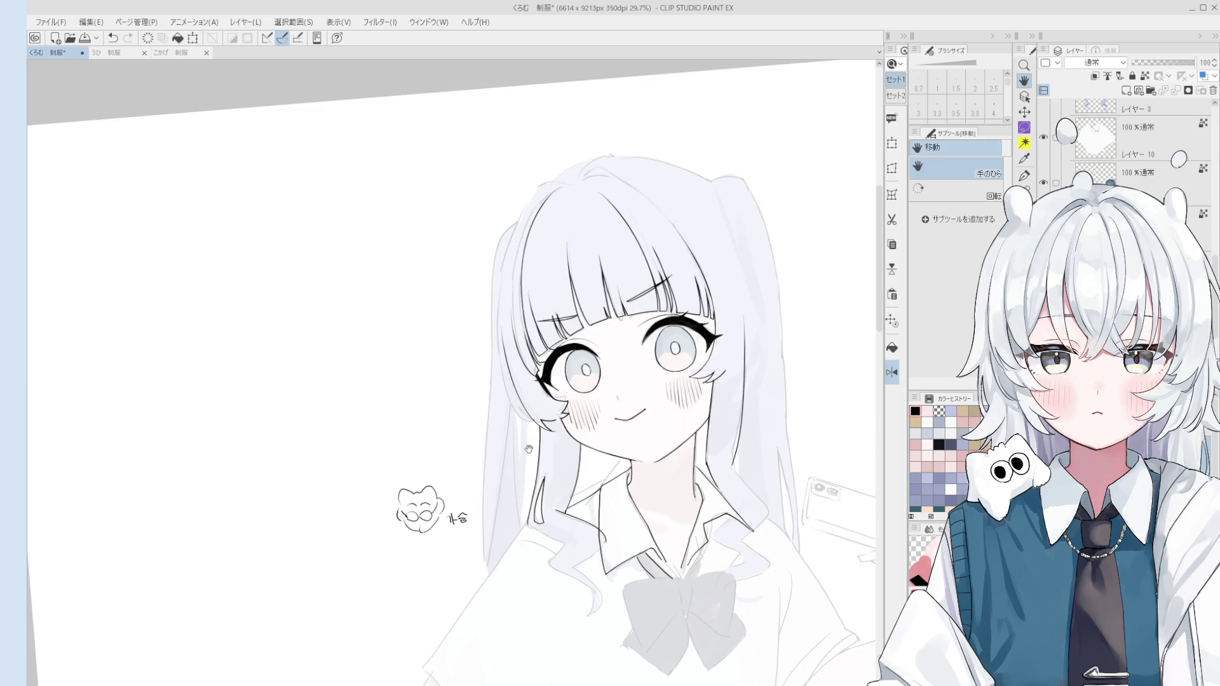
{"action": "scroll", "coordinate": [527, 464], "scroll_direction": "up", "scroll_amount": 3}
{"action": "key", "text": "minus"}
Draw a line down the girl's left hair, undoing and retrying it several times
{"action": "key", "text": "p"}
{"action": "left_click_drag", "start_coordinate": [528, 281], "coordinate": [512, 454]}
{"action": "key", "text": "ctrl+z"}
{"action": "key", "text": "ctrl+z"}
{"action": "left_click_drag", "start_coordinate": [525, 276], "coordinate": [515, 441]}
{"action": "key", "text": "ctrl+z"}
{"action": "key", "text": "ctrl+z"}
{"action": "left_click_drag", "start_coordinate": [527, 280], "coordinate": [513, 445]}
{"action": "key", "text": "ctrl+z"}
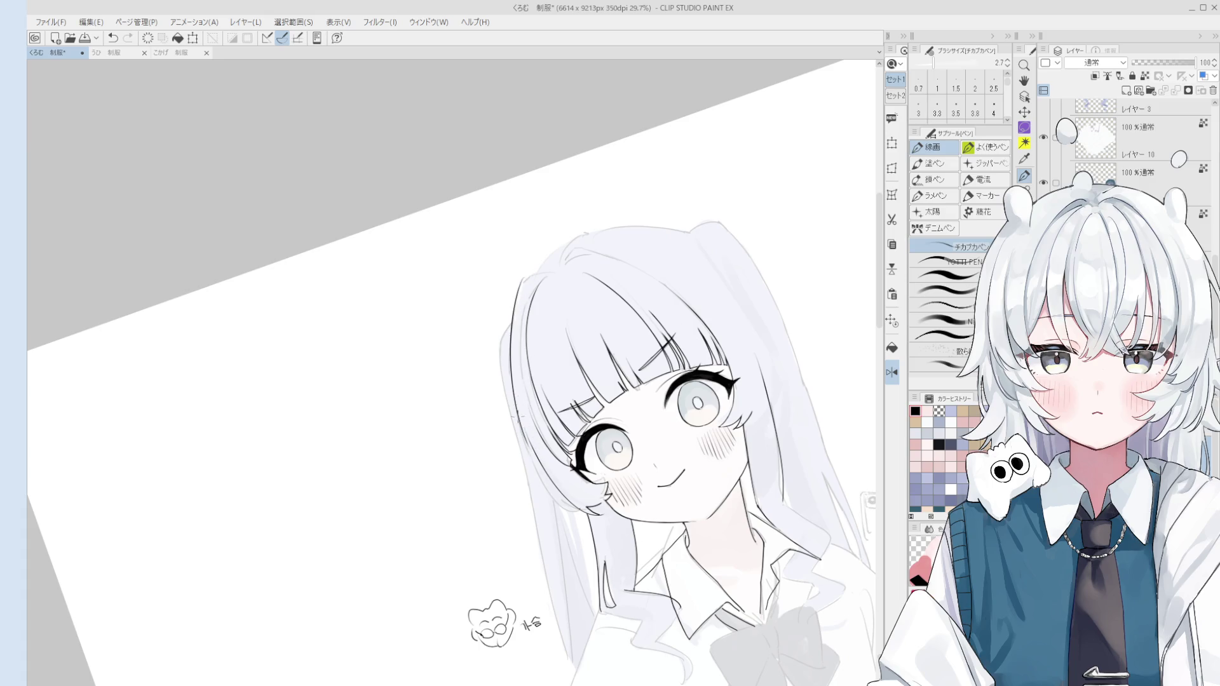
{"action": "key", "text": "ctrl+z"}
{"action": "left_click_drag", "start_coordinate": [509, 372], "coordinate": [540, 464]}
Tilt and zoom out the canvas view to see more of the hair
{"action": "key", "text": "ctrl+z"}
{"action": "key", "text": "ctrl+z"}
{"action": "mouse_move", "coordinate": [511, 381]}
{"action": "left_mouse_down"}
{"action": "mouse_move", "coordinate": [544, 465]}
{"action": "mouse_move", "coordinate": [503, 445]}
{"action": "mouse_move", "coordinate": [592, 369]}
{"action": "mouse_move", "coordinate": [591, 397]}
{"action": "mouse_move", "coordinate": [599, 375]}
{"action": "left_mouse_up"}
{"action": "key", "text": "e"}
{"action": "scroll", "coordinate": [545, 459], "scroll_direction": "up", "scroll_amount": 2}
{"action": "scroll", "coordinate": [546, 458], "scroll_direction": "down", "scroll_amount": 3}
{"action": "scroll", "coordinate": [592, 370], "scroll_direction": "up", "scroll_amount": 3}
{"action": "key", "text": "p"}
{"action": "key", "text": "ctrl+z"}
{"action": "key", "text": "h"}
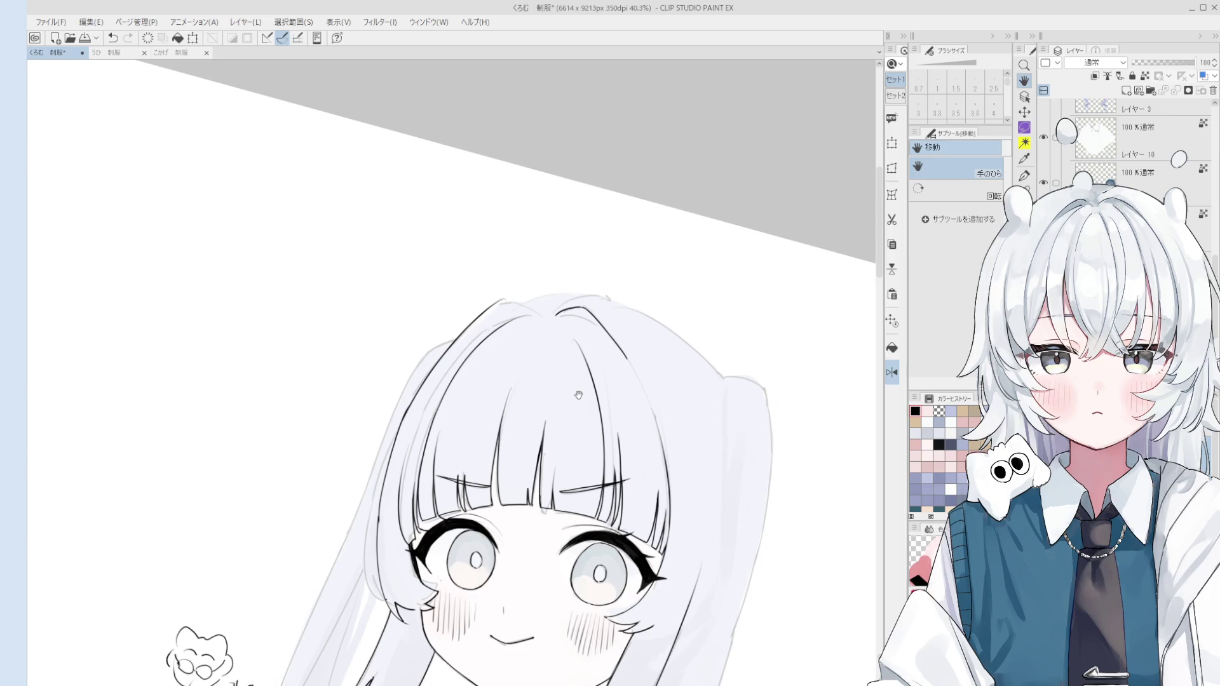
{"action": "mouse_move", "coordinate": [624, 351]}
{"action": "left_mouse_down"}
{"action": "mouse_move", "coordinate": [559, 289]}
{"action": "mouse_move", "coordinate": [560, 303]}
{"action": "left_mouse_up"}
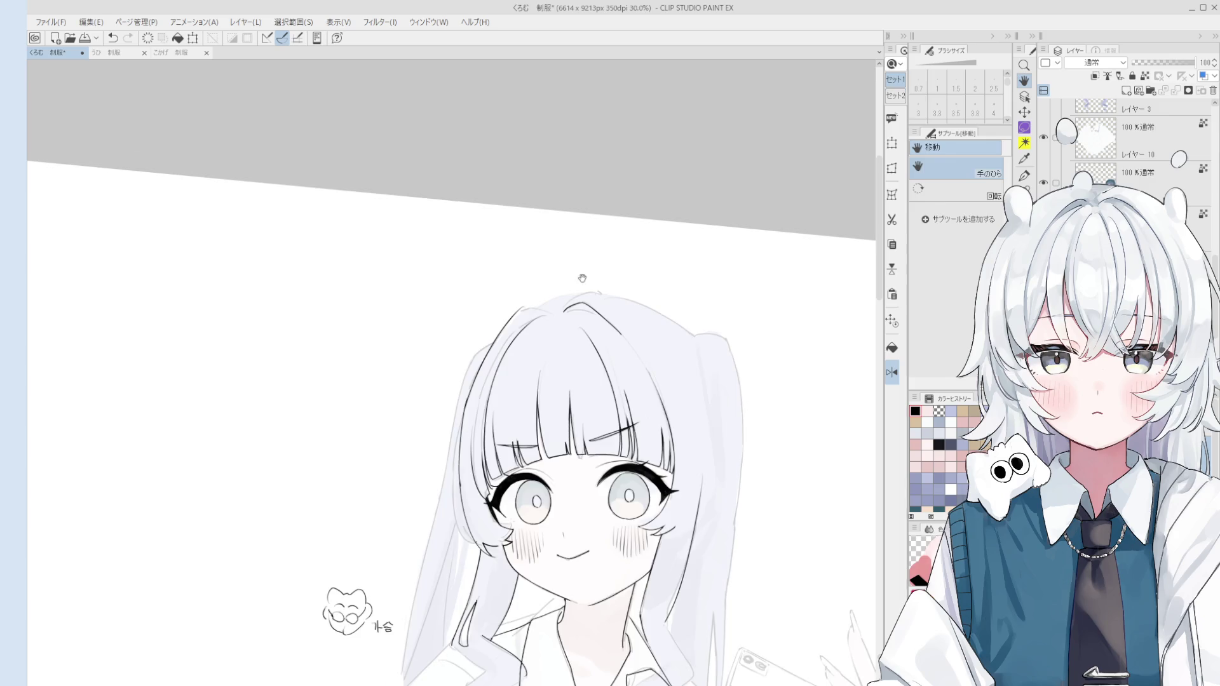
{"action": "key", "text": "p"}
{"action": "scroll", "coordinate": [572, 299], "scroll_direction": "up", "scroll_amount": 1}
{"action": "scroll", "coordinate": [566, 311], "scroll_direction": "up", "scroll_amount": 1}
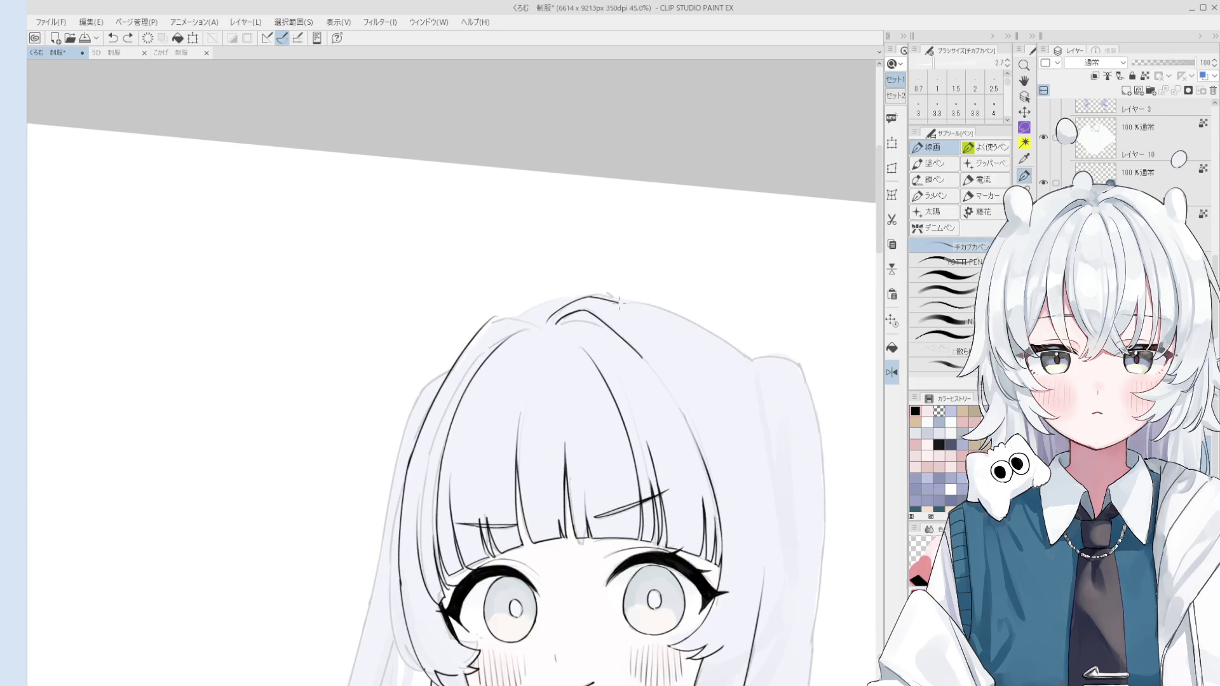
{"action": "scroll", "coordinate": [604, 302], "scroll_direction": "down", "scroll_amount": 2}
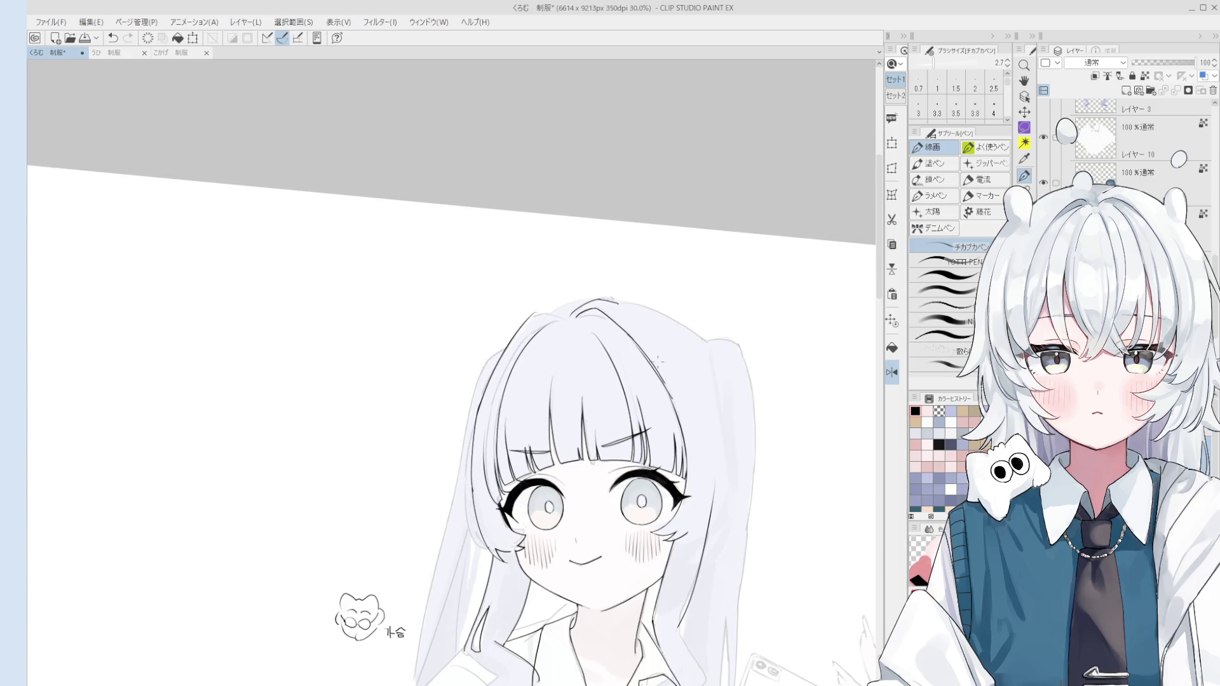
{"action": "key", "text": "e"}
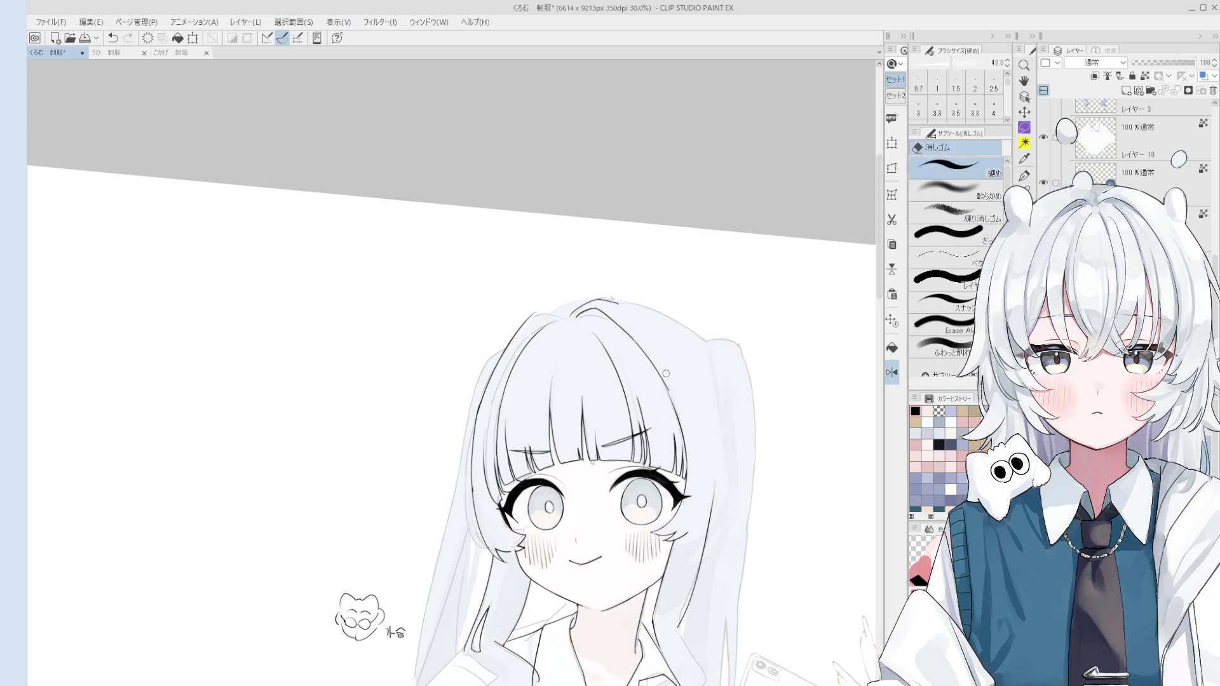
{"action": "key", "text": "p"}
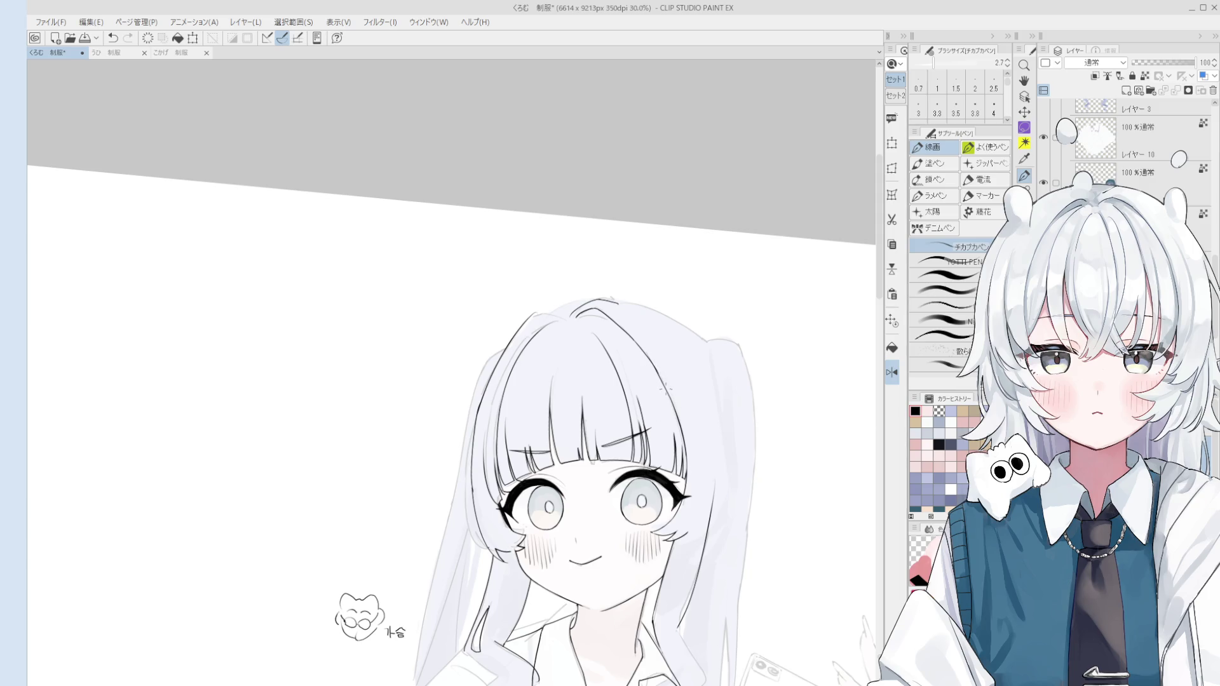
Level the view and try a new hair strand near the top of the head
{"action": "left_click_drag", "start_coordinate": [664, 405], "coordinate": [636, 337]}
{"action": "scroll", "coordinate": [546, 302], "scroll_direction": "up", "scroll_amount": 2}
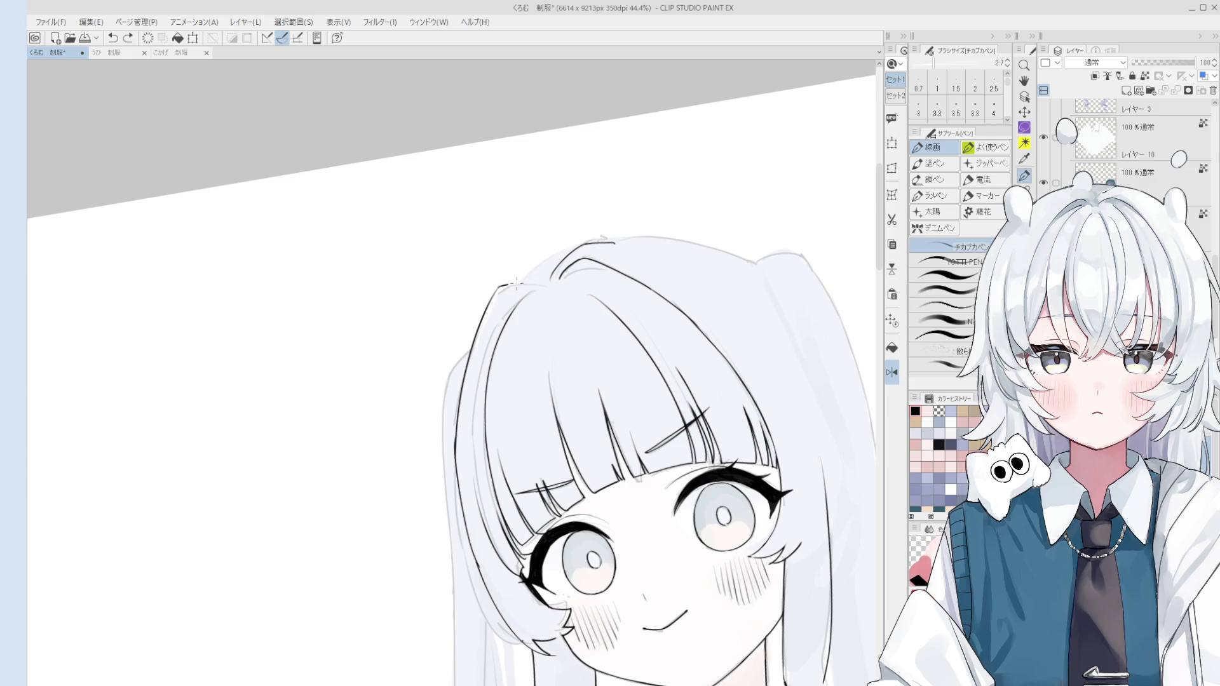
{"action": "scroll", "coordinate": [500, 294], "scroll_direction": "down", "scroll_amount": 1}
{"action": "scroll", "coordinate": [521, 291], "scroll_direction": "down", "scroll_amount": 1}
{"action": "mouse_move", "coordinate": [521, 293]}
{"action": "left_mouse_down"}
{"action": "mouse_move", "coordinate": [529, 309]}
{"action": "mouse_move", "coordinate": [499, 369]}
{"action": "left_mouse_up"}
{"action": "key", "text": "ctrl+z"}
{"action": "key", "text": "ctrl+z"}
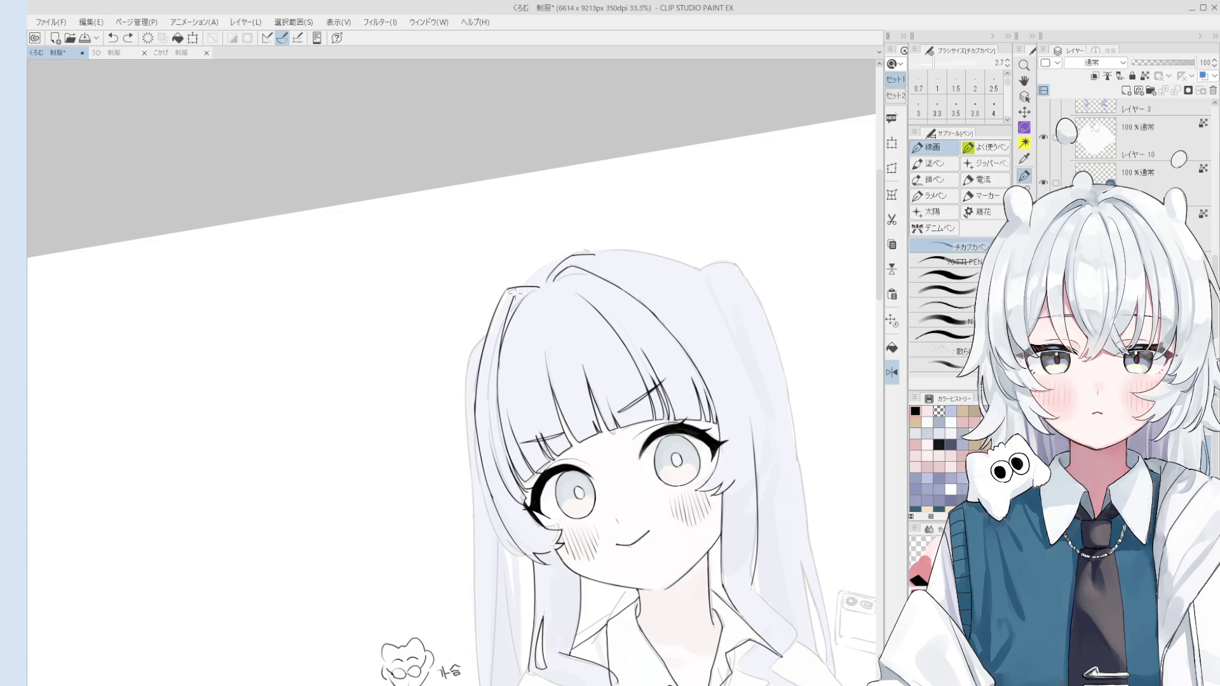
{"action": "scroll", "coordinate": [525, 293], "scroll_direction": "down", "scroll_amount": 4}
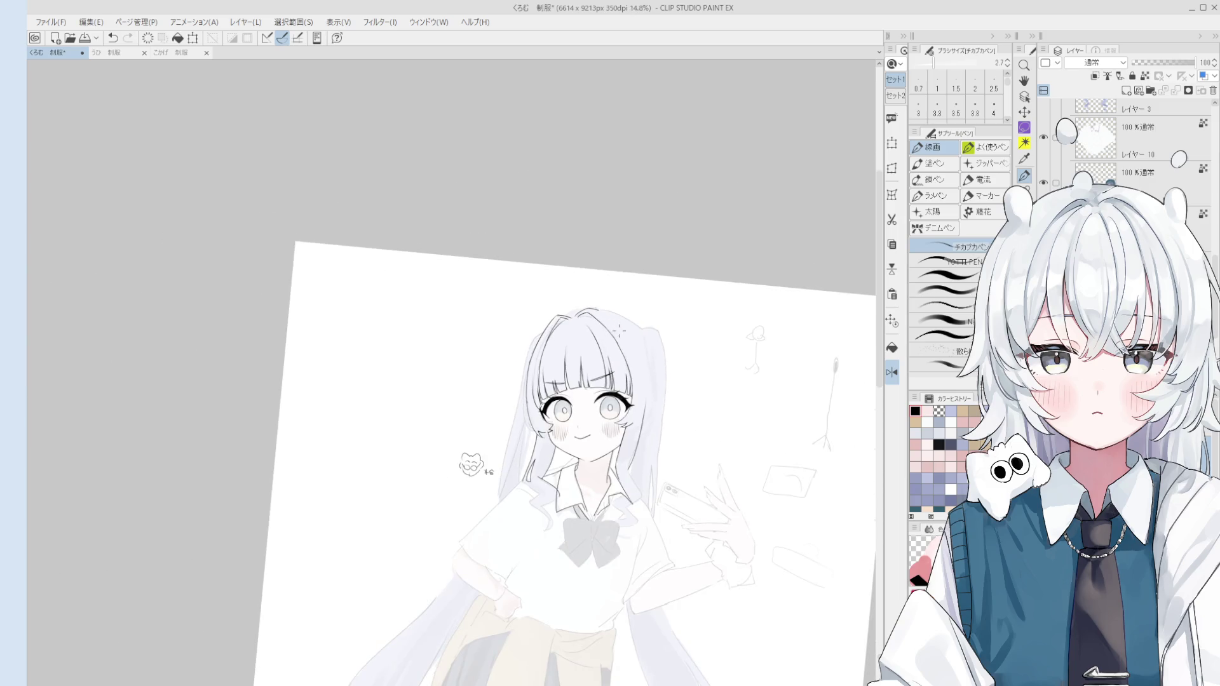
{"action": "left_click_drag", "start_coordinate": [618, 330], "coordinate": [575, 306]}
{"action": "scroll", "coordinate": [499, 270], "scroll_direction": "up", "scroll_amount": 8}
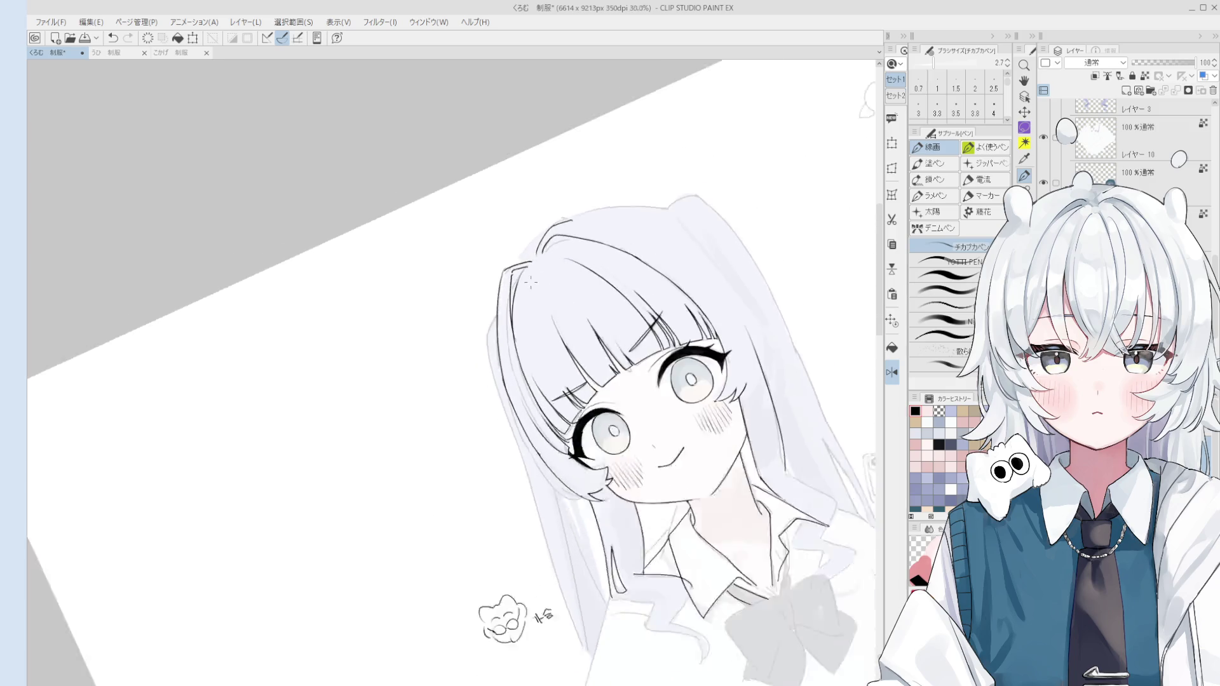
Fade the lavender hair colour layer to opacity 9
{"action": "key", "text": "e"}
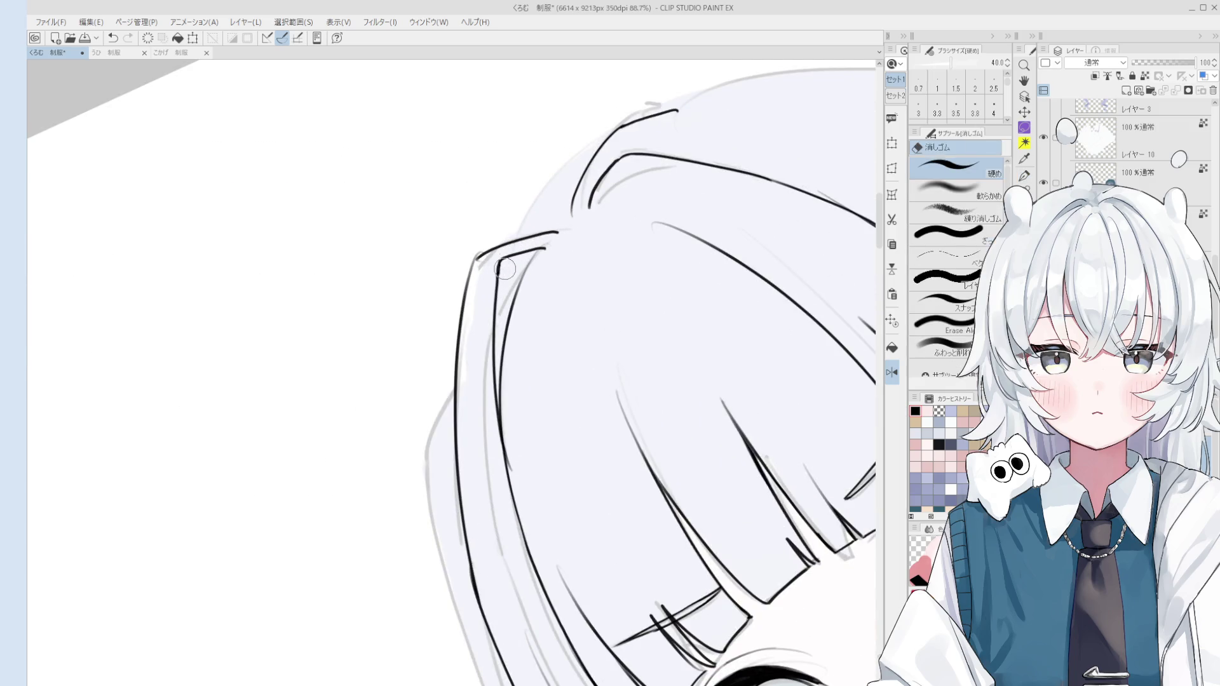
{"action": "left_click", "coordinate": [1138, 62]}
{"action": "left_click_drag", "start_coordinate": [1138, 62], "coordinate": [1140, 62]}
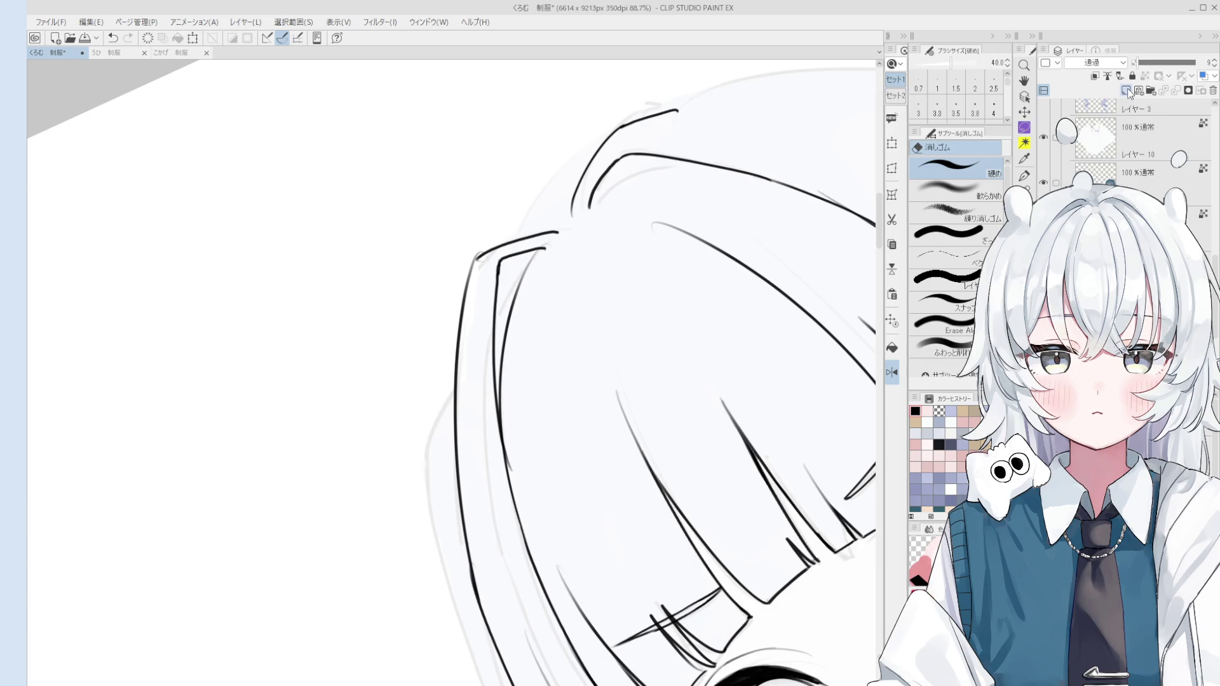
{"action": "left_click", "coordinate": [1127, 91]}
Try a body curve and a short stroke under the mascot doodle, undoing both
{"action": "key", "text": "h"}
{"action": "scroll", "coordinate": [518, 460], "scroll_direction": "down", "scroll_amount": 5}
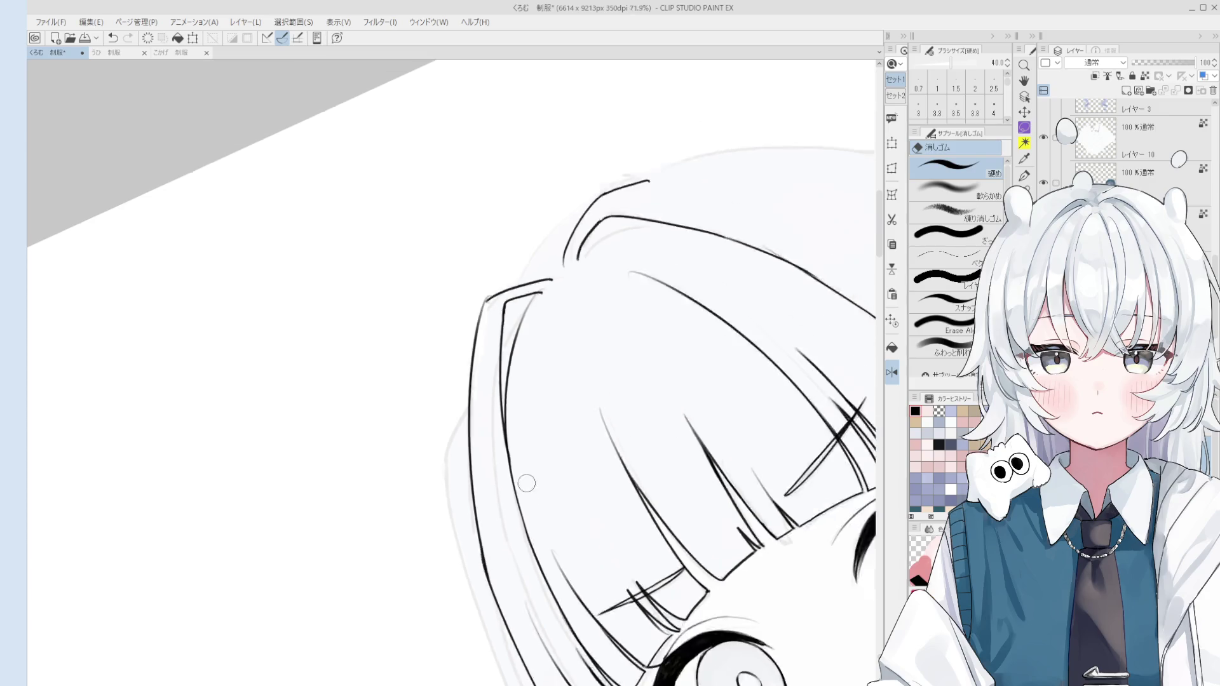
{"action": "scroll", "coordinate": [536, 563], "scroll_direction": "up", "scroll_amount": 5}
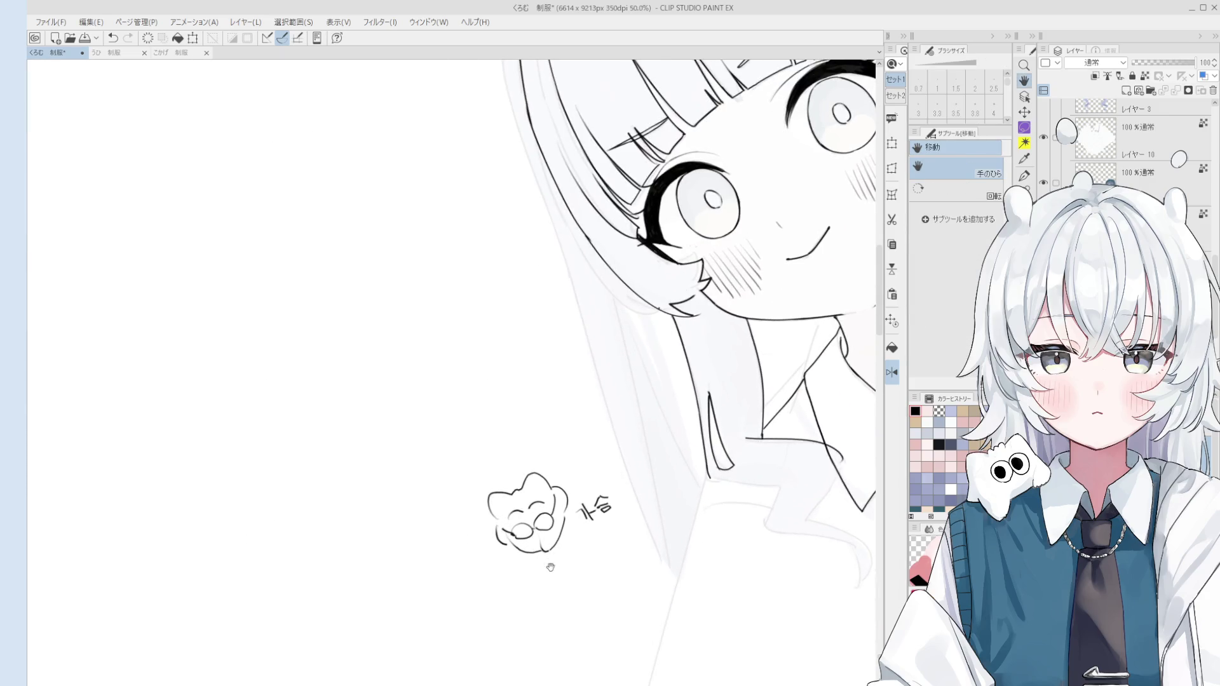
{"action": "key", "text": "o"}
{"action": "key", "text": "p"}
{"action": "mouse_move", "coordinate": [485, 512]}
{"action": "left_mouse_down"}
{"action": "mouse_move", "coordinate": [549, 535]}
{"action": "mouse_move", "coordinate": [522, 547]}
{"action": "mouse_move", "coordinate": [579, 490]}
{"action": "left_mouse_up"}
{"action": "key", "text": "ctrl+z"}
{"action": "left_click_drag", "start_coordinate": [541, 536], "coordinate": [535, 528]}
{"action": "key", "text": "ctrl+z"}
{"action": "key", "text": "ctrl+z"}
Fill both of the doodle's glasses lenses black, then undo the fills
{"action": "scroll", "coordinate": [508, 477], "scroll_direction": "down", "scroll_amount": 3}
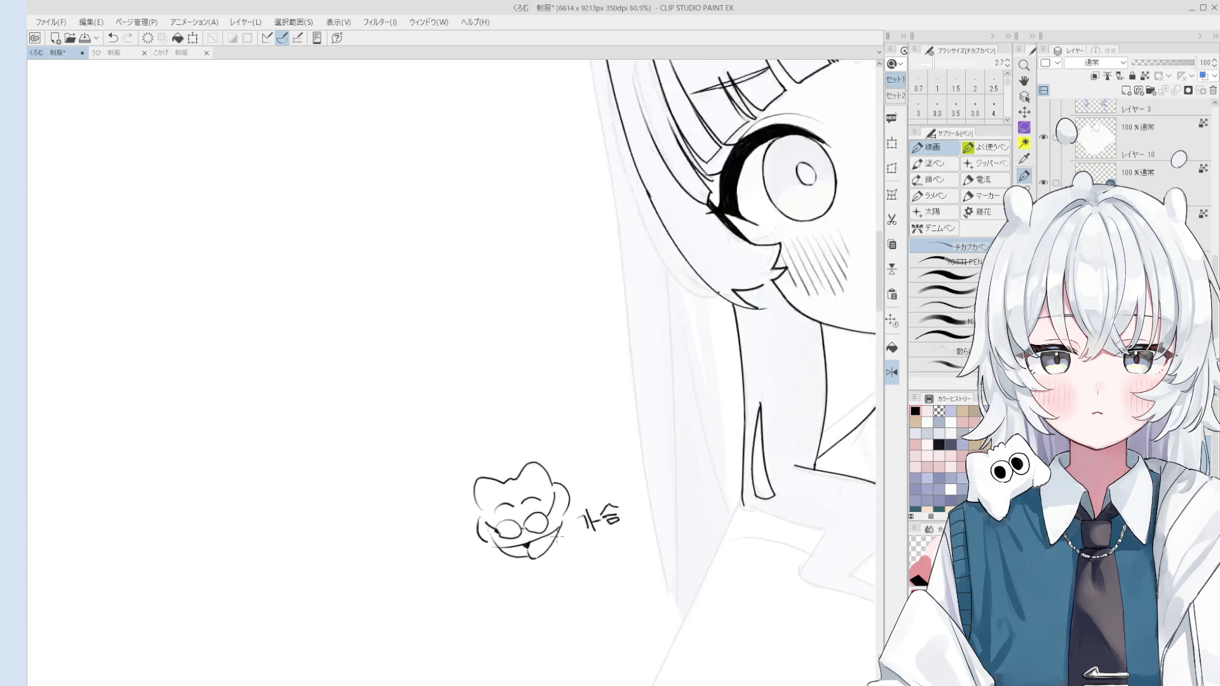
{"action": "scroll", "coordinate": [509, 477], "scroll_direction": "up", "scroll_amount": 4}
{"action": "left_click", "coordinate": [892, 348]}
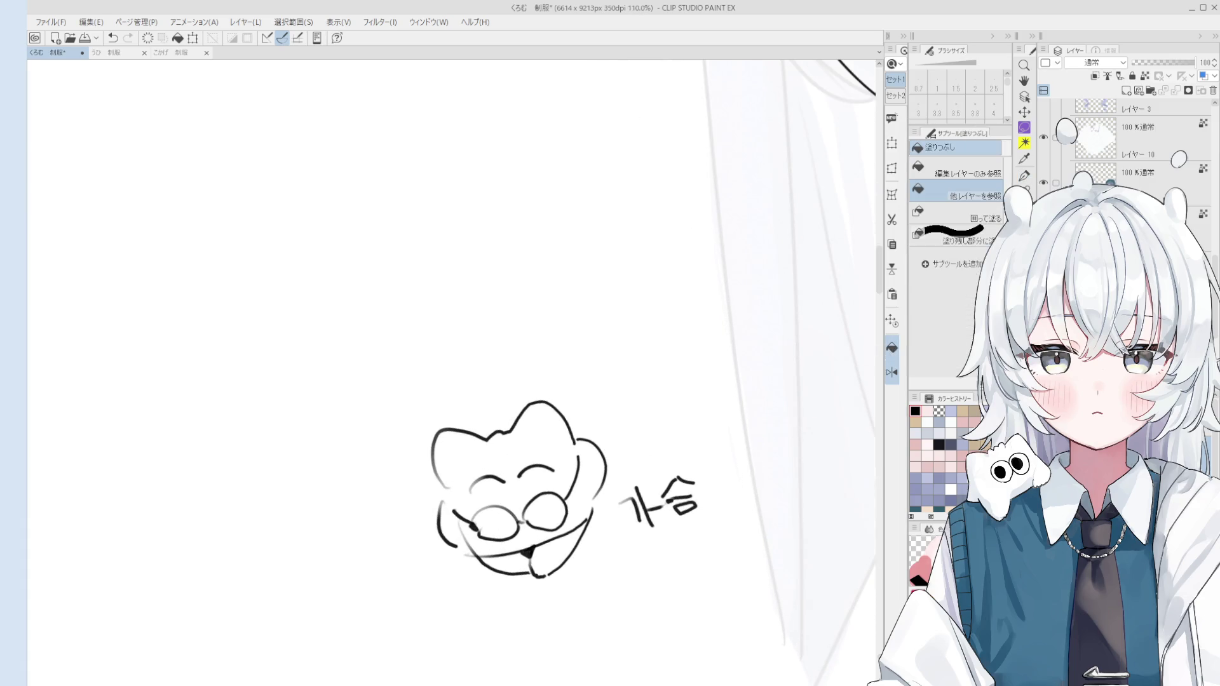
{"action": "left_click", "coordinate": [498, 523]}
{"action": "left_click", "coordinate": [546, 511]}
{"action": "key", "text": "ctrl+z"}
{"action": "key", "text": "ctrl+z"}
{"action": "key", "text": "p"}
Erase the stray line under the doodle's glasses
{"action": "scroll", "coordinate": [585, 488], "scroll_direction": "down", "scroll_amount": 3}
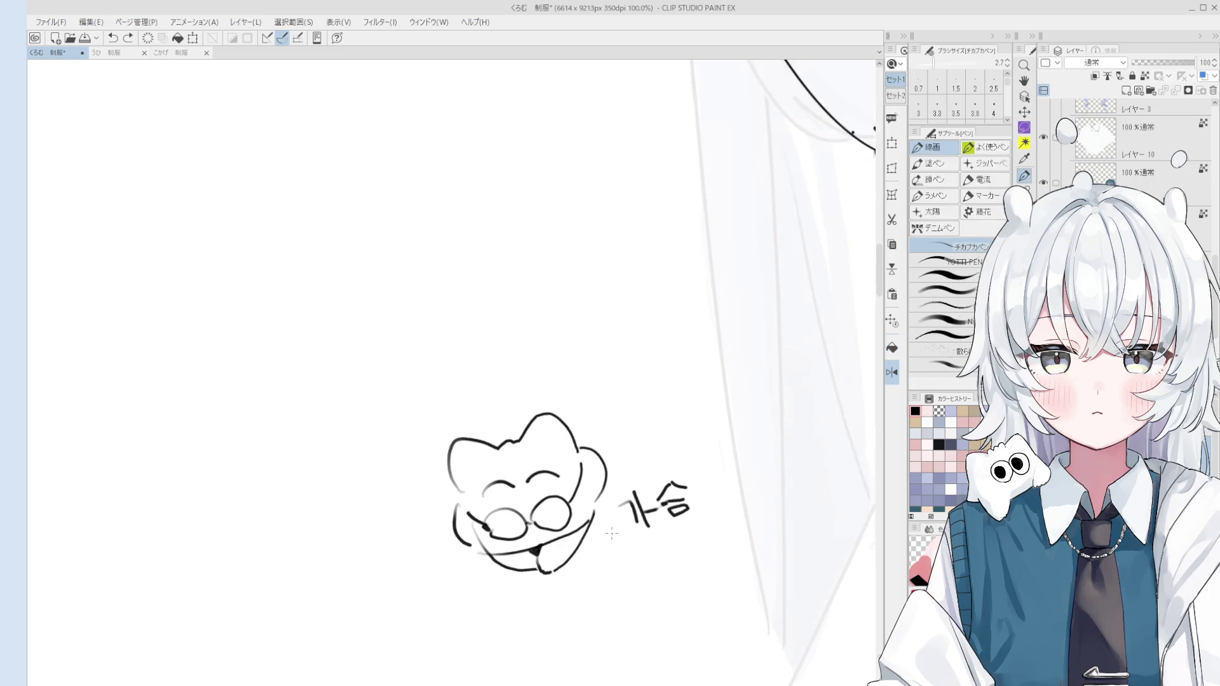
{"action": "key", "text": "h"}
{"action": "mouse_move", "coordinate": [628, 591]}
{"action": "left_mouse_down"}
{"action": "mouse_move", "coordinate": [525, 511]}
{"action": "mouse_move", "coordinate": [563, 507]}
{"action": "left_mouse_up"}
{"action": "scroll", "coordinate": [580, 493], "scroll_direction": "down", "scroll_amount": 3}
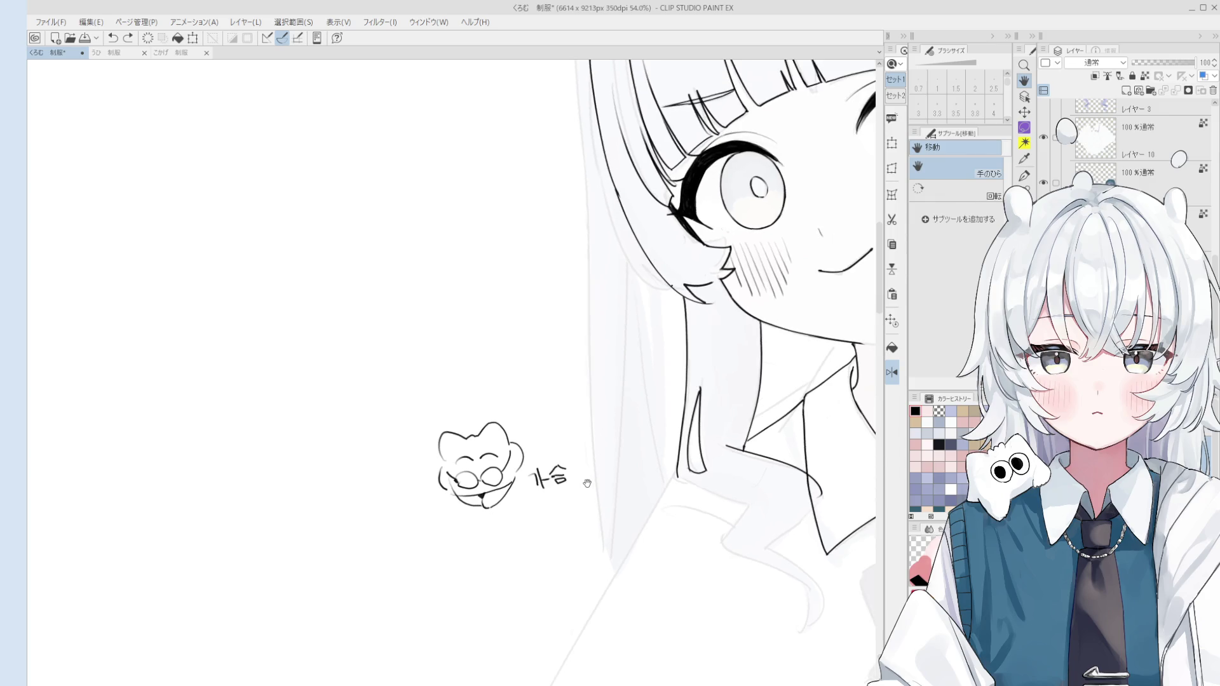
{"action": "scroll", "coordinate": [483, 493], "scroll_direction": "up", "scroll_amount": 1}
{"action": "key", "text": "e"}
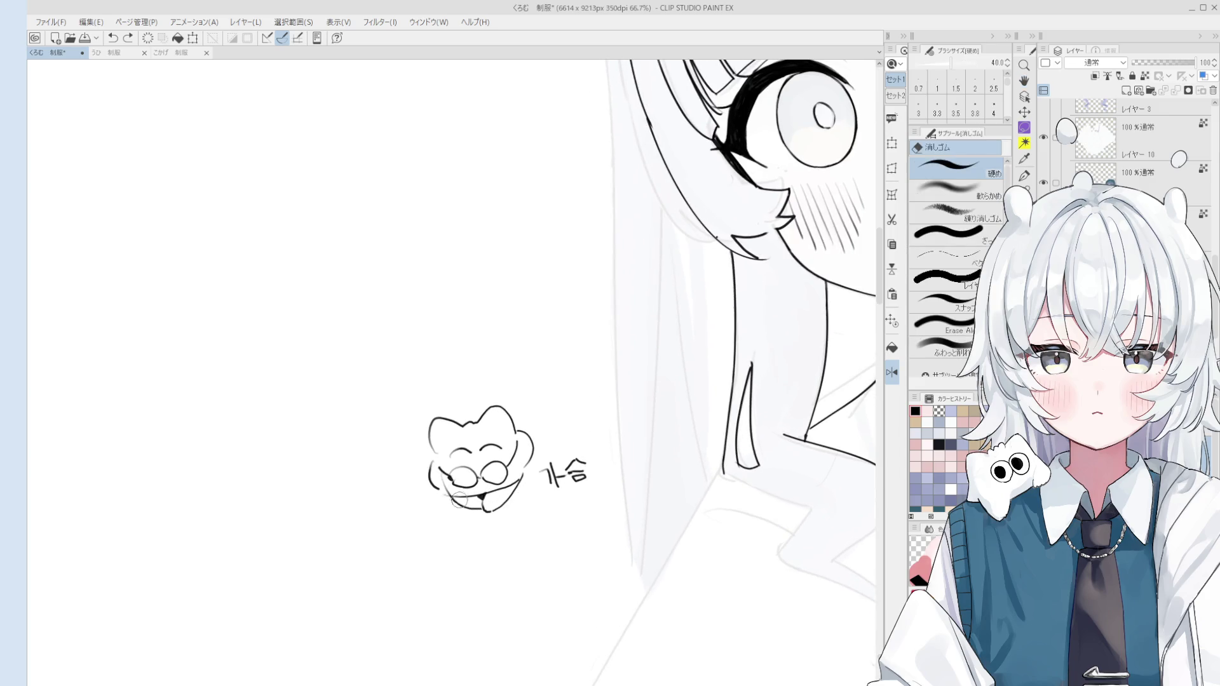
{"action": "left_click_drag", "start_coordinate": [520, 499], "coordinate": [516, 505]}
Add a short touch-up line to the mascot doodle
{"action": "key", "text": "h"}
{"action": "scroll", "coordinate": [557, 489], "scroll_direction": "up", "scroll_amount": 3}
{"action": "key", "text": "p"}
{"action": "left_click_drag", "start_coordinate": [576, 466], "coordinate": [567, 481]}
{"action": "scroll", "coordinate": [550, 497], "scroll_direction": "down", "scroll_amount": 2}
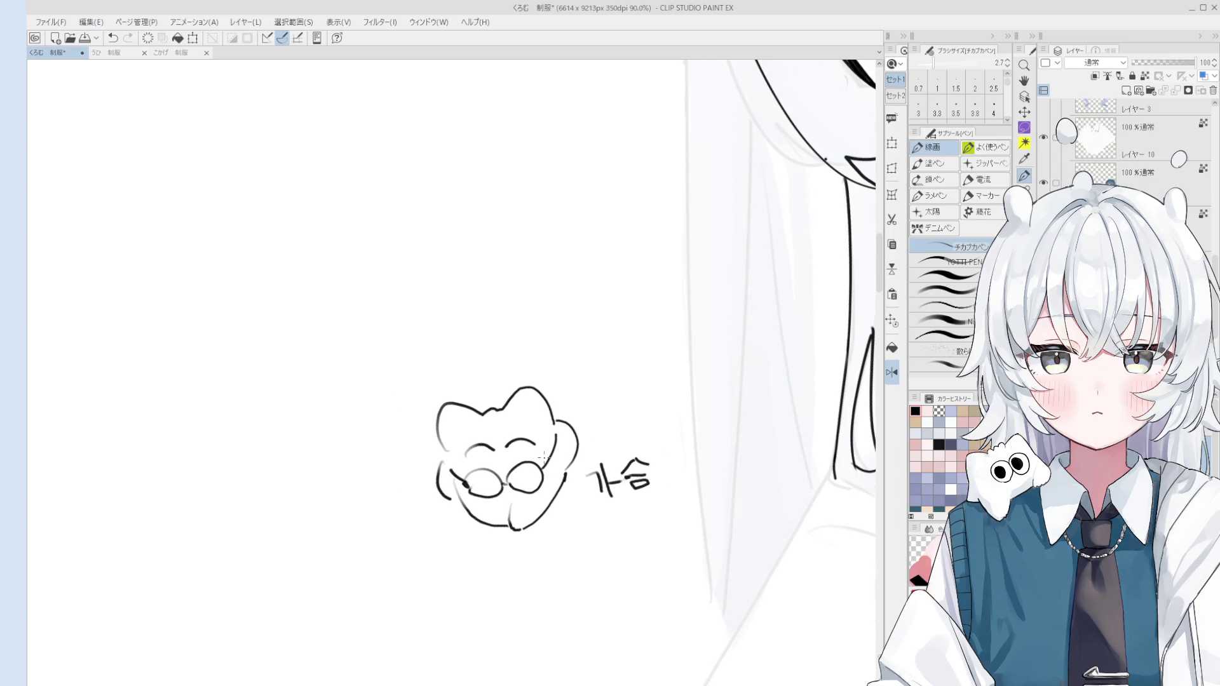
Touch up the doodle's face, then handwrite 추 and the second syllable above 가슴
{"action": "left_click_drag", "start_coordinate": [452, 499], "coordinate": [449, 500]}
{"action": "mouse_move", "coordinate": [593, 415]}
{"action": "left_mouse_down"}
{"action": "mouse_move", "coordinate": [620, 411]}
{"action": "mouse_move", "coordinate": [605, 411]}
{"action": "left_mouse_up"}
{"action": "key", "text": "ctrl+z"}
{"action": "mouse_move", "coordinate": [594, 413]}
{"action": "left_mouse_down"}
{"action": "mouse_move", "coordinate": [616, 404]}
{"action": "mouse_move", "coordinate": [599, 430]}
{"action": "left_mouse_up"}
{"action": "mouse_move", "coordinate": [607, 418]}
{"action": "left_mouse_down"}
{"action": "mouse_move", "coordinate": [617, 408]}
{"action": "mouse_move", "coordinate": [622, 419]}
{"action": "left_mouse_up"}
{"action": "mouse_move", "coordinate": [594, 432]}
{"action": "left_mouse_down"}
{"action": "mouse_move", "coordinate": [625, 422]}
{"action": "mouse_move", "coordinate": [622, 435]}
{"action": "mouse_move", "coordinate": [636, 400]}
{"action": "left_mouse_up"}
{"action": "mouse_move", "coordinate": [624, 405]}
{"action": "left_mouse_down"}
{"action": "mouse_move", "coordinate": [644, 402]}
{"action": "mouse_move", "coordinate": [631, 418]}
{"action": "left_mouse_up"}
{"action": "left_click_drag", "start_coordinate": [638, 410], "coordinate": [647, 417]}
{"action": "mouse_move", "coordinate": [652, 394]}
{"action": "left_mouse_down"}
{"action": "mouse_move", "coordinate": [657, 416]}
{"action": "mouse_move", "coordinate": [640, 424]}
{"action": "mouse_move", "coordinate": [660, 422]}
{"action": "left_mouse_up"}
Fix the second syllable and write 한 to complete 추잡한
{"action": "key", "text": "ctrl+z"}
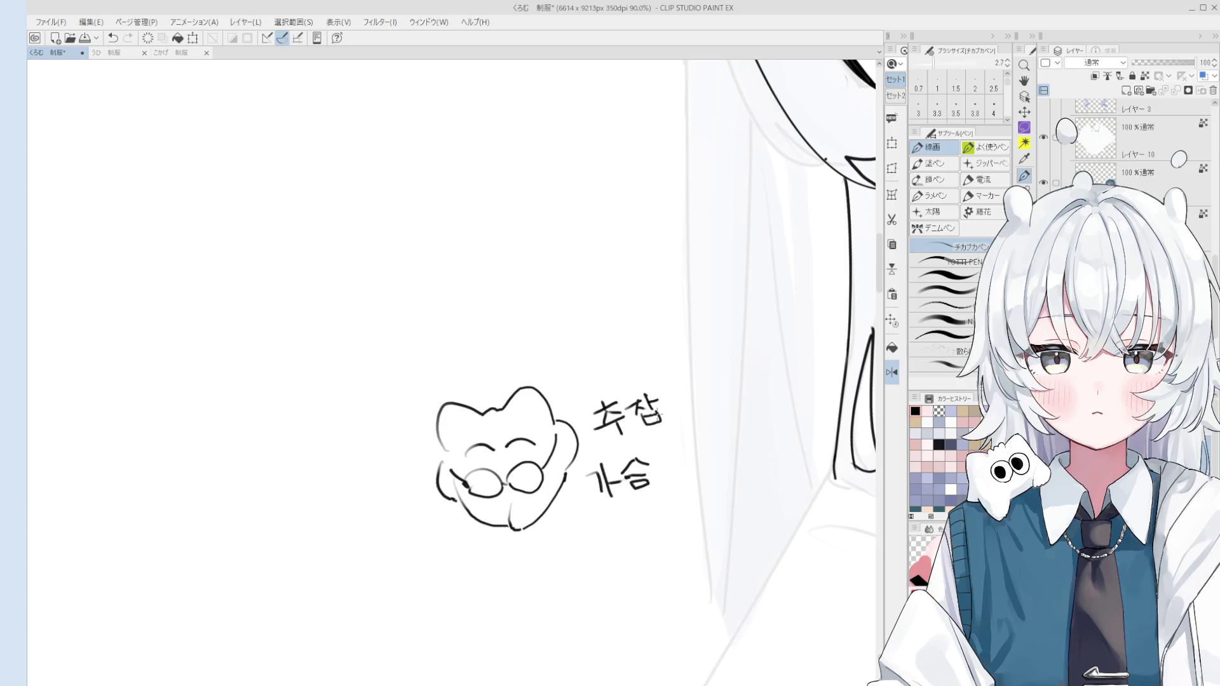
{"action": "scroll", "coordinate": [649, 426], "scroll_direction": "up", "scroll_amount": 2}
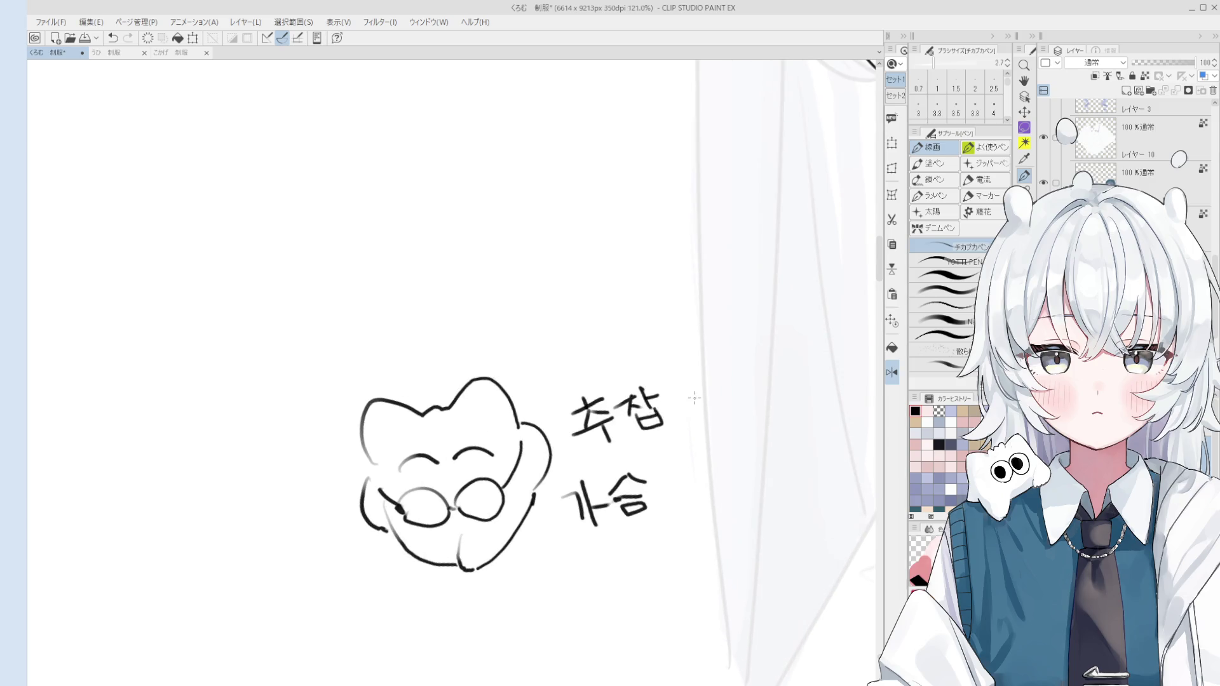
{"action": "mouse_move", "coordinate": [672, 399]}
{"action": "left_mouse_down"}
{"action": "mouse_move", "coordinate": [685, 410]}
{"action": "mouse_move", "coordinate": [703, 391]}
{"action": "mouse_move", "coordinate": [715, 415]}
{"action": "left_mouse_up"}
{"action": "scroll", "coordinate": [731, 419], "scroll_direction": "down", "scroll_amount": 2}
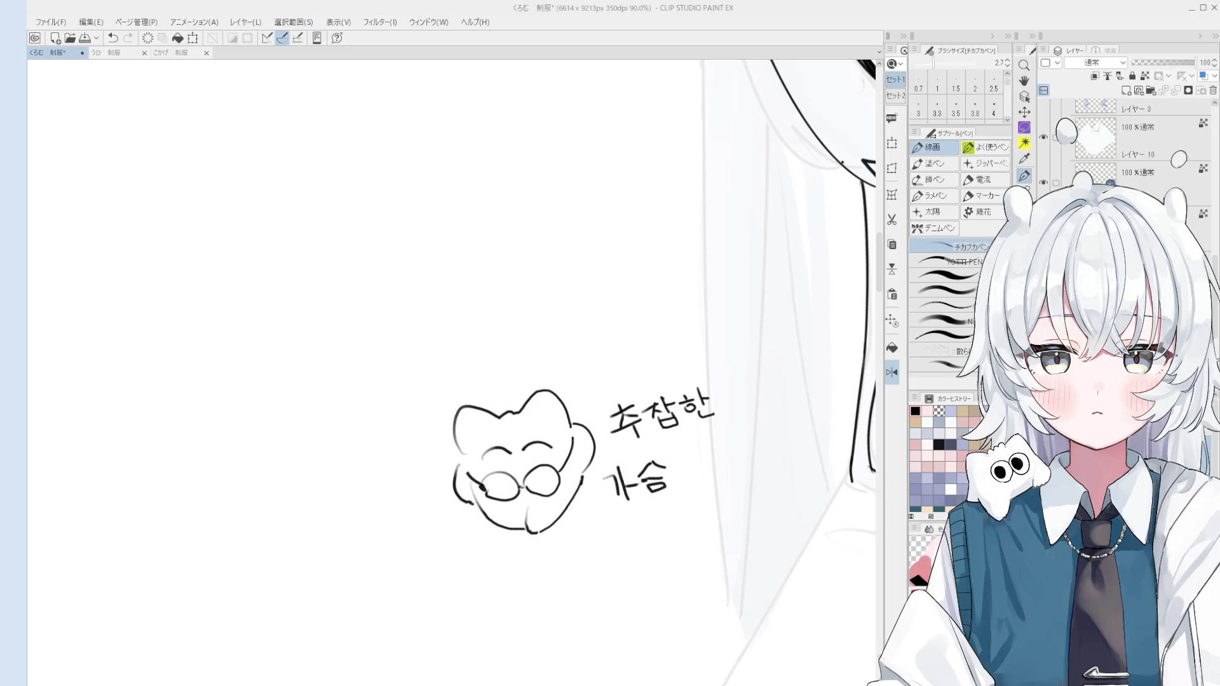
{"action": "scroll", "coordinate": [735, 397], "scroll_direction": "up", "scroll_amount": 3}
Draw a small face beside 추잡한 and a slashed circled 18 above it
{"action": "left_click_drag", "start_coordinate": [733, 384], "coordinate": [743, 385]}
{"action": "mouse_move", "coordinate": [737, 392]}
{"action": "left_mouse_down"}
{"action": "mouse_move", "coordinate": [760, 381]}
{"action": "mouse_move", "coordinate": [763, 413]}
{"action": "mouse_move", "coordinate": [794, 375]}
{"action": "mouse_move", "coordinate": [807, 399]}
{"action": "mouse_move", "coordinate": [788, 410]}
{"action": "left_mouse_up"}
{"action": "key", "text": "ctrl+z"}
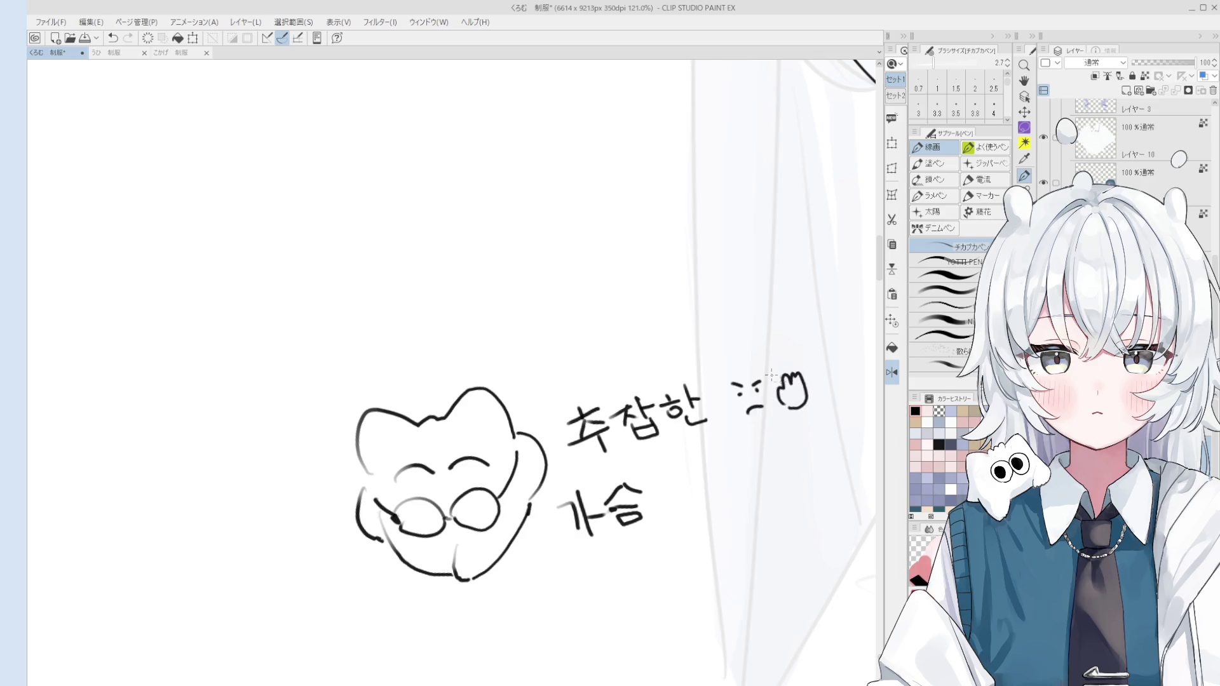
{"action": "mouse_move", "coordinate": [724, 314]}
{"action": "left_mouse_down"}
{"action": "mouse_move", "coordinate": [725, 335]}
{"action": "mouse_move", "coordinate": [732, 294]}
{"action": "mouse_move", "coordinate": [718, 343]}
{"action": "mouse_move", "coordinate": [729, 353]}
{"action": "left_mouse_up"}
{"action": "scroll", "coordinate": [724, 340], "scroll_direction": "down", "scroll_amount": 3}
{"action": "key", "text": "ctrl+z"}
{"action": "scroll", "coordinate": [759, 346], "scroll_direction": "down", "scroll_amount": 4}
{"action": "key", "text": "h"}
{"action": "mouse_move", "coordinate": [777, 434]}
{"action": "left_mouse_down"}
{"action": "mouse_move", "coordinate": [730, 507]}
{"action": "mouse_move", "coordinate": [601, 502]}
{"action": "left_mouse_up"}
{"action": "scroll", "coordinate": [699, 508], "scroll_direction": "down", "scroll_amount": 3}
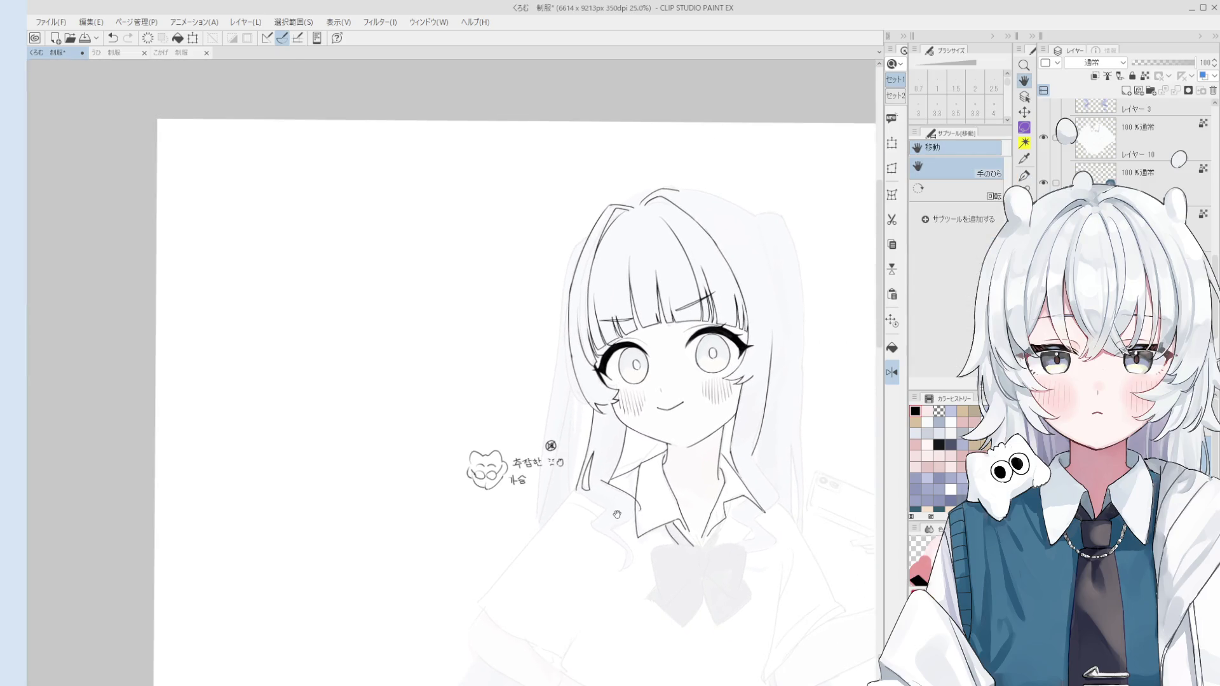
Tilt the view, thicken the pen to 3.3 and redraw the hair outline over the head's right side
{"action": "key", "text": "p"}
{"action": "scroll", "coordinate": [688, 307], "scroll_direction": "up", "scroll_amount": 2}
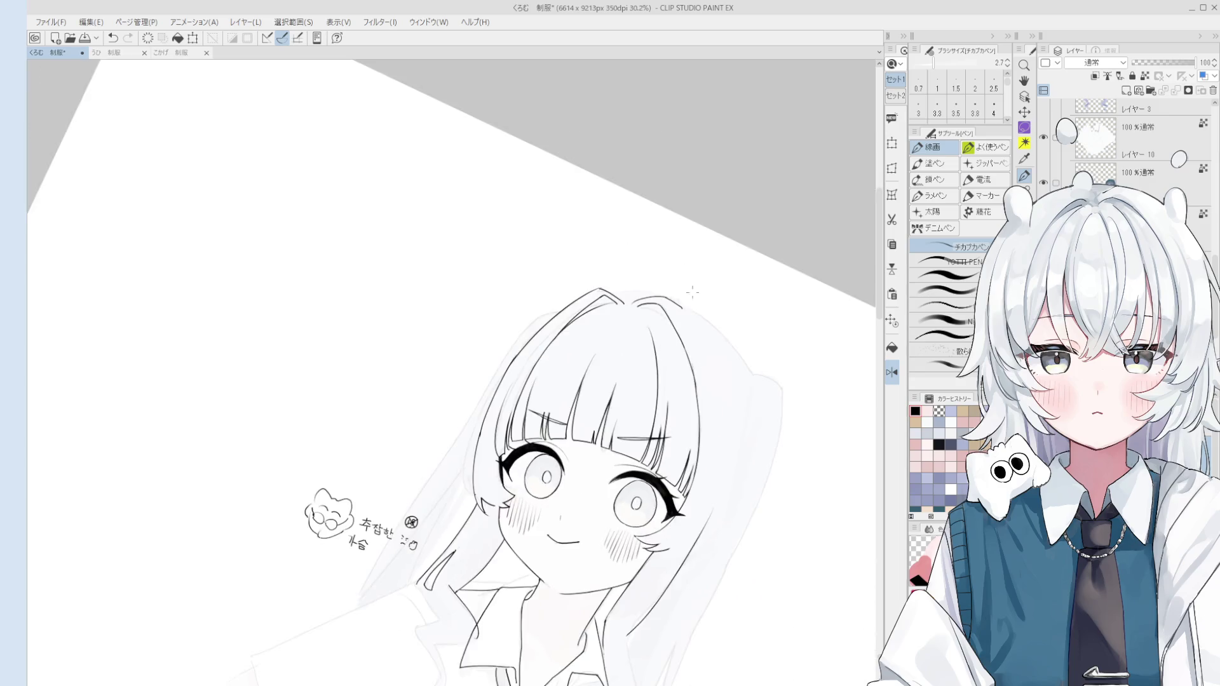
{"action": "key", "text": "asciicircum"}
{"action": "key", "text": "asciicircum"}
{"action": "key", "text": "bracketright"}
{"action": "key", "text": "bracketright"}
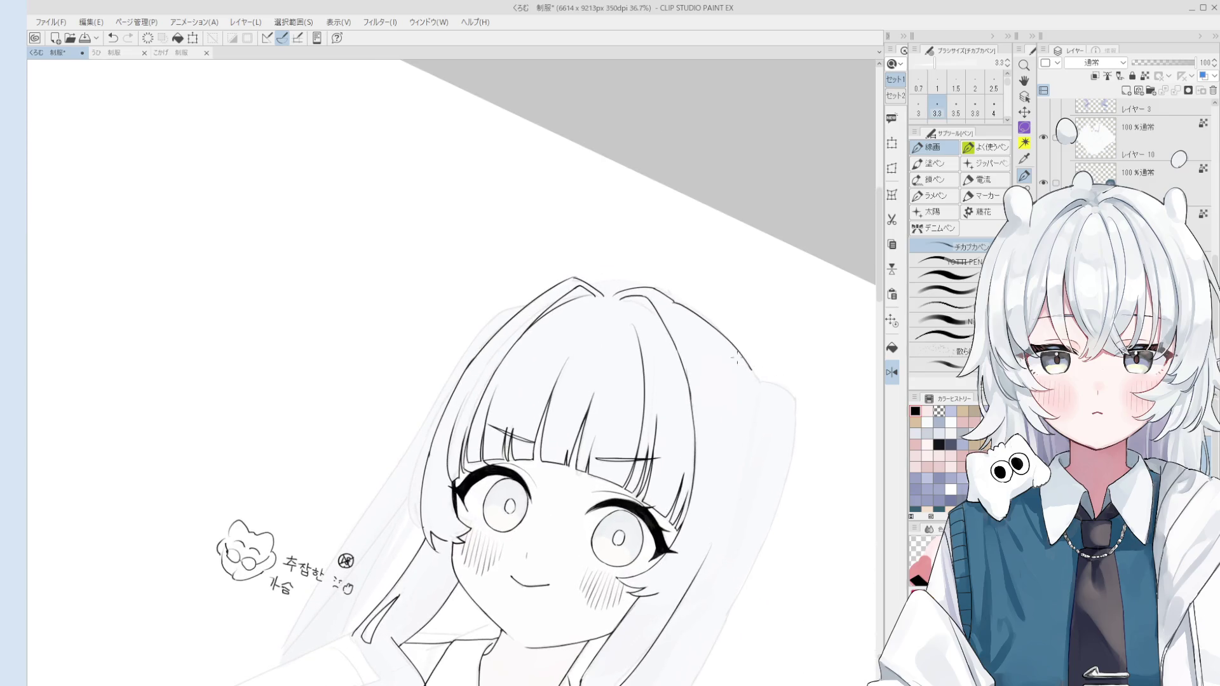
{"action": "key", "text": "ctrl+z"}
{"action": "left_click_drag", "start_coordinate": [673, 298], "coordinate": [753, 370]}
{"action": "left_click_drag", "start_coordinate": [803, 443], "coordinate": [796, 420]}
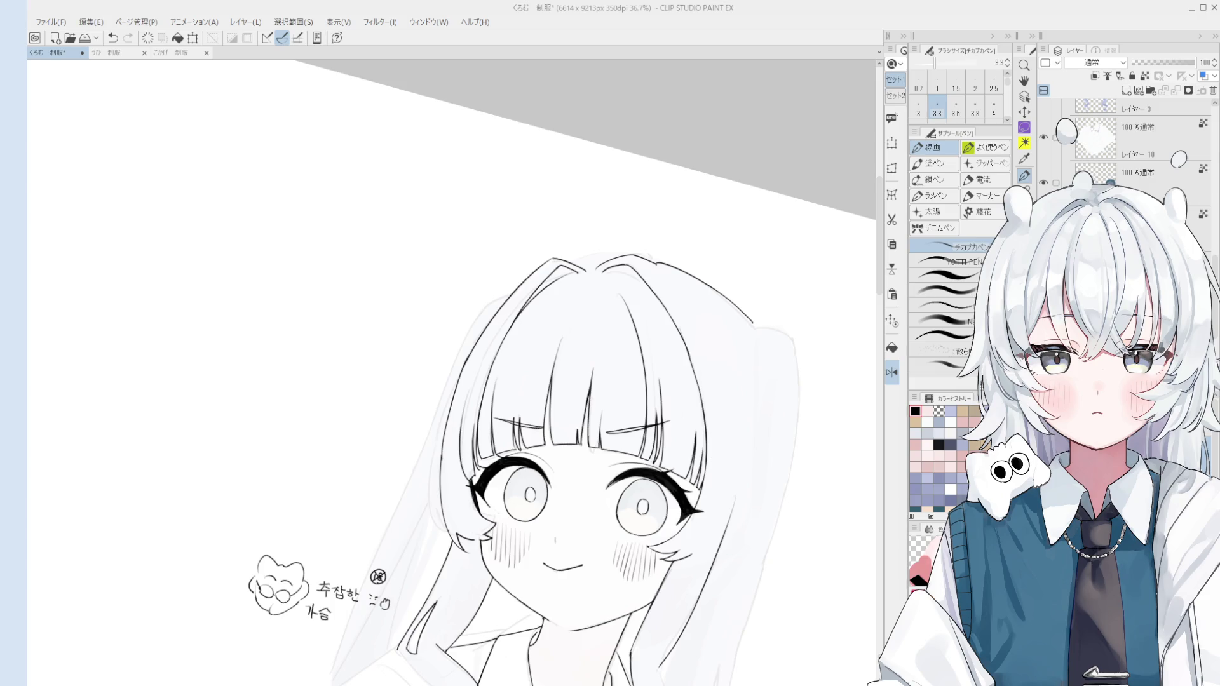
{"action": "scroll", "coordinate": [516, 522], "scroll_direction": "up", "scroll_amount": 1}
Frame and tilt the view on the right-side hair, with the pen back at size 2.7
{"action": "mouse_move", "coordinate": [502, 673]}
{"action": "left_mouse_down"}
{"action": "mouse_move", "coordinate": [527, 595]}
{"action": "mouse_move", "coordinate": [515, 523]}
{"action": "left_mouse_up"}
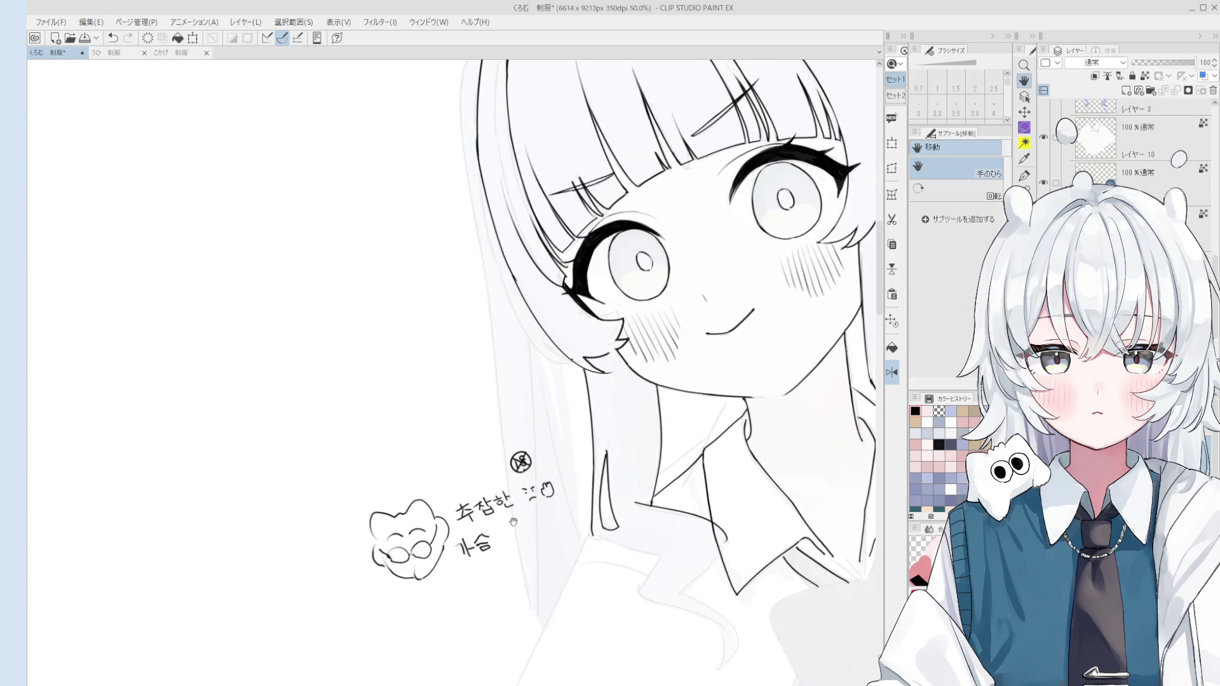
{"action": "key", "text": "o"}
{"action": "scroll", "coordinate": [560, 494], "scroll_direction": "down", "scroll_amount": 1}
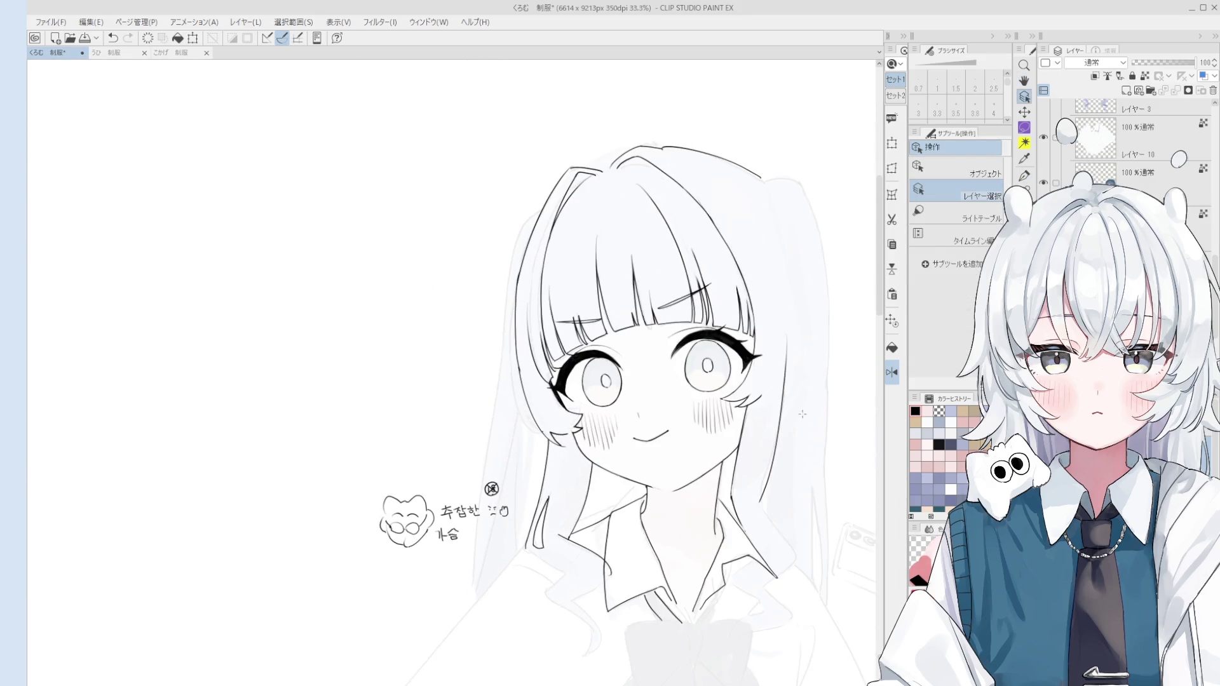
{"action": "key", "text": "p"}
{"action": "left_click_drag", "start_coordinate": [805, 413], "coordinate": [741, 490]}
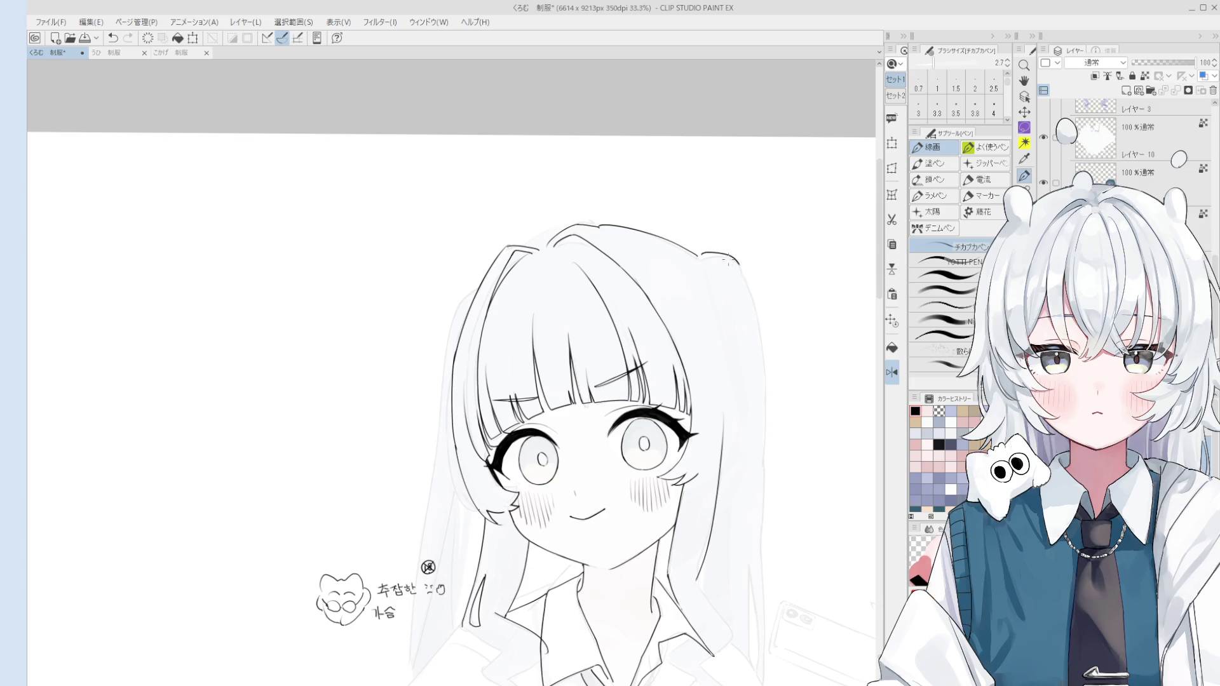
{"action": "scroll", "coordinate": [729, 260], "scroll_direction": "down", "scroll_amount": 1}
{"action": "left_click_drag", "start_coordinate": [729, 261], "coordinate": [712, 220]}
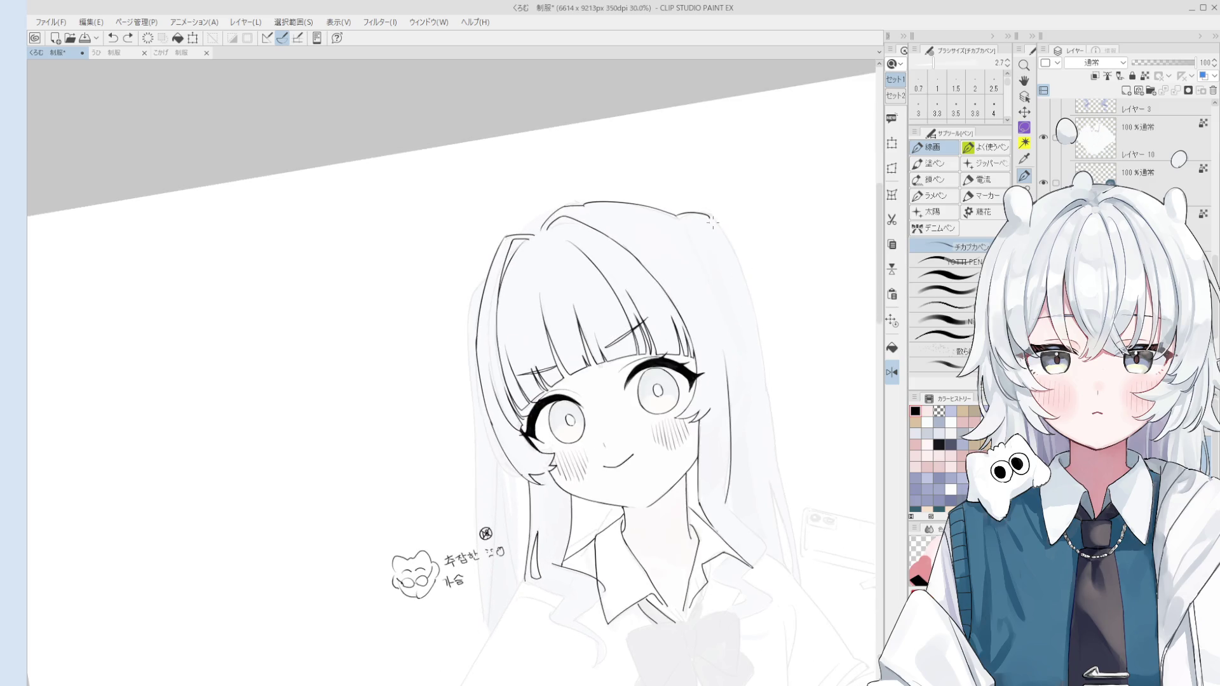
{"action": "key", "text": "e"}
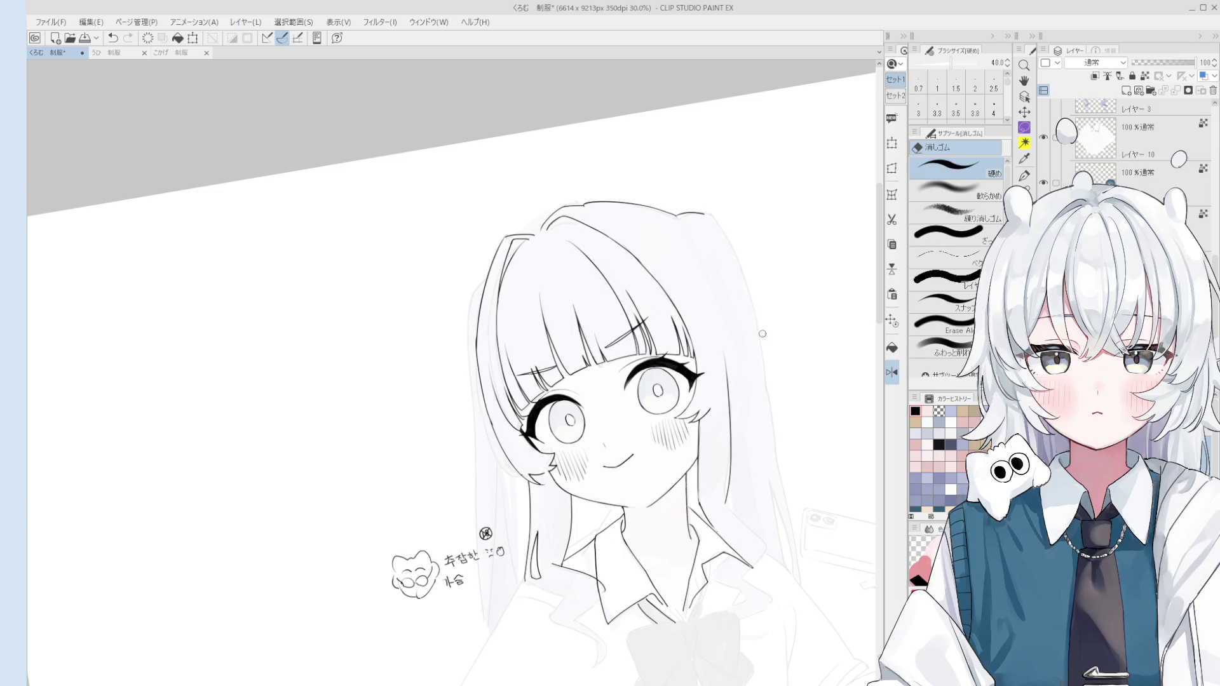
{"action": "key", "text": "p"}
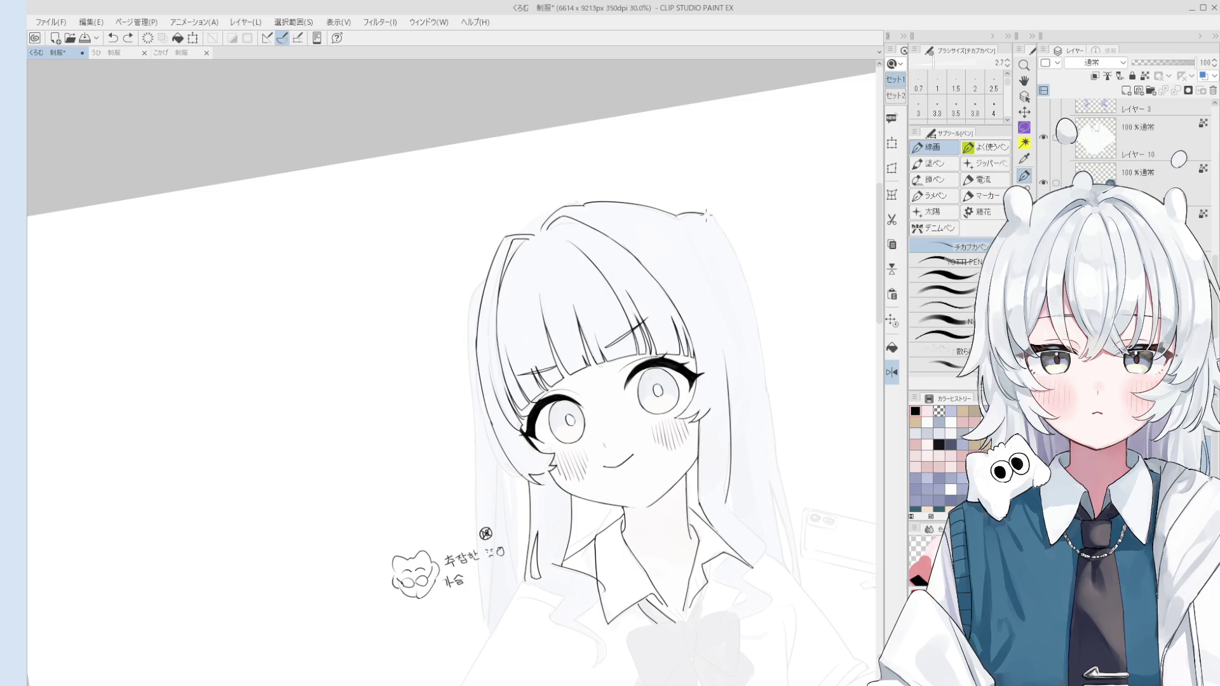
{"action": "scroll", "coordinate": [705, 217], "scroll_direction": "down", "scroll_amount": 1}
{"action": "key", "text": "bracketright"}
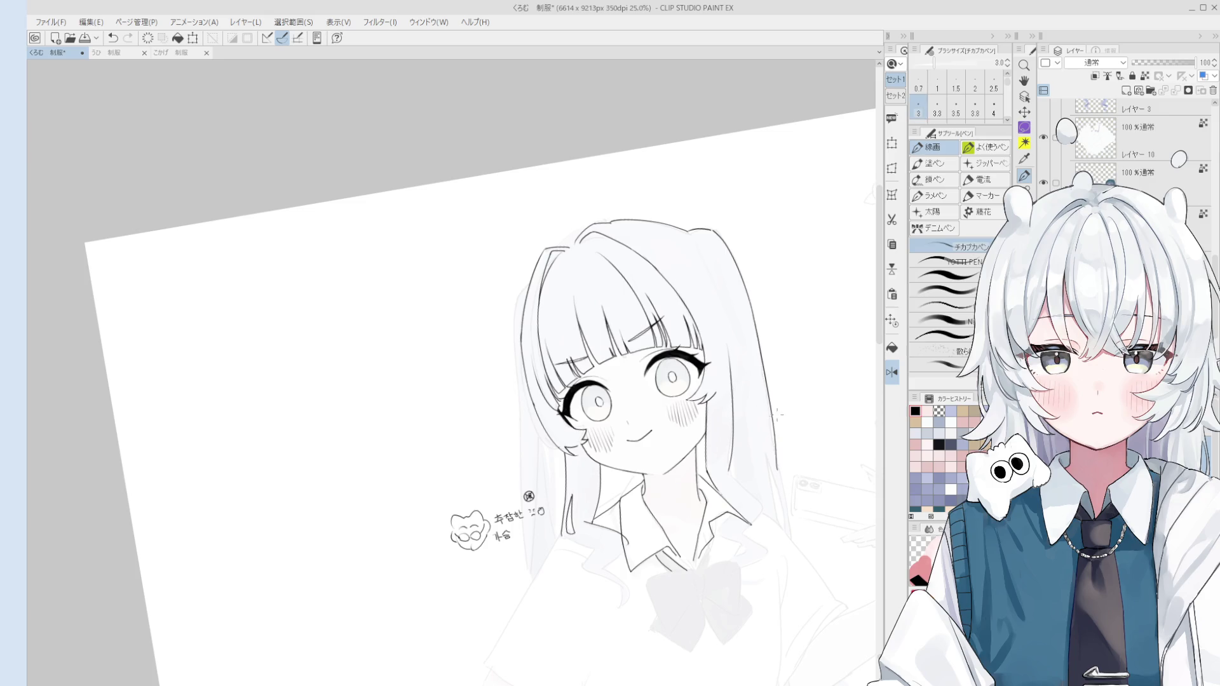
{"action": "key", "text": "bracketleft"}
Draw the long hair strand down the right side, undoing and redrawing it several times
{"action": "left_click_drag", "start_coordinate": [776, 451], "coordinate": [793, 544]}
{"action": "key", "text": "ctrl+z"}
{"action": "left_click_drag", "start_coordinate": [773, 461], "coordinate": [788, 540]}
{"action": "key", "text": "ctrl+z"}
{"action": "left_click_drag", "start_coordinate": [772, 461], "coordinate": [792, 544]}
{"action": "scroll", "coordinate": [783, 528], "scroll_direction": "down", "scroll_amount": 1}
{"action": "scroll", "coordinate": [777, 525], "scroll_direction": "up", "scroll_amount": 1}
{"action": "mouse_move", "coordinate": [771, 451]}
{"action": "left_mouse_down"}
{"action": "mouse_move", "coordinate": [792, 538]}
{"action": "mouse_move", "coordinate": [771, 464]}
{"action": "mouse_move", "coordinate": [780, 529]}
{"action": "left_mouse_up"}
{"action": "key", "text": "ctrl+z"}
Undo the last stray hair stroke and recentre the view on the mascot doodle
{"action": "key", "text": "ctrl+z"}
{"action": "scroll", "coordinate": [776, 509], "scroll_direction": "up", "scroll_amount": 1}
{"action": "key", "text": "e"}
{"action": "key", "text": "p"}
{"action": "key", "text": "ctrl+z"}
{"action": "key", "text": "e"}
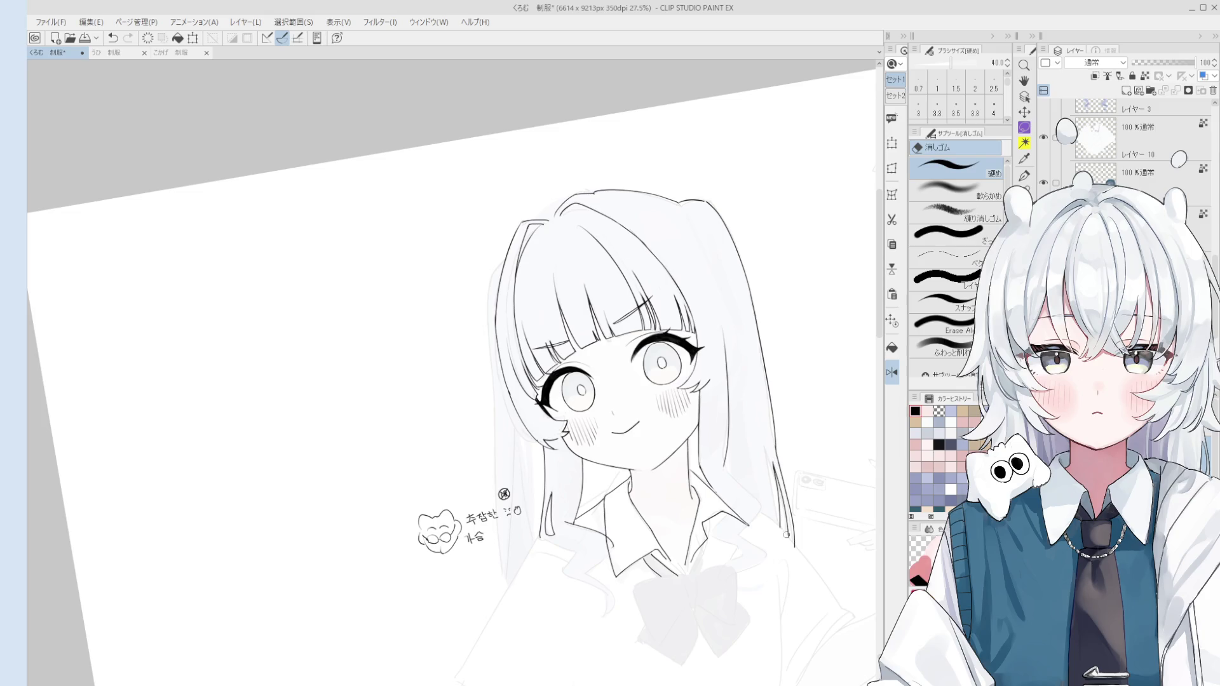
{"action": "key", "text": "space"}
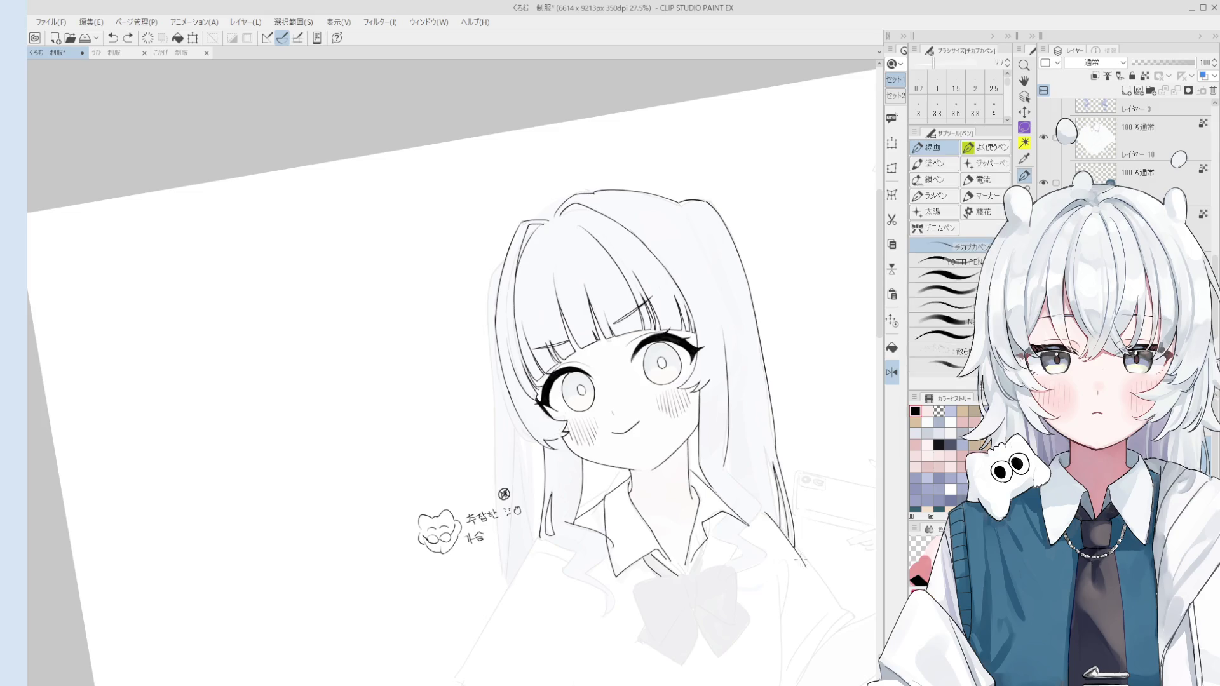
{"action": "scroll", "coordinate": [736, 539], "scroll_direction": "down", "scroll_amount": 1}
{"action": "left_click_drag", "start_coordinate": [764, 476], "coordinate": [771, 515]}
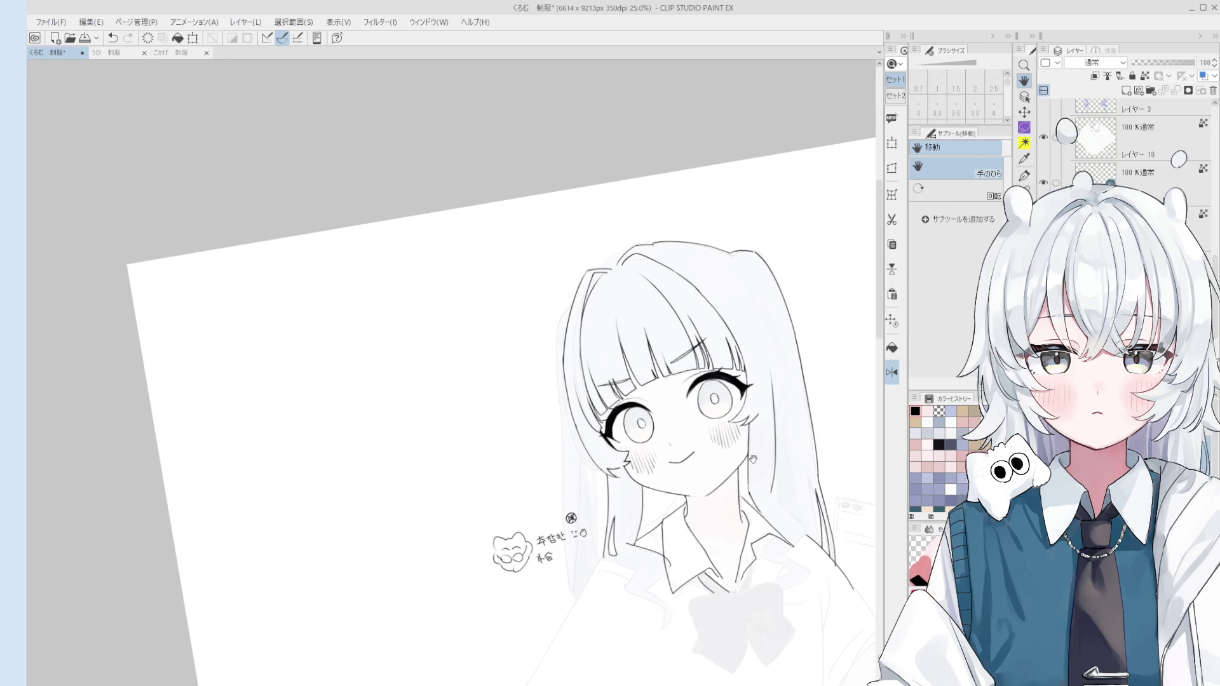
{"action": "left_click_drag", "start_coordinate": [634, 594], "coordinate": [706, 518]}
{"action": "scroll", "coordinate": [623, 448], "scroll_direction": "up", "scroll_amount": 5}
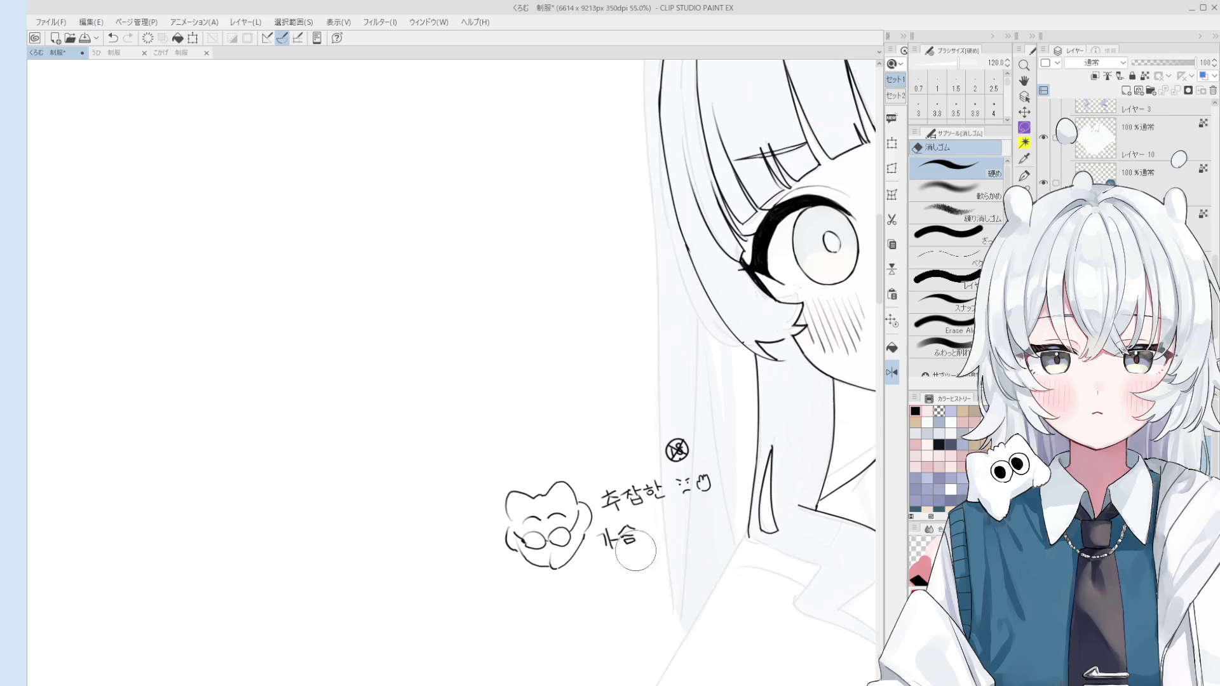
Erase the old doodle and its 추잡한 가슴 caption
{"action": "mouse_move", "coordinate": [706, 483]}
{"action": "left_mouse_down"}
{"action": "mouse_move", "coordinate": [661, 489]}
{"action": "mouse_move", "coordinate": [693, 427]}
{"action": "left_mouse_up"}
{"action": "mouse_move", "coordinate": [602, 484]}
{"action": "left_mouse_down"}
{"action": "mouse_move", "coordinate": [591, 564]}
{"action": "mouse_move", "coordinate": [483, 507]}
{"action": "mouse_move", "coordinate": [513, 508]}
{"action": "mouse_move", "coordinate": [502, 473]}
{"action": "mouse_move", "coordinate": [531, 483]}
{"action": "mouse_move", "coordinate": [564, 458]}
{"action": "mouse_move", "coordinate": [608, 499]}
{"action": "mouse_move", "coordinate": [569, 456]}
{"action": "mouse_move", "coordinate": [609, 508]}
{"action": "mouse_move", "coordinate": [631, 515]}
{"action": "mouse_move", "coordinate": [621, 541]}
{"action": "left_mouse_up"}
{"action": "key", "text": "p"}
{"action": "scroll", "coordinate": [514, 509], "scroll_direction": "up", "scroll_amount": 1}
Draw the left side of the cat mascot's outline, redoing misplaced strokes
{"action": "key", "text": "ctrl+z"}
{"action": "key", "text": "e"}
{"action": "key", "text": "p"}
{"action": "key", "text": "ctrl+z"}
{"action": "mouse_move", "coordinate": [495, 524]}
{"action": "left_mouse_down"}
{"action": "mouse_move", "coordinate": [497, 559]}
{"action": "mouse_move", "coordinate": [527, 595]}
{"action": "mouse_move", "coordinate": [583, 581]}
{"action": "left_mouse_up"}
{"action": "key", "text": "e"}
{"action": "key", "text": "p"}
{"action": "mouse_move", "coordinate": [485, 542]}
{"action": "left_mouse_down"}
{"action": "mouse_move", "coordinate": [500, 535]}
{"action": "mouse_move", "coordinate": [493, 555]}
{"action": "mouse_move", "coordinate": [550, 514]}
{"action": "mouse_move", "coordinate": [592, 509]}
{"action": "mouse_move", "coordinate": [574, 527]}
{"action": "mouse_move", "coordinate": [615, 576]}
{"action": "left_mouse_up"}
{"action": "key", "text": "ctrl+z"}
Add the cat's lower-right and bottom outline, undoing and retrying the eye arc
{"action": "key", "text": "ctrl+z"}
{"action": "key", "text": "ctrl+z"}
{"action": "key", "text": "ctrl+z"}
{"action": "key", "text": "ctrl+z"}
{"action": "mouse_move", "coordinate": [629, 532]}
{"action": "left_mouse_down"}
{"action": "mouse_move", "coordinate": [615, 572]}
{"action": "mouse_move", "coordinate": [581, 578]}
{"action": "left_mouse_up"}
{"action": "key", "text": "e"}
{"action": "key", "text": "p"}
{"action": "key", "text": "e"}
{"action": "key", "text": "p"}
{"action": "key", "text": "ctrl+z"}
{"action": "key", "text": "ctrl+z"}
{"action": "scroll", "coordinate": [580, 579], "scroll_direction": "down", "scroll_amount": 1}
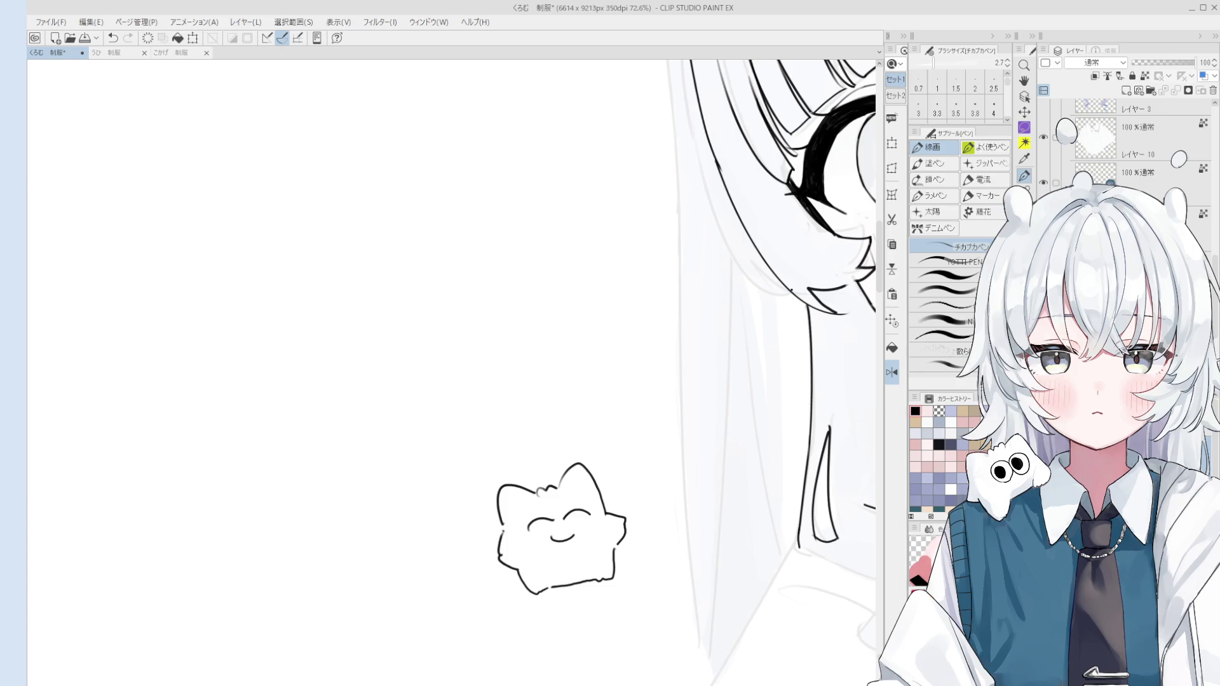
Handwrite 모든 연령대상 above the cat and save the file
{"action": "scroll", "coordinate": [467, 424], "scroll_direction": "up", "scroll_amount": 2}
{"action": "mouse_move", "coordinate": [468, 429]}
{"action": "left_mouse_down"}
{"action": "mouse_move", "coordinate": [491, 430]}
{"action": "mouse_move", "coordinate": [506, 458]}
{"action": "mouse_move", "coordinate": [525, 427]}
{"action": "mouse_move", "coordinate": [524, 445]}
{"action": "mouse_move", "coordinate": [540, 445]}
{"action": "left_mouse_up"}
{"action": "key", "text": "ctrl+z"}
{"action": "left_click_drag", "start_coordinate": [512, 450], "coordinate": [538, 456]}
{"action": "mouse_move", "coordinate": [572, 419]}
{"action": "left_mouse_down"}
{"action": "mouse_move", "coordinate": [563, 435]}
{"action": "mouse_move", "coordinate": [572, 419]}
{"action": "mouse_move", "coordinate": [592, 420]}
{"action": "left_mouse_up"}
{"action": "mouse_move", "coordinate": [581, 426]}
{"action": "left_mouse_down"}
{"action": "mouse_move", "coordinate": [607, 438]}
{"action": "mouse_move", "coordinate": [652, 398]}
{"action": "mouse_move", "coordinate": [648, 436]}
{"action": "mouse_move", "coordinate": [645, 418]}
{"action": "mouse_move", "coordinate": [699, 425]}
{"action": "mouse_move", "coordinate": [706, 409]}
{"action": "mouse_move", "coordinate": [709, 429]}
{"action": "left_mouse_up"}
{"action": "scroll", "coordinate": [594, 445], "scroll_direction": "up", "scroll_amount": 3}
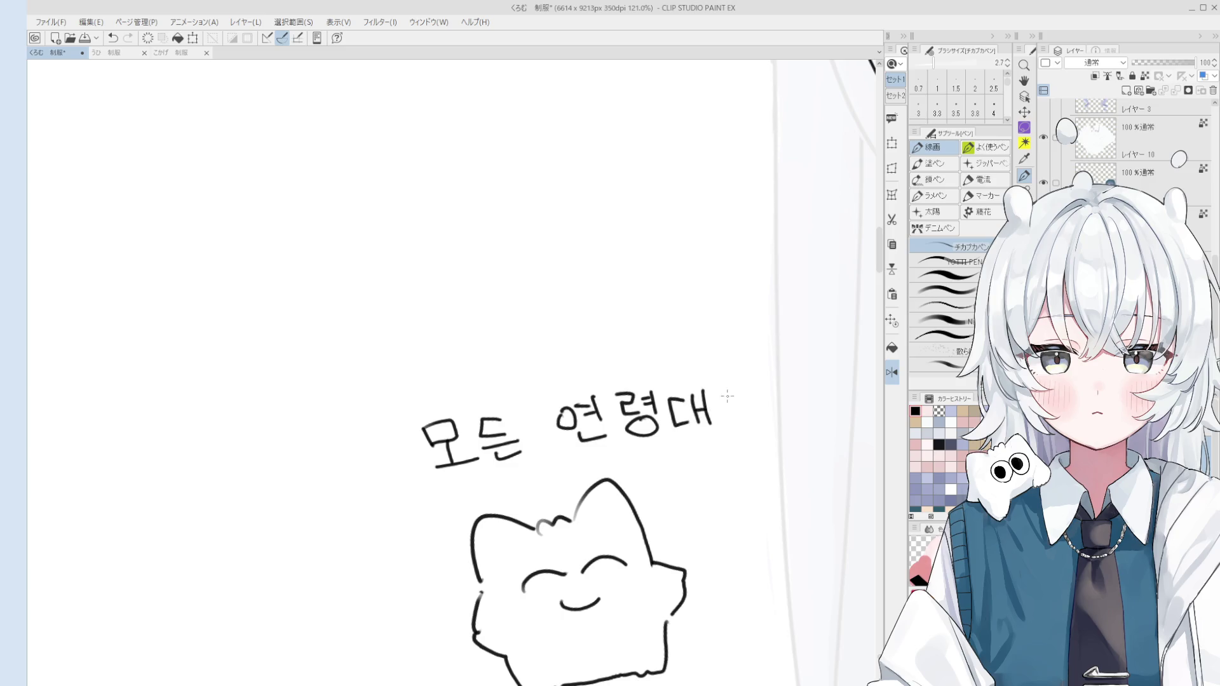
{"action": "mouse_move", "coordinate": [736, 384]}
{"action": "left_mouse_down"}
{"action": "mouse_move", "coordinate": [724, 405]}
{"action": "mouse_move", "coordinate": [744, 402]}
{"action": "left_mouse_up"}
{"action": "mouse_move", "coordinate": [749, 375]}
{"action": "left_mouse_down"}
{"action": "mouse_move", "coordinate": [748, 402]}
{"action": "mouse_move", "coordinate": [763, 388]}
{"action": "left_mouse_up"}
{"action": "left_click_drag", "start_coordinate": [749, 403], "coordinate": [742, 406]}
{"action": "key", "text": "ctrl+s"}
Draw two small diamond sparkles flanking the cat
{"action": "scroll", "coordinate": [770, 392], "scroll_direction": "down", "scroll_amount": 5}
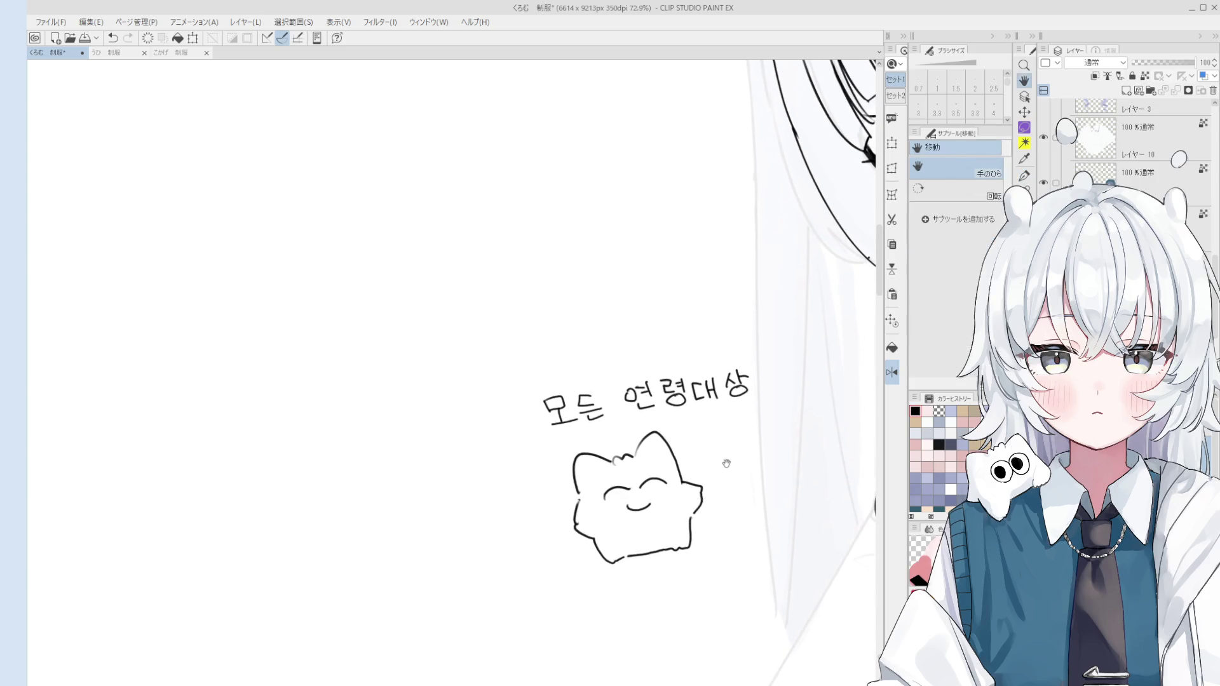
{"action": "key", "text": "p"}
{"action": "mouse_move", "coordinate": [720, 478]}
{"action": "left_mouse_down"}
{"action": "mouse_move", "coordinate": [736, 475]}
{"action": "mouse_move", "coordinate": [721, 477]}
{"action": "left_mouse_up"}
{"action": "mouse_move", "coordinate": [552, 545]}
{"action": "left_mouse_down"}
{"action": "mouse_move", "coordinate": [557, 529]}
{"action": "mouse_move", "coordinate": [553, 548]}
{"action": "left_mouse_up"}
{"action": "scroll", "coordinate": [559, 534], "scroll_direction": "down", "scroll_amount": 2}
{"action": "key", "text": "h"}
{"action": "left_click_drag", "start_coordinate": [640, 512], "coordinate": [555, 512]}
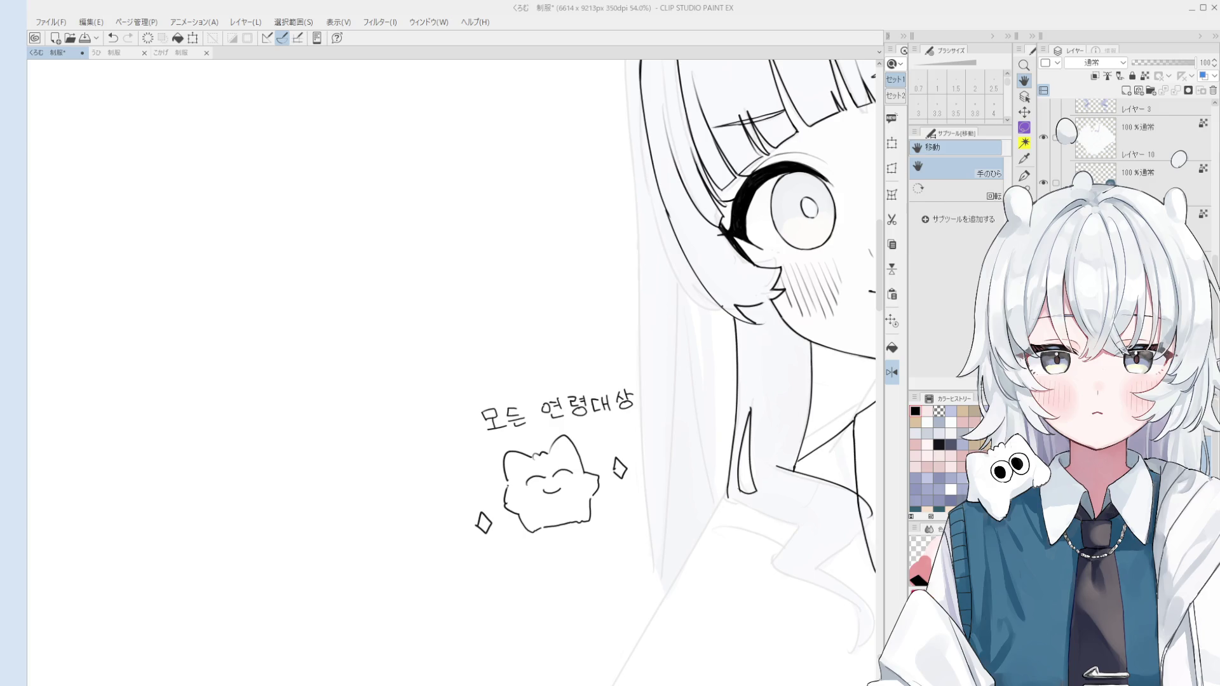
Handwrite 텐텐 above the 모든 연령대상 caption, redrawing one stroke
{"action": "scroll", "coordinate": [487, 373], "scroll_direction": "up", "scroll_amount": 3}
{"action": "key", "text": "p"}
{"action": "mouse_move", "coordinate": [462, 376]}
{"action": "left_mouse_down"}
{"action": "mouse_move", "coordinate": [489, 373]}
{"action": "mouse_move", "coordinate": [471, 398]}
{"action": "left_mouse_up"}
{"action": "left_click_drag", "start_coordinate": [470, 386], "coordinate": [495, 392]}
{"action": "mouse_move", "coordinate": [486, 383]}
{"action": "left_mouse_down"}
{"action": "mouse_move", "coordinate": [502, 395]}
{"action": "mouse_move", "coordinate": [502, 383]}
{"action": "mouse_move", "coordinate": [509, 404]}
{"action": "mouse_move", "coordinate": [527, 363]}
{"action": "left_mouse_up"}
{"action": "key", "text": "ctrl+z"}
{"action": "mouse_move", "coordinate": [512, 367]}
{"action": "left_mouse_down"}
{"action": "mouse_move", "coordinate": [512, 381]}
{"action": "mouse_move", "coordinate": [525, 371]}
{"action": "left_mouse_up"}
{"action": "mouse_move", "coordinate": [512, 381]}
{"action": "left_mouse_down"}
{"action": "mouse_move", "coordinate": [535, 365]}
{"action": "mouse_move", "coordinate": [536, 374]}
{"action": "left_mouse_up"}
{"action": "mouse_move", "coordinate": [542, 353]}
{"action": "left_mouse_down"}
{"action": "mouse_move", "coordinate": [542, 382]}
{"action": "mouse_move", "coordinate": [557, 390]}
{"action": "mouse_move", "coordinate": [560, 363]}
{"action": "mouse_move", "coordinate": [576, 380]}
{"action": "left_mouse_up"}
Add 의 배달은 to complete the line 텐텐의 배달은
{"action": "mouse_move", "coordinate": [581, 351]}
{"action": "left_mouse_down"}
{"action": "mouse_move", "coordinate": [582, 383]}
{"action": "mouse_move", "coordinate": [640, 362]}
{"action": "left_mouse_up"}
{"action": "mouse_move", "coordinate": [642, 341]}
{"action": "left_mouse_down"}
{"action": "mouse_move", "coordinate": [644, 376]}
{"action": "mouse_move", "coordinate": [662, 345]}
{"action": "mouse_move", "coordinate": [672, 363]}
{"action": "left_mouse_up"}
{"action": "left_click_drag", "start_coordinate": [672, 350], "coordinate": [680, 375]}
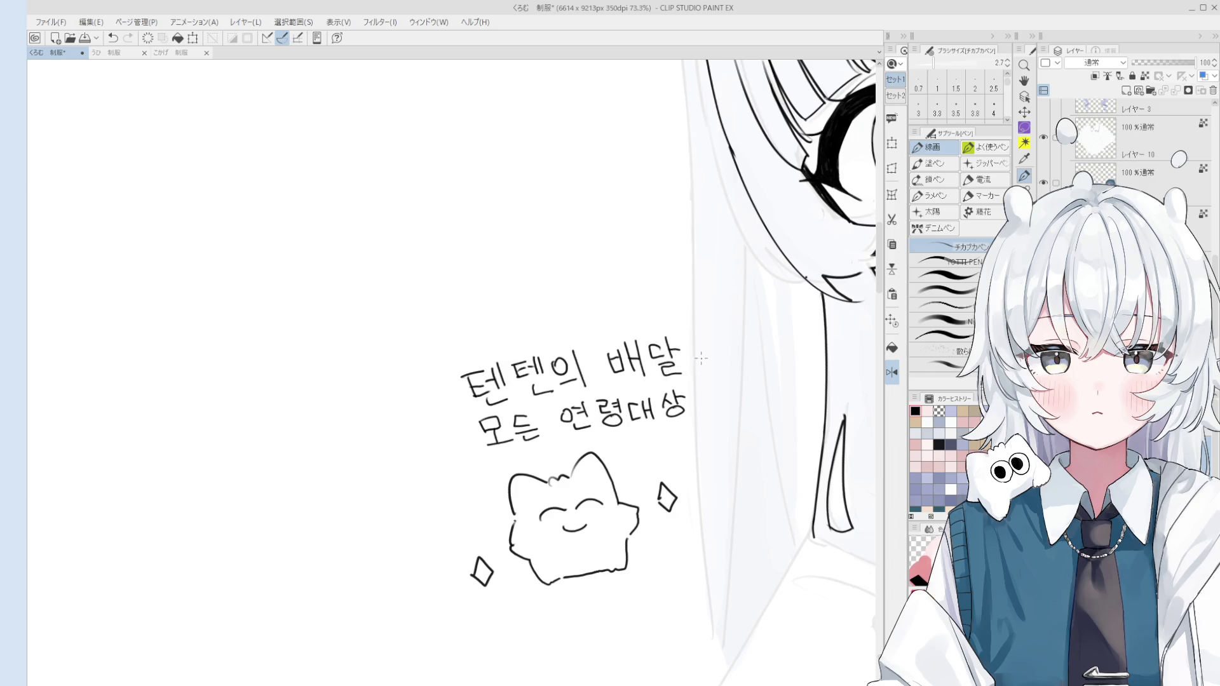
{"action": "left_click_drag", "start_coordinate": [699, 332], "coordinate": [714, 354]}
{"action": "mouse_move", "coordinate": [699, 356]}
{"action": "left_mouse_down"}
{"action": "mouse_move", "coordinate": [717, 369]}
{"action": "mouse_move", "coordinate": [700, 370]}
{"action": "mouse_move", "coordinate": [717, 370]}
{"action": "left_mouse_up"}
{"action": "key", "text": "ctrl+z"}
{"action": "scroll", "coordinate": [693, 413], "scroll_direction": "down", "scroll_amount": 2}
{"action": "mouse_move", "coordinate": [677, 477]}
{"action": "left_mouse_down"}
{"action": "mouse_move", "coordinate": [644, 458]}
{"action": "mouse_move", "coordinate": [625, 500]}
{"action": "left_mouse_up"}
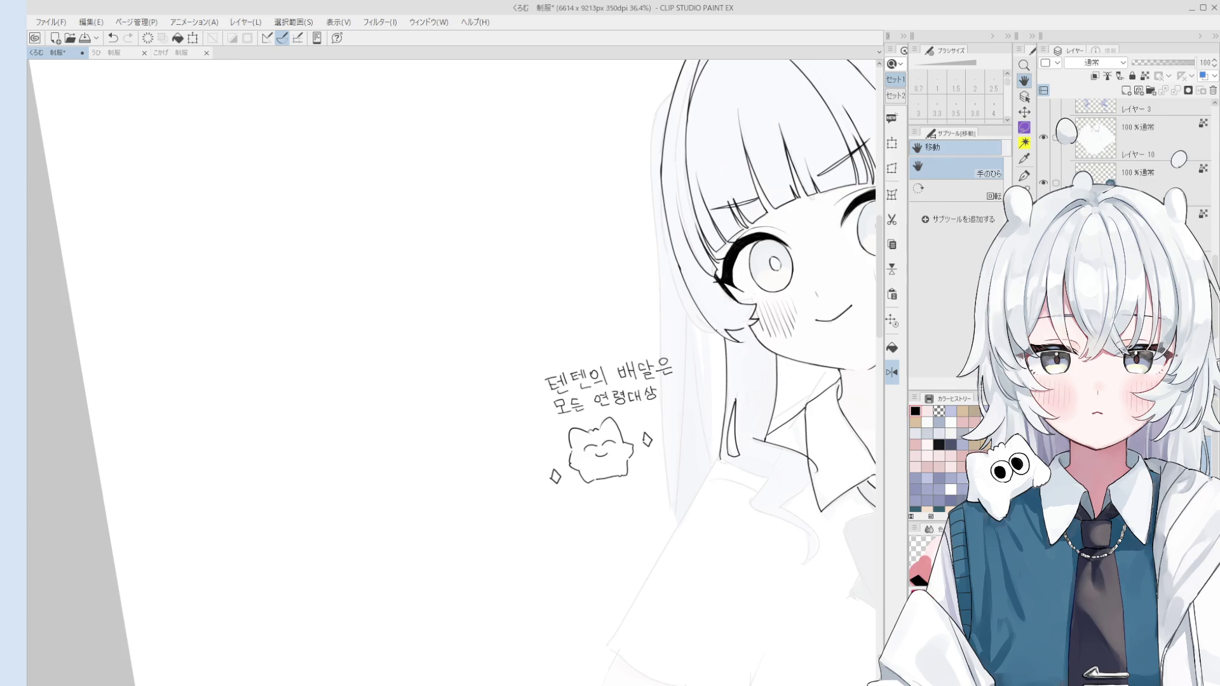
{"action": "scroll", "coordinate": [610, 418], "scroll_direction": "down", "scroll_amount": 5}
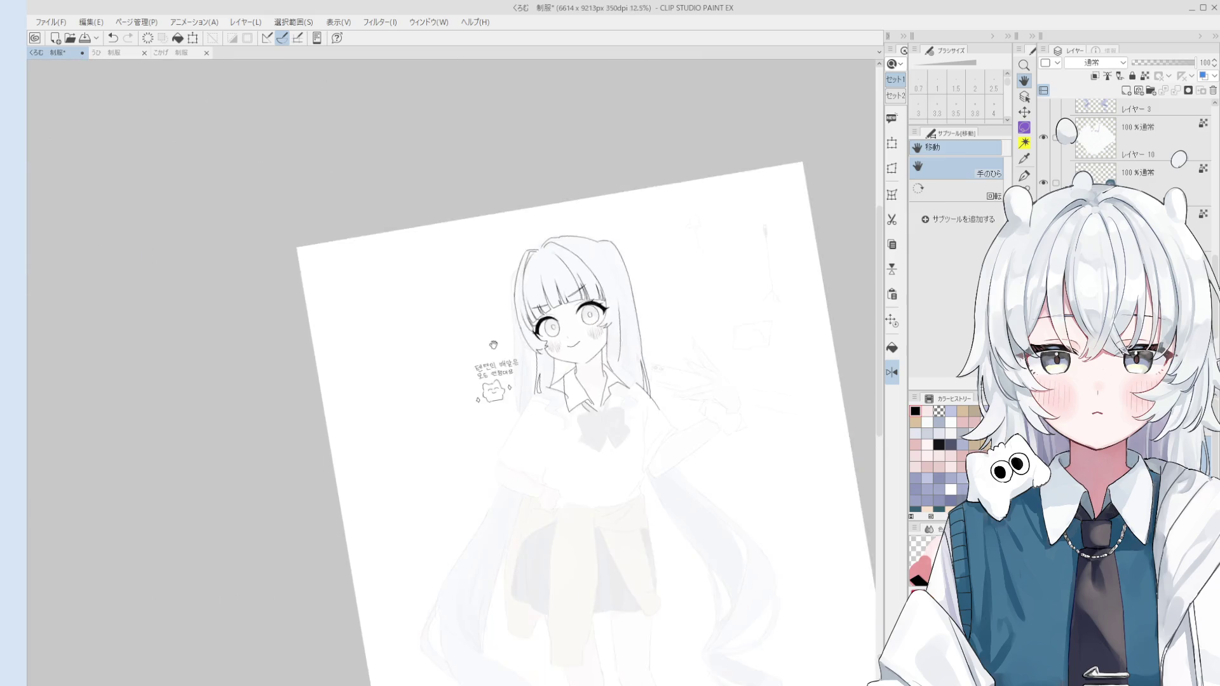
{"action": "left_click_drag", "start_coordinate": [611, 418], "coordinate": [615, 420]}
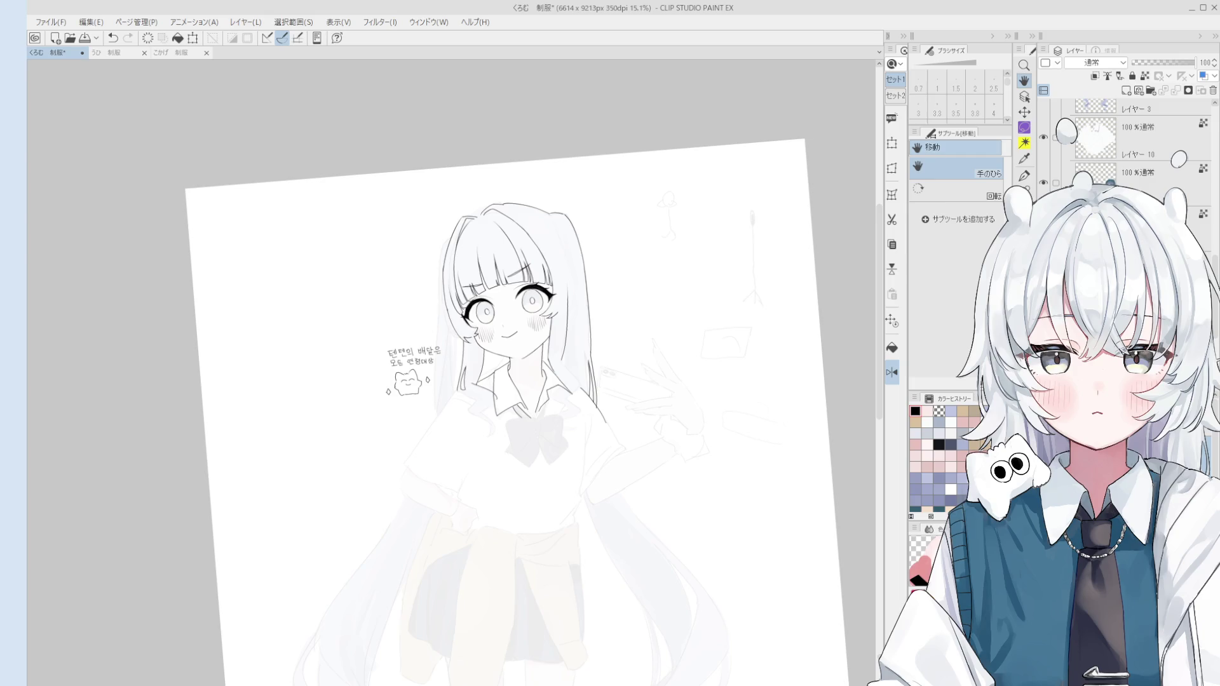
Try two test lines and undo them, then raise the layer opacity to 19
{"action": "scroll", "coordinate": [363, 343], "scroll_direction": "up", "scroll_amount": 5}
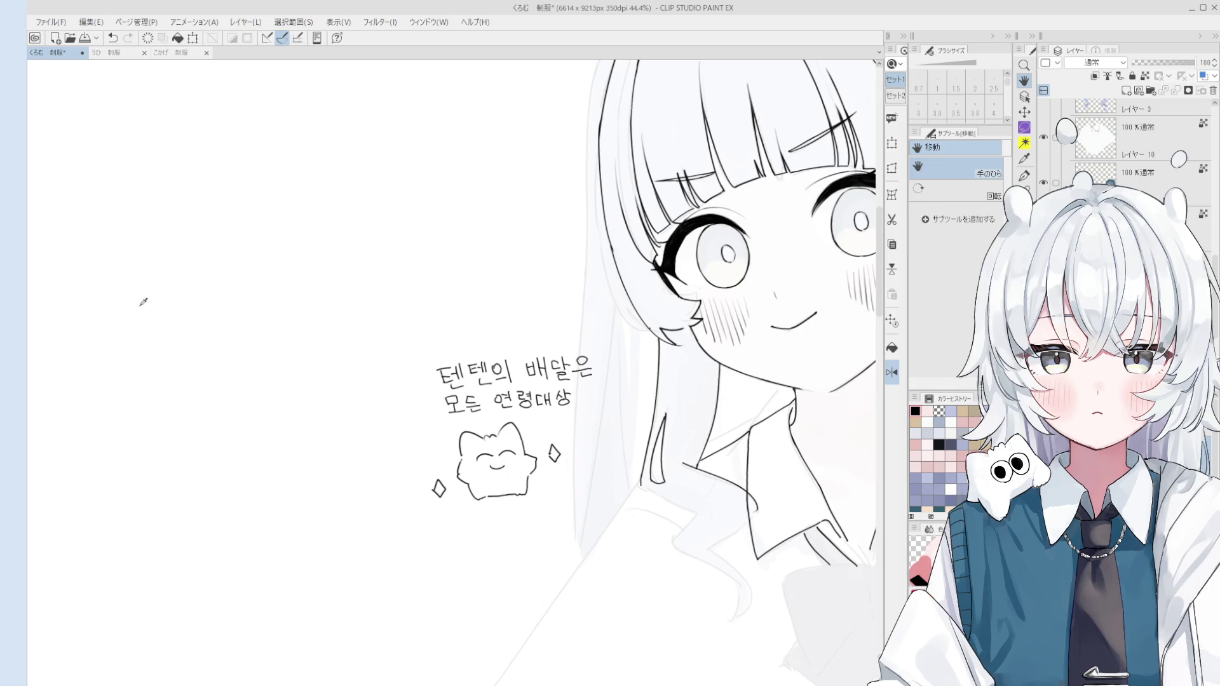
{"action": "scroll", "coordinate": [553, 453], "scroll_direction": "up", "scroll_amount": 1}
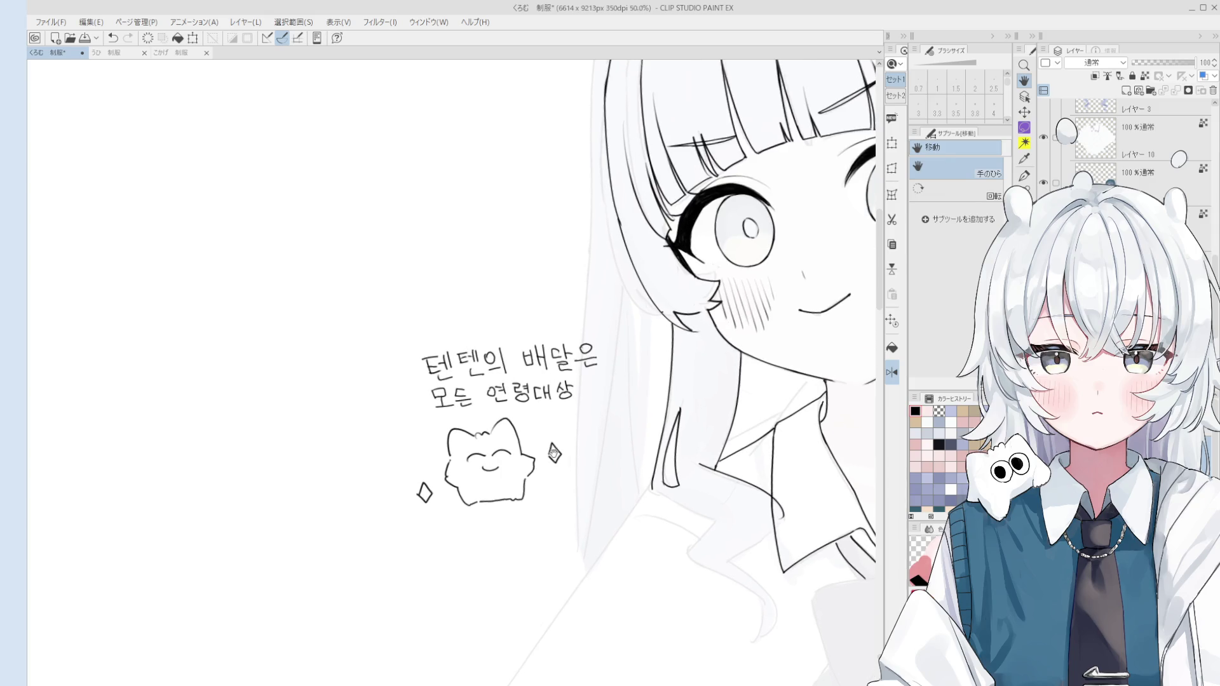
{"action": "scroll", "coordinate": [553, 454], "scroll_direction": "down", "scroll_amount": 3}
{"action": "left_click_drag", "start_coordinate": [696, 318], "coordinate": [696, 467]}
{"action": "key", "text": "ctrl+z"}
{"action": "left_click_drag", "start_coordinate": [696, 339], "coordinate": [696, 486]}
{"action": "key", "text": "ctrl+z"}
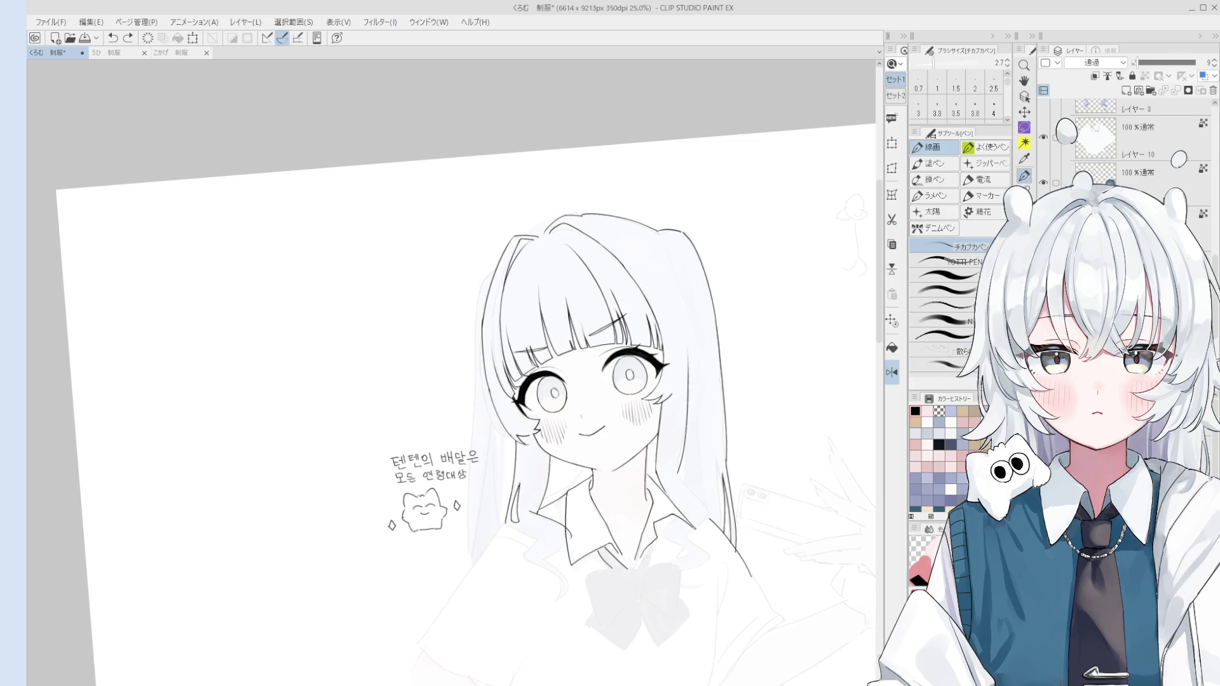
{"action": "left_click", "coordinate": [1157, 64]}
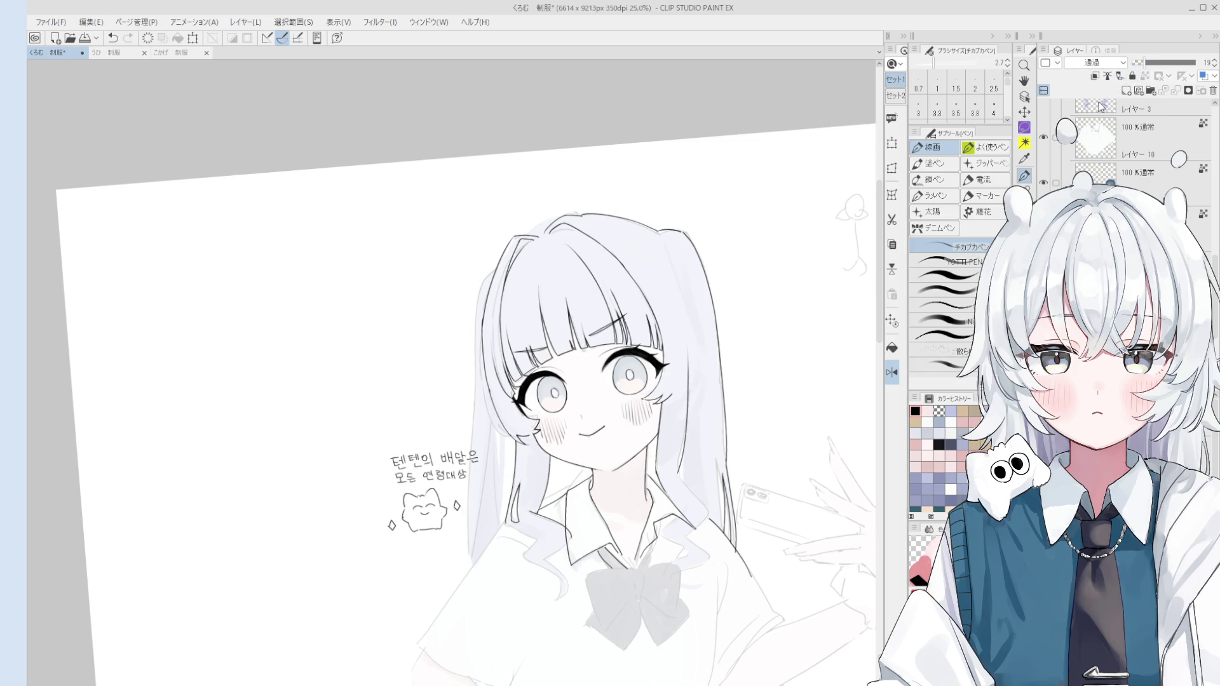
Frame the face and draw the curled hair end with a size 6.0 pen, redrawing it once
{"action": "key", "text": "space"}
{"action": "mouse_move", "coordinate": [631, 638]}
{"action": "left_mouse_down"}
{"action": "mouse_move", "coordinate": [638, 565]}
{"action": "mouse_move", "coordinate": [644, 618]}
{"action": "left_mouse_up"}
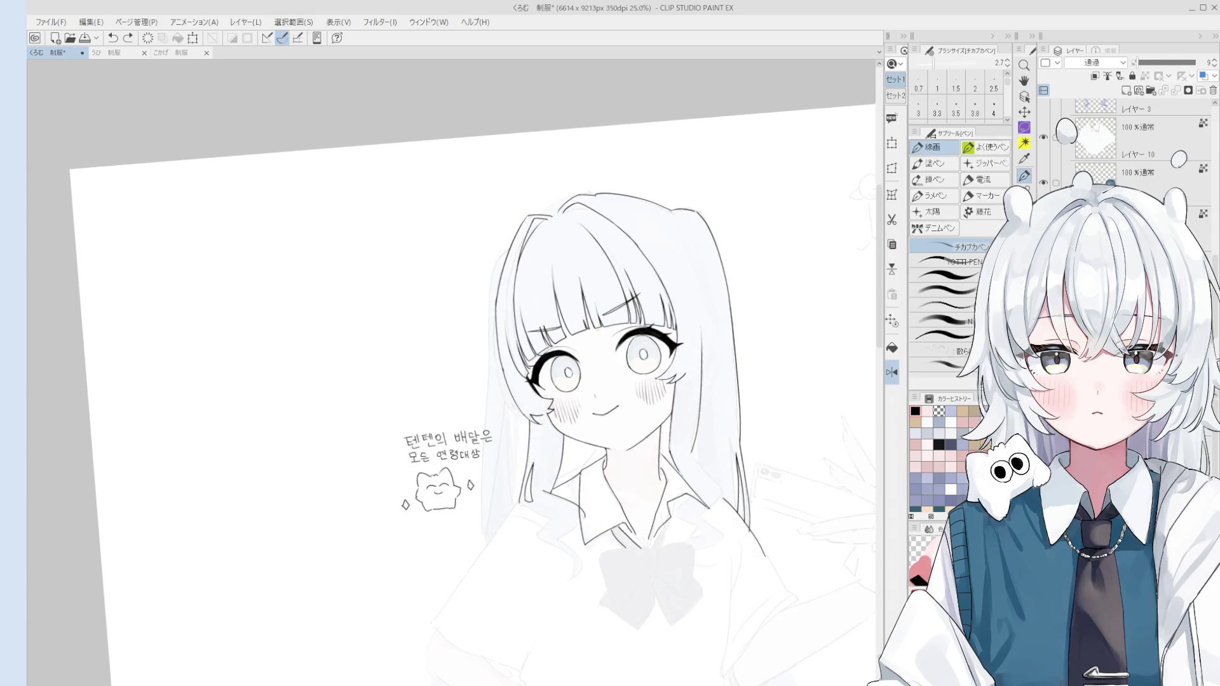
{"action": "scroll", "coordinate": [700, 369], "scroll_direction": "up", "scroll_amount": 3}
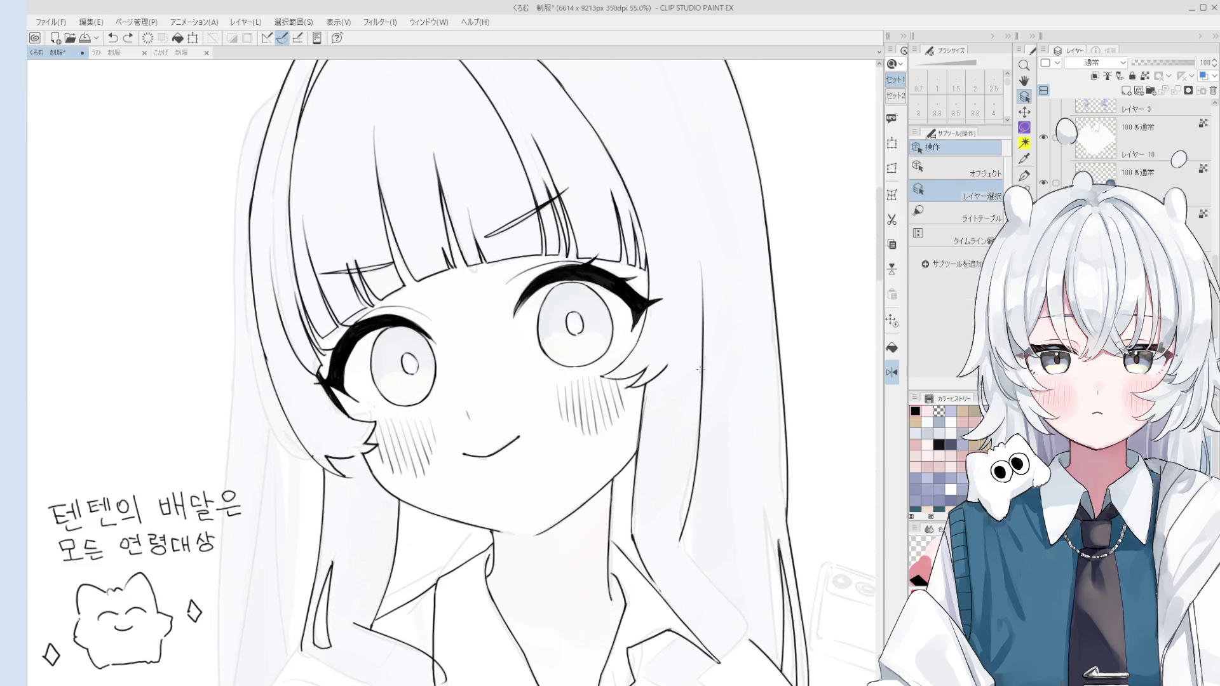
{"action": "scroll", "coordinate": [699, 369], "scroll_direction": "down", "scroll_amount": 3}
{"action": "key", "text": "p"}
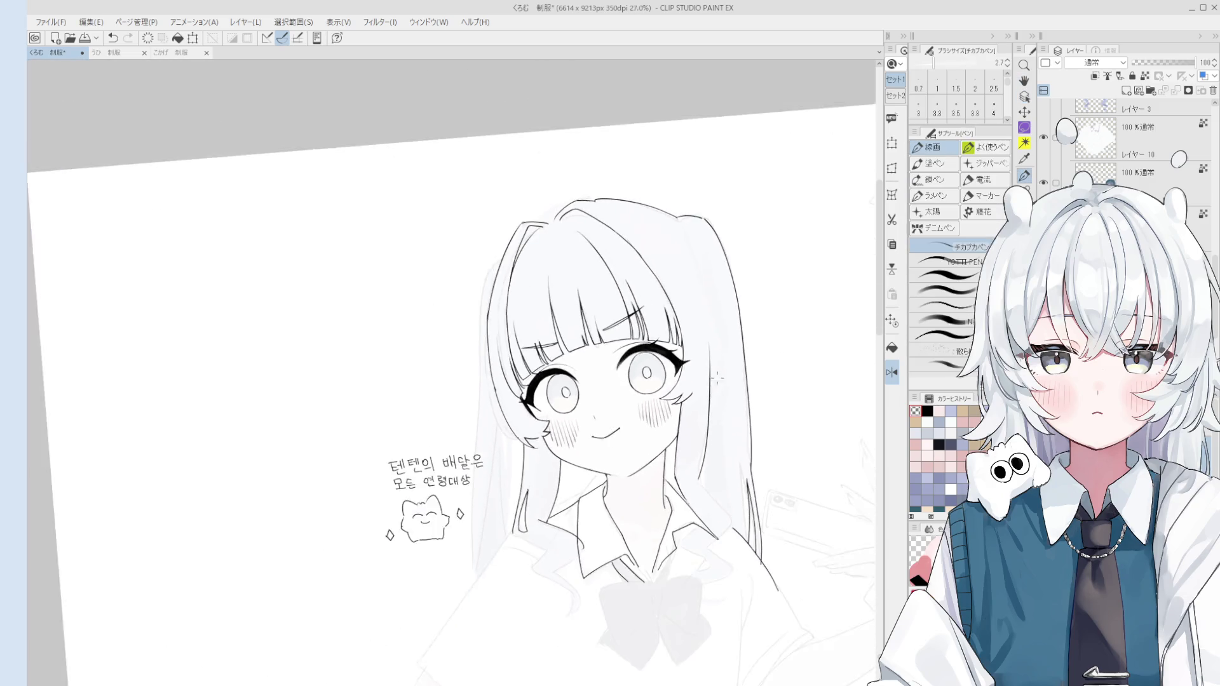
{"action": "scroll", "coordinate": [717, 381], "scroll_direction": "up", "scroll_amount": 1}
{"action": "key", "text": "period"}
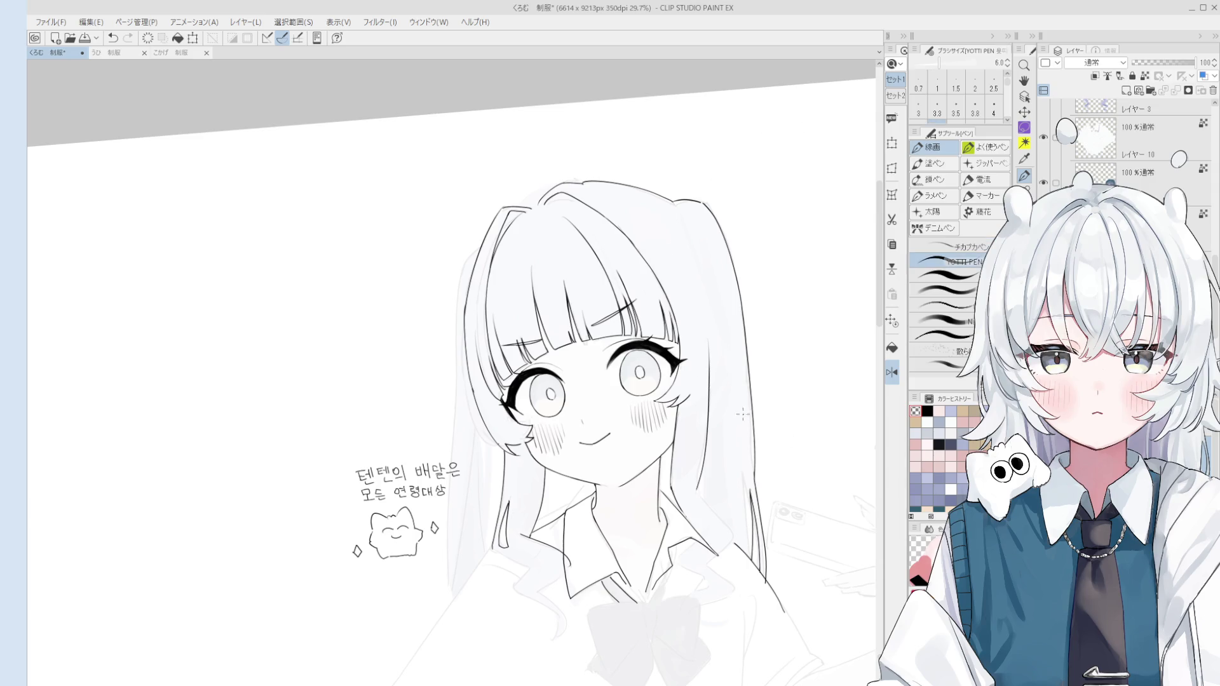
{"action": "scroll", "coordinate": [713, 481], "scroll_direction": "down", "scroll_amount": 3}
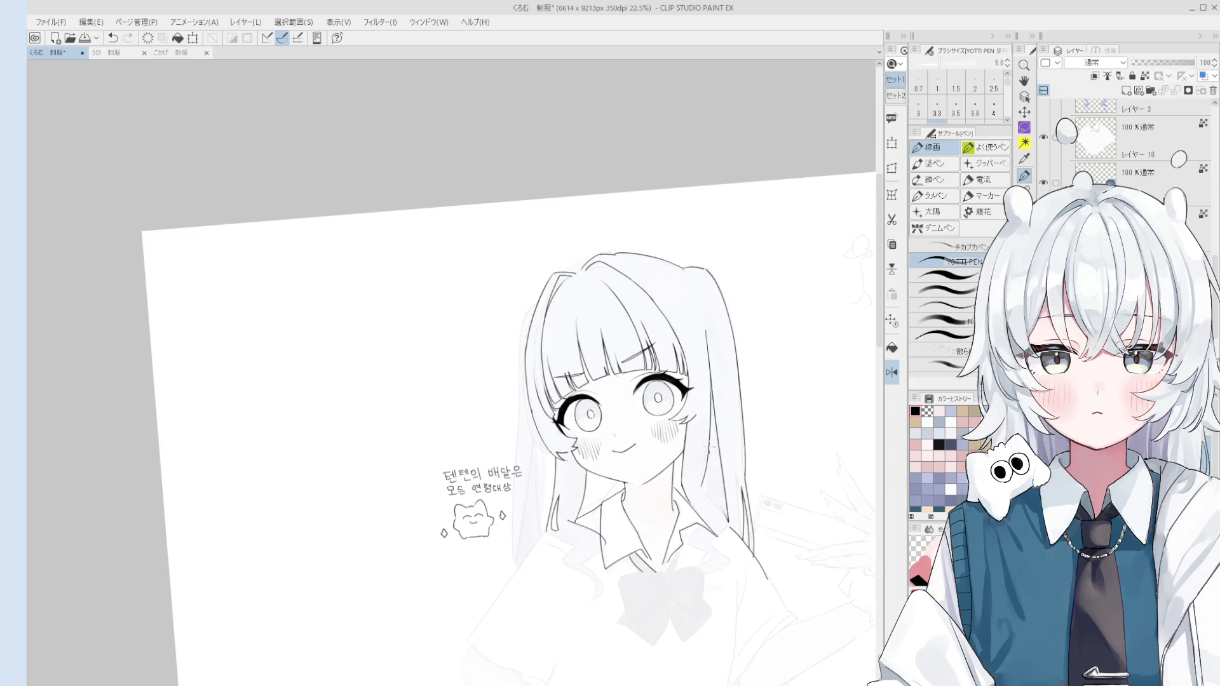
{"action": "left_click_drag", "start_coordinate": [729, 512], "coordinate": [741, 491]}
{"action": "scroll", "coordinate": [725, 487], "scroll_direction": "up", "scroll_amount": 2}
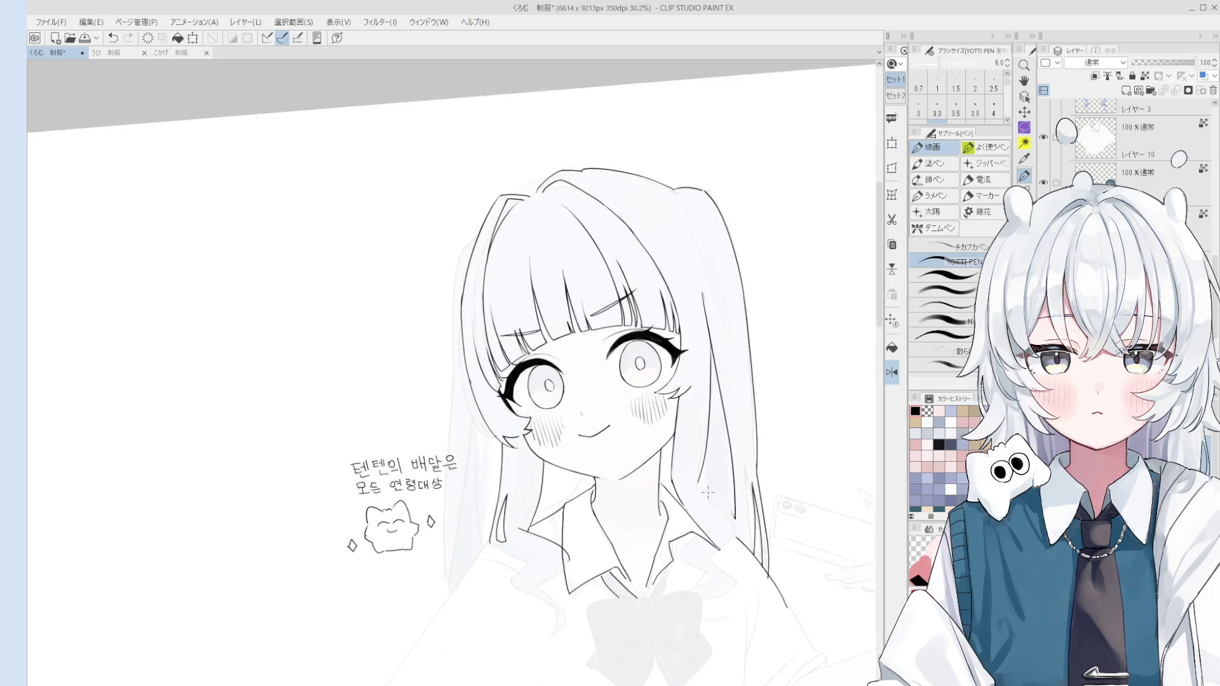
{"action": "key", "text": "ctrl+z"}
{"action": "left_click_drag", "start_coordinate": [736, 529], "coordinate": [713, 571]}
Undo the last stroke and nudge the view slightly upward
{"action": "key", "text": "ctrl+z"}
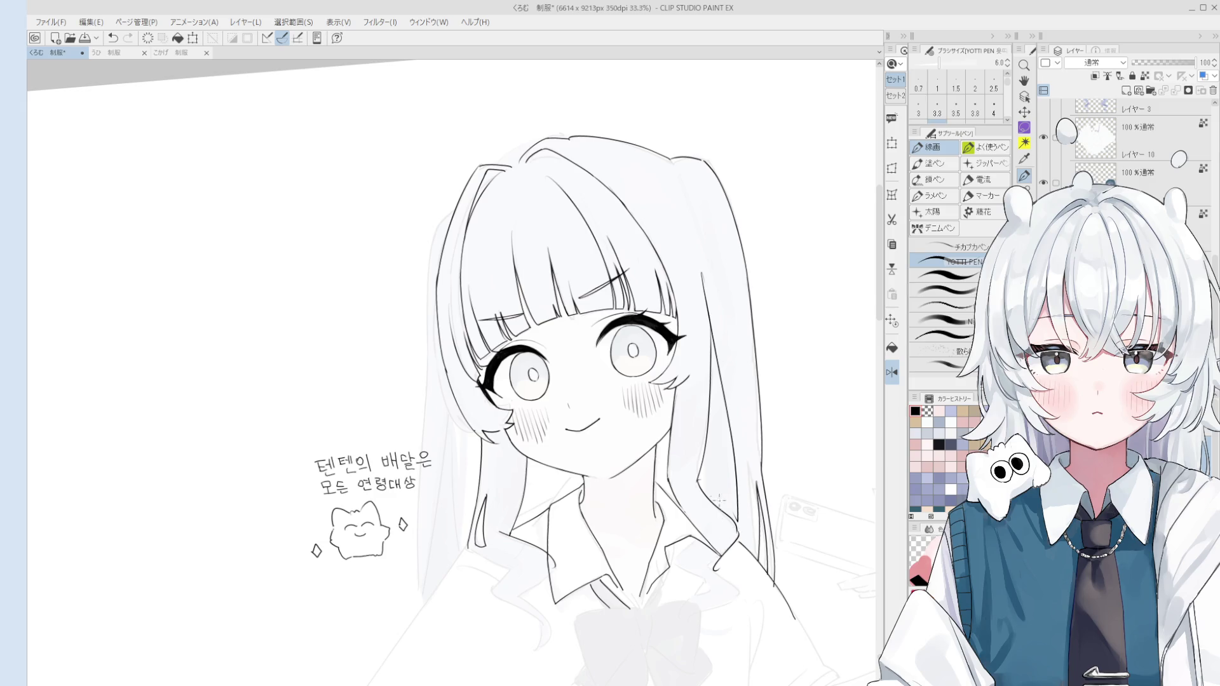
{"action": "scroll", "coordinate": [708, 486], "scroll_direction": "up", "scroll_amount": 1}
{"action": "key", "text": "e"}
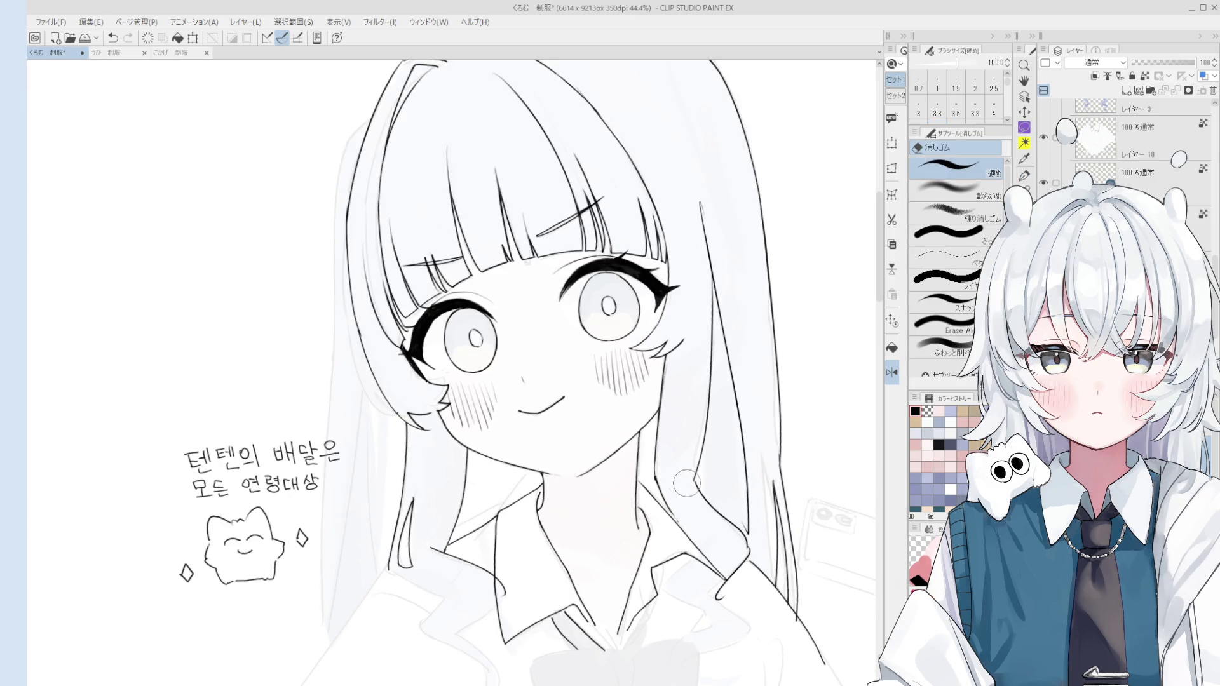
{"action": "key", "text": "h"}
{"action": "left_click_drag", "start_coordinate": [686, 525], "coordinate": [693, 517]}
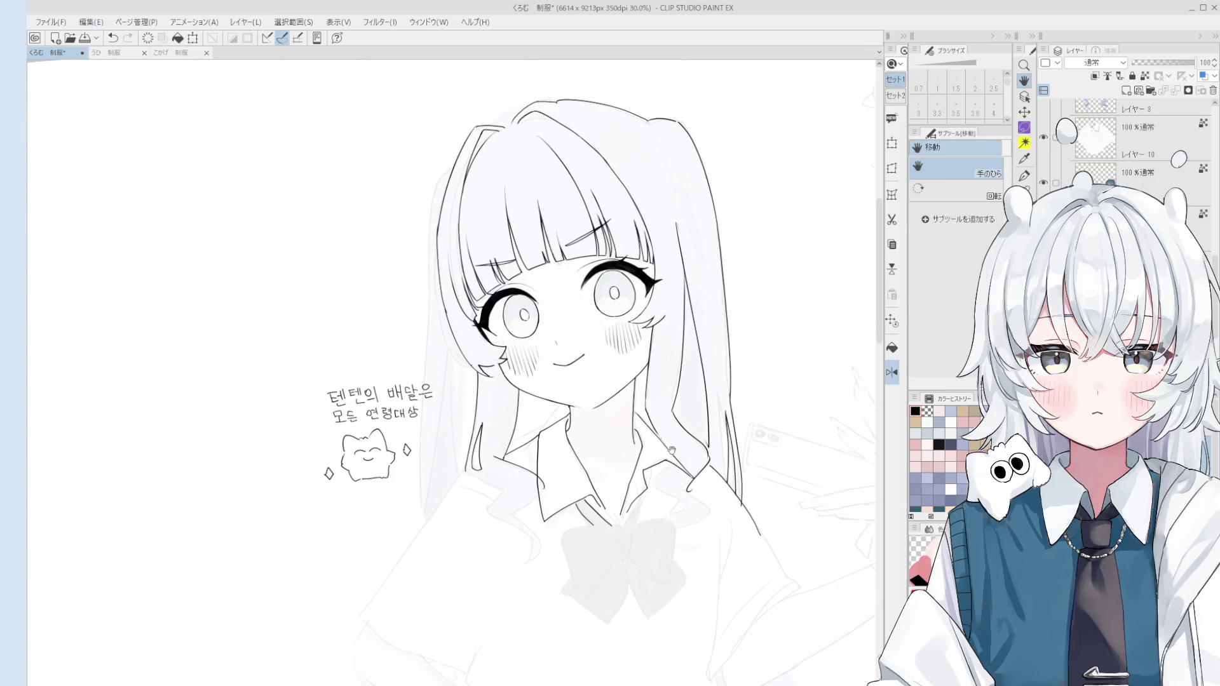
Set the line pen to size 2.7 and shift the view up toward the collar
{"action": "key", "text": "e"}
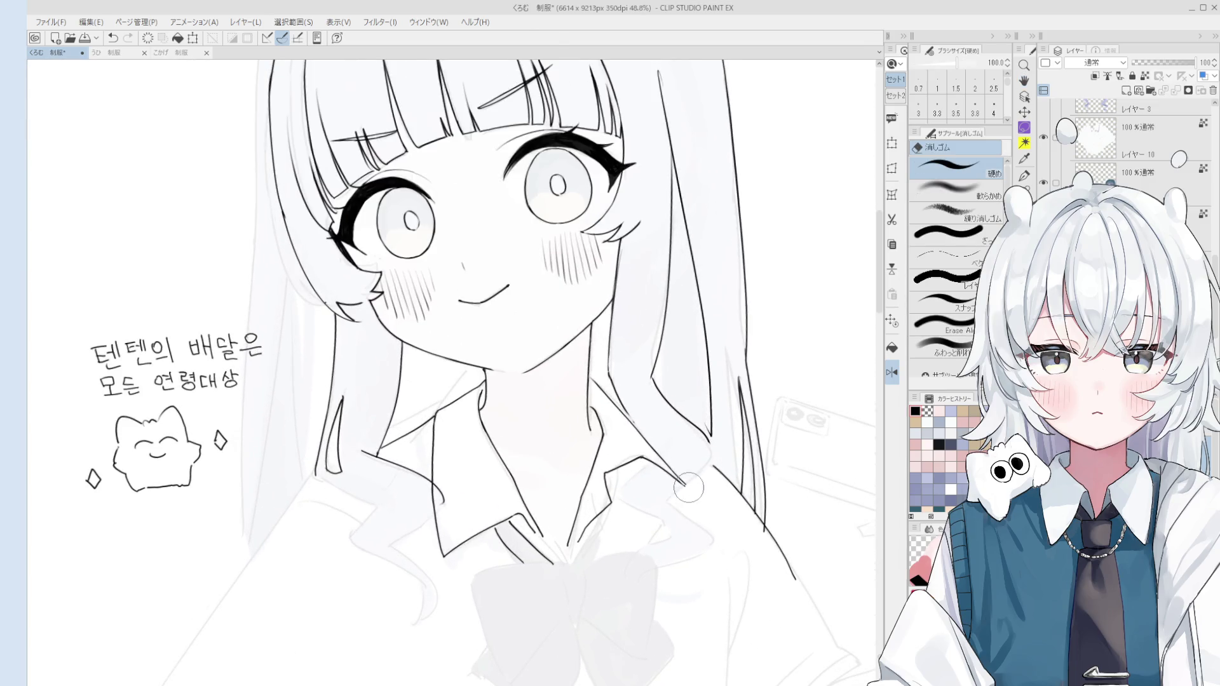
{"action": "key", "text": "p"}
{"action": "key", "text": "ctrl+z"}
{"action": "key", "text": "ctrl+y"}
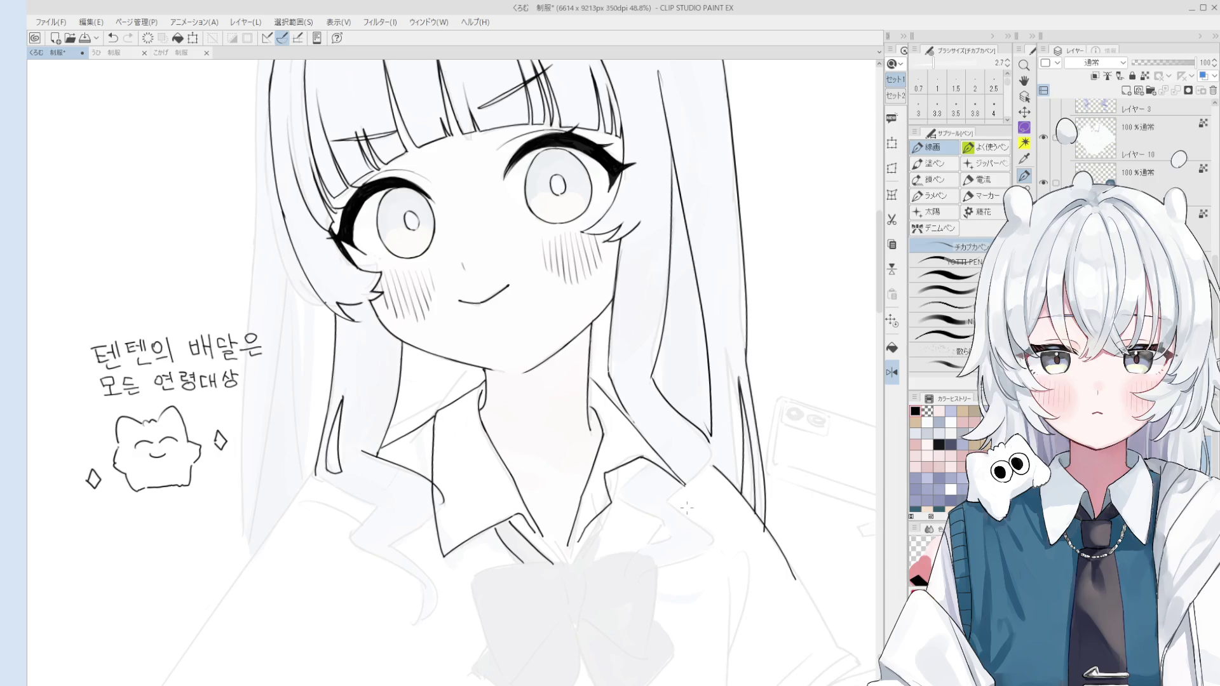
{"action": "key", "text": "h"}
{"action": "left_click_drag", "start_coordinate": [676, 496], "coordinate": [684, 481]}
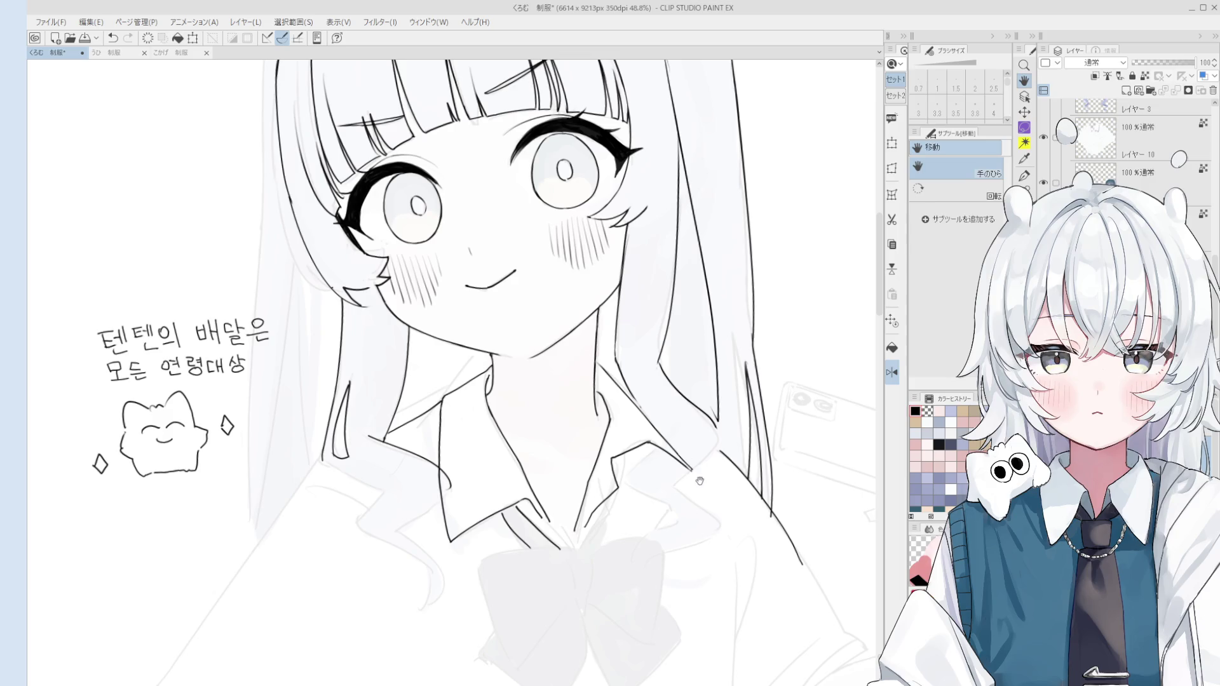
{"action": "scroll", "coordinate": [699, 480], "scroll_direction": "up", "scroll_amount": 3}
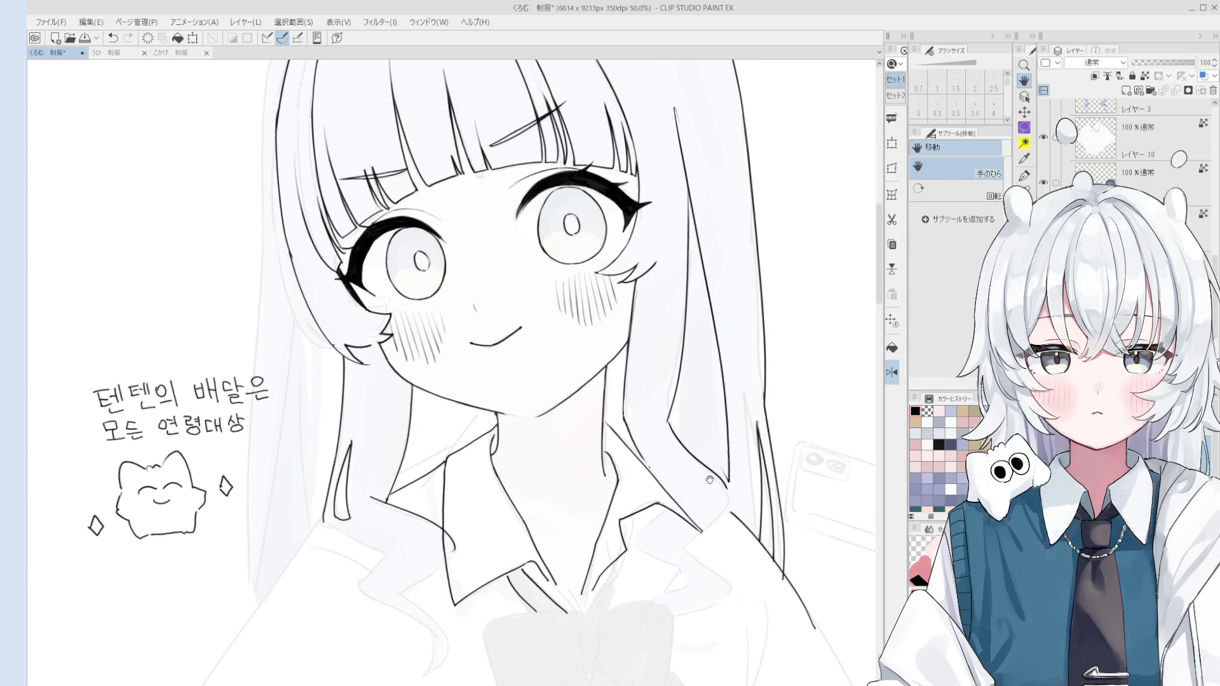
Draw the right hair line down past the collar, redrawing it after a failed attempt
{"action": "key", "text": "e"}
{"action": "key", "text": "p"}
{"action": "scroll", "coordinate": [667, 462], "scroll_direction": "down", "scroll_amount": 3}
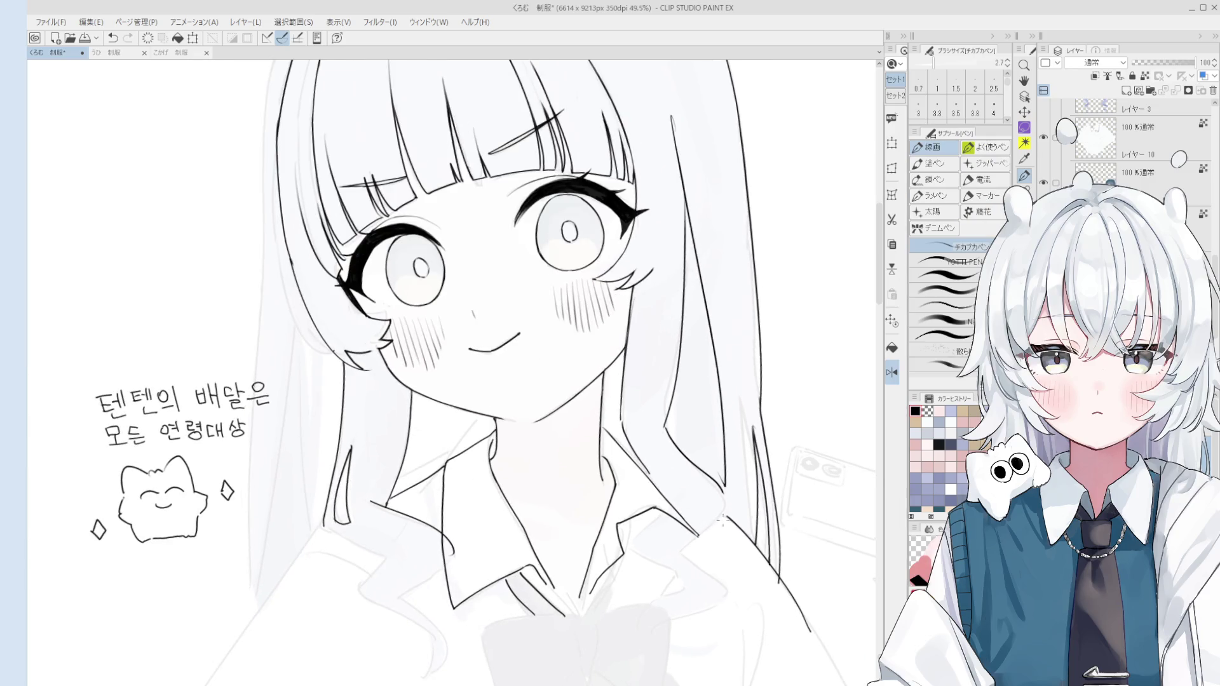
{"action": "key", "text": "ctrl+z"}
{"action": "left_click_drag", "start_coordinate": [723, 497], "coordinate": [688, 552]}
{"action": "key", "text": "ctrl+z"}
{"action": "left_click_drag", "start_coordinate": [723, 496], "coordinate": [677, 566]}
Erase the faint stray lines beside the neck, discarding the neckline test strokes
{"action": "key", "text": "e"}
{"action": "scroll", "coordinate": [699, 565], "scroll_direction": "up", "scroll_amount": 2}
{"action": "left_click_drag", "start_coordinate": [641, 380], "coordinate": [667, 429]}
{"action": "key", "text": "p"}
{"action": "mouse_move", "coordinate": [631, 376]}
{"action": "left_mouse_down"}
{"action": "mouse_move", "coordinate": [658, 435]}
{"action": "mouse_move", "coordinate": [672, 440]}
{"action": "left_mouse_up"}
{"action": "key", "text": "ctrl+z"}
{"action": "key", "text": "ctrl+z"}
{"action": "scroll", "coordinate": [673, 440], "scroll_direction": "down", "scroll_amount": 1}
{"action": "key", "text": "ctrl+z"}
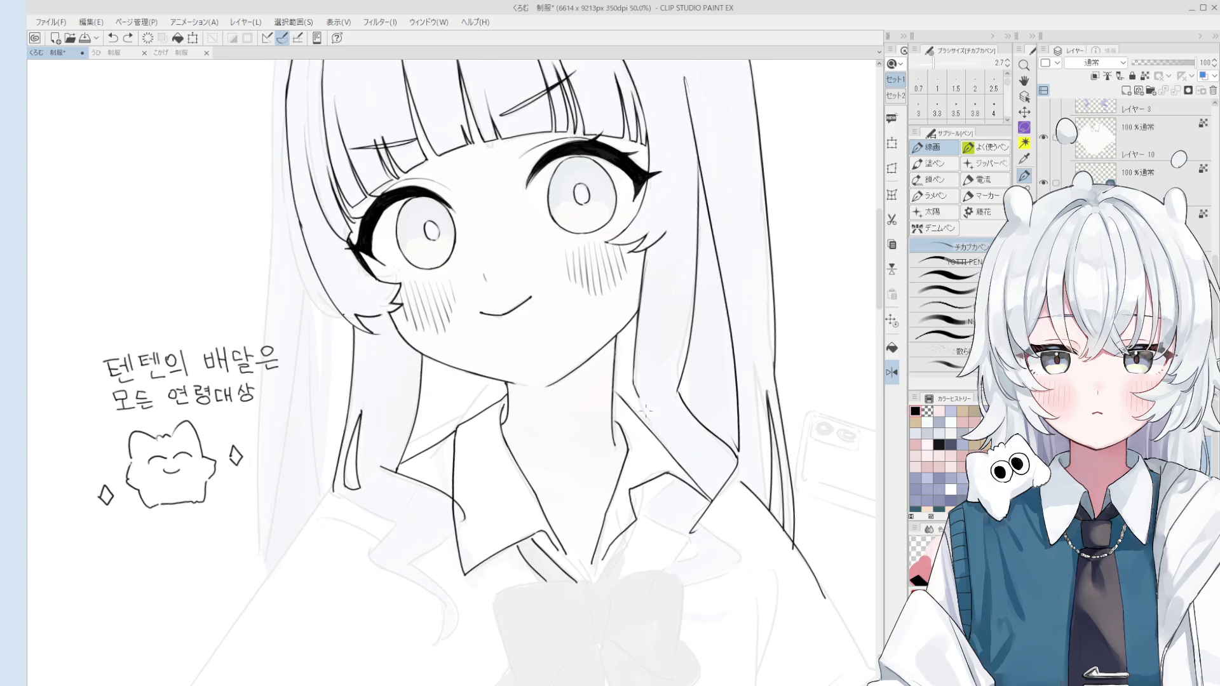
Set the eraser to size 50, then to an edge eraser at size 17
{"action": "scroll", "coordinate": [649, 403], "scroll_direction": "down", "scroll_amount": 3}
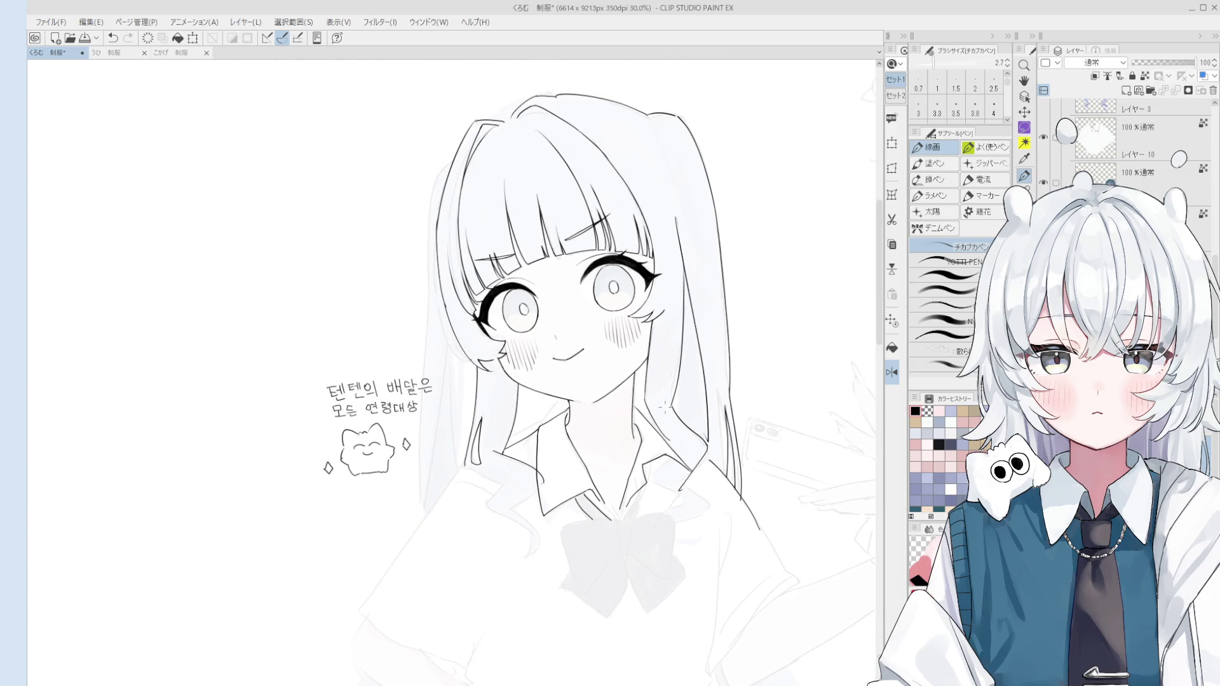
{"action": "scroll", "coordinate": [681, 373], "scroll_direction": "down", "scroll_amount": 1}
{"action": "key", "text": "e"}
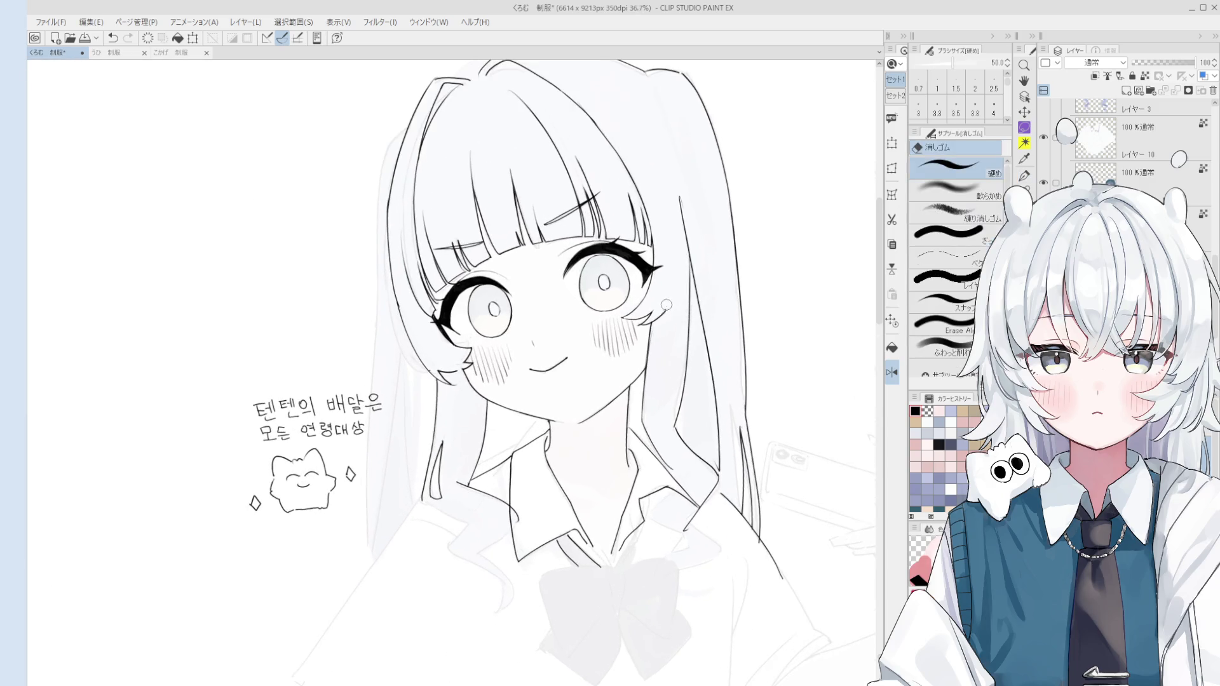
{"action": "scroll", "coordinate": [661, 332], "scroll_direction": "up", "scroll_amount": 2}
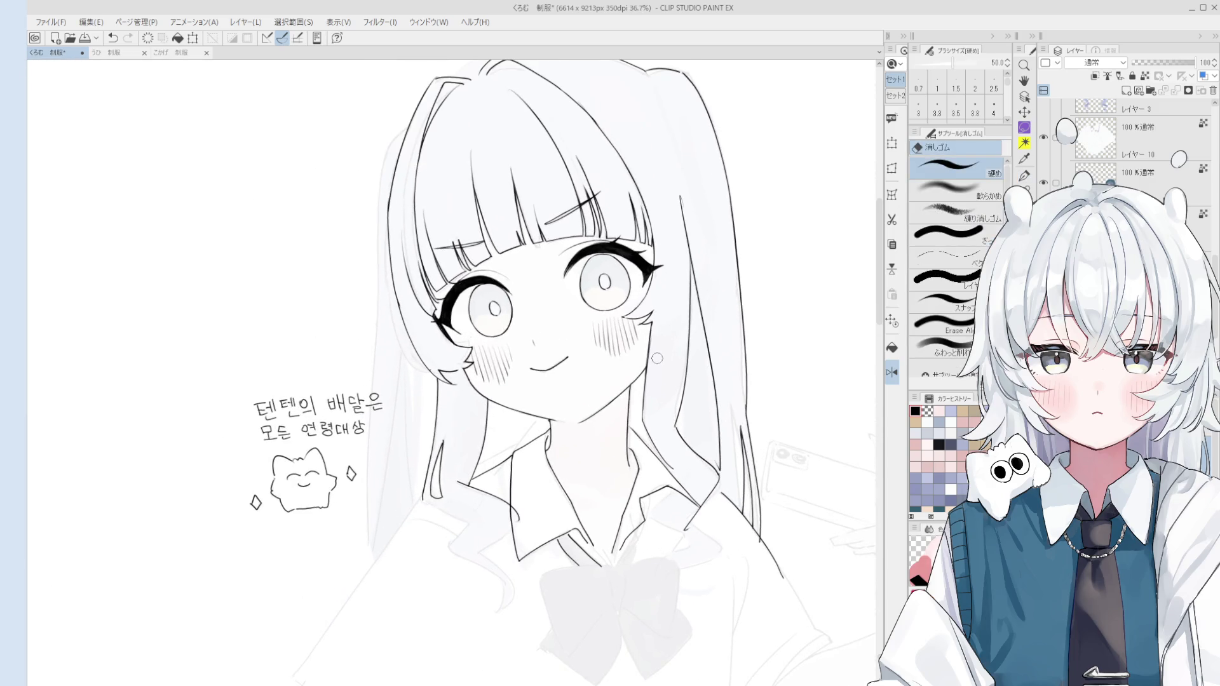
{"action": "scroll", "coordinate": [656, 362], "scroll_direction": "down", "scroll_amount": 3}
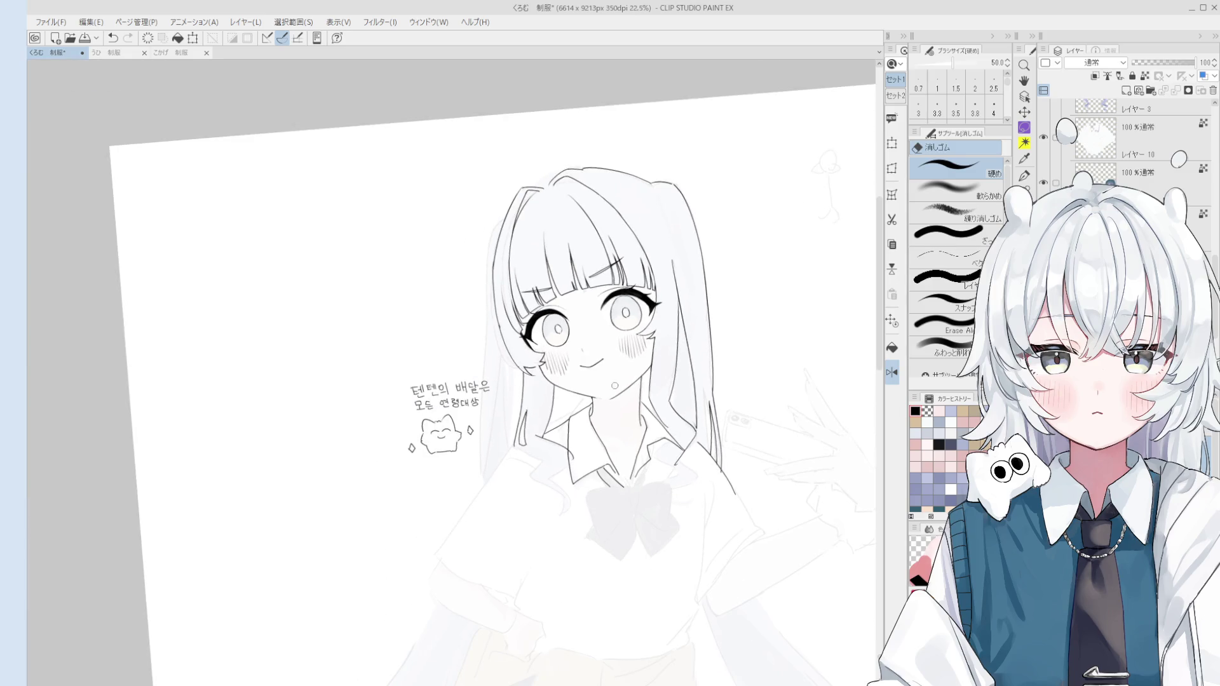
{"action": "scroll", "coordinate": [576, 362], "scroll_direction": "up", "scroll_amount": 4}
{"action": "key", "text": "period"}
{"action": "scroll", "coordinate": [528, 371], "scroll_direction": "down", "scroll_amount": 3}
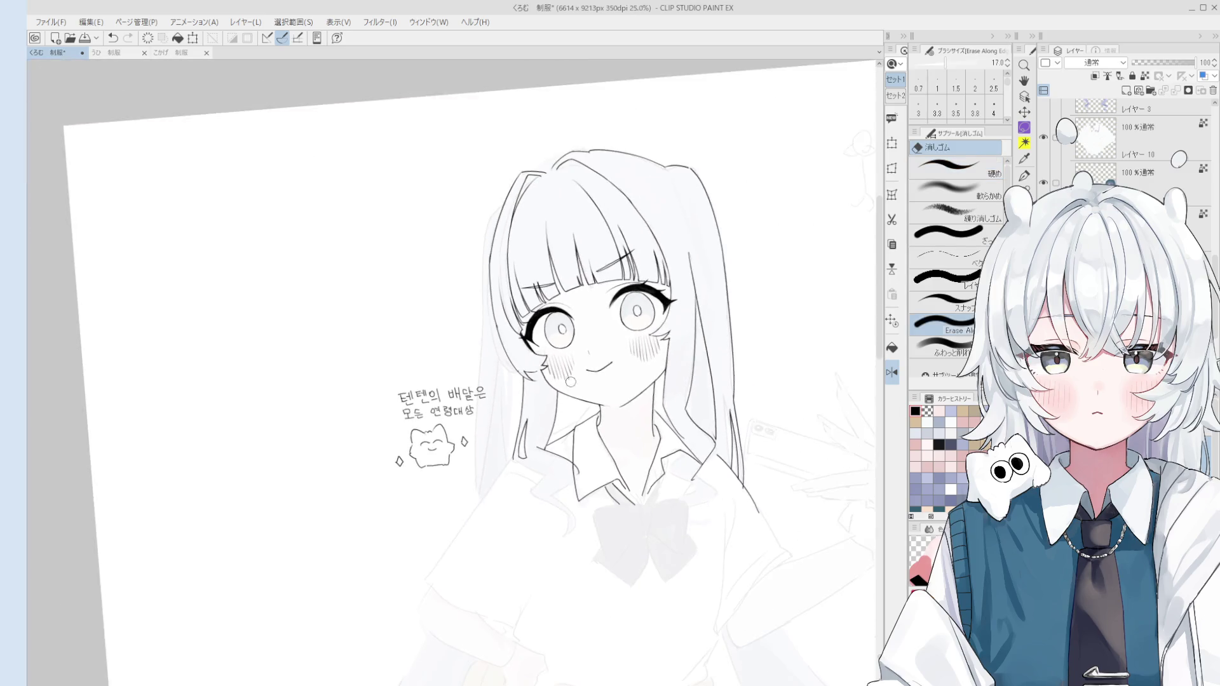
{"action": "key", "text": "h"}
{"action": "scroll", "coordinate": [679, 427], "scroll_direction": "up", "scroll_amount": 1}
Try and undo strokes near the shoulder, keeping the extended hair line
{"action": "key", "text": "p"}
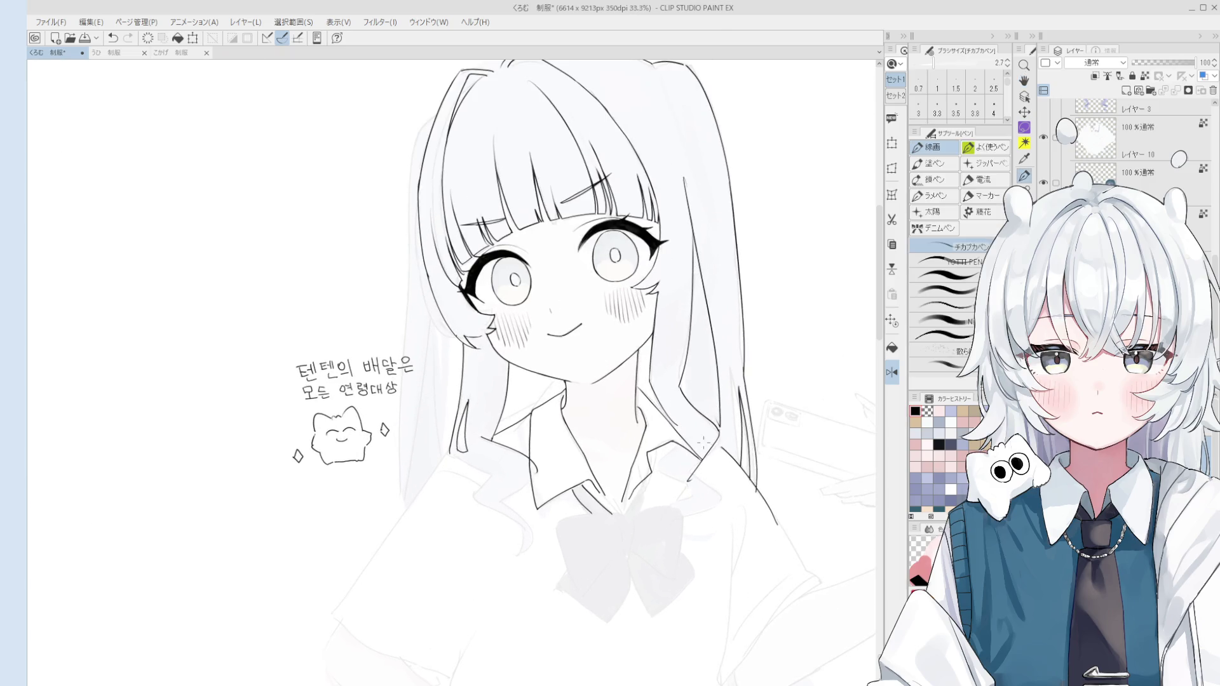
{"action": "left_click_drag", "start_coordinate": [675, 491], "coordinate": [709, 490]}
{"action": "key", "text": "ctrl+z"}
{"action": "key", "text": "ctrl+z"}
{"action": "mouse_move", "coordinate": [693, 426]}
{"action": "left_mouse_down"}
{"action": "mouse_move", "coordinate": [671, 478]}
{"action": "mouse_move", "coordinate": [716, 502]}
{"action": "mouse_move", "coordinate": [718, 473]}
{"action": "mouse_move", "coordinate": [729, 476]}
{"action": "mouse_move", "coordinate": [707, 507]}
{"action": "mouse_move", "coordinate": [708, 486]}
{"action": "mouse_move", "coordinate": [691, 487]}
{"action": "mouse_move", "coordinate": [717, 491]}
{"action": "left_mouse_up"}
{"action": "key", "text": "ctrl+z"}
{"action": "key", "text": "ctrl+z"}
{"action": "key", "text": "ctrl+z"}
{"action": "key", "text": "ctrl+z"}
{"action": "key", "text": "ctrl+z"}
{"action": "key", "text": "ctrl+z"}
{"action": "key", "text": "ctrl+z"}
{"action": "key", "text": "ctrl+z"}
Draw wavy hair-curl strokes falling over the right shoulder
{"action": "scroll", "coordinate": [709, 478], "scroll_direction": "up", "scroll_amount": 1}
{"action": "mouse_move", "coordinate": [694, 483]}
{"action": "left_mouse_down"}
{"action": "mouse_move", "coordinate": [717, 499]}
{"action": "mouse_move", "coordinate": [688, 510]}
{"action": "mouse_move", "coordinate": [742, 520]}
{"action": "mouse_move", "coordinate": [692, 512]}
{"action": "mouse_move", "coordinate": [690, 524]}
{"action": "mouse_move", "coordinate": [736, 522]}
{"action": "left_mouse_up"}
{"action": "key", "text": "ctrl+z"}
{"action": "key", "text": "ctrl+z"}
{"action": "key", "text": "ctrl+z"}
{"action": "key", "text": "ctrl+z"}
{"action": "key", "text": "ctrl+z"}
{"action": "key", "text": "ctrl+z"}
{"action": "key", "text": "ctrl+z"}
{"action": "key", "text": "ctrl+z"}
{"action": "key", "text": "ctrl+z"}
{"action": "key", "text": "ctrl+z"}
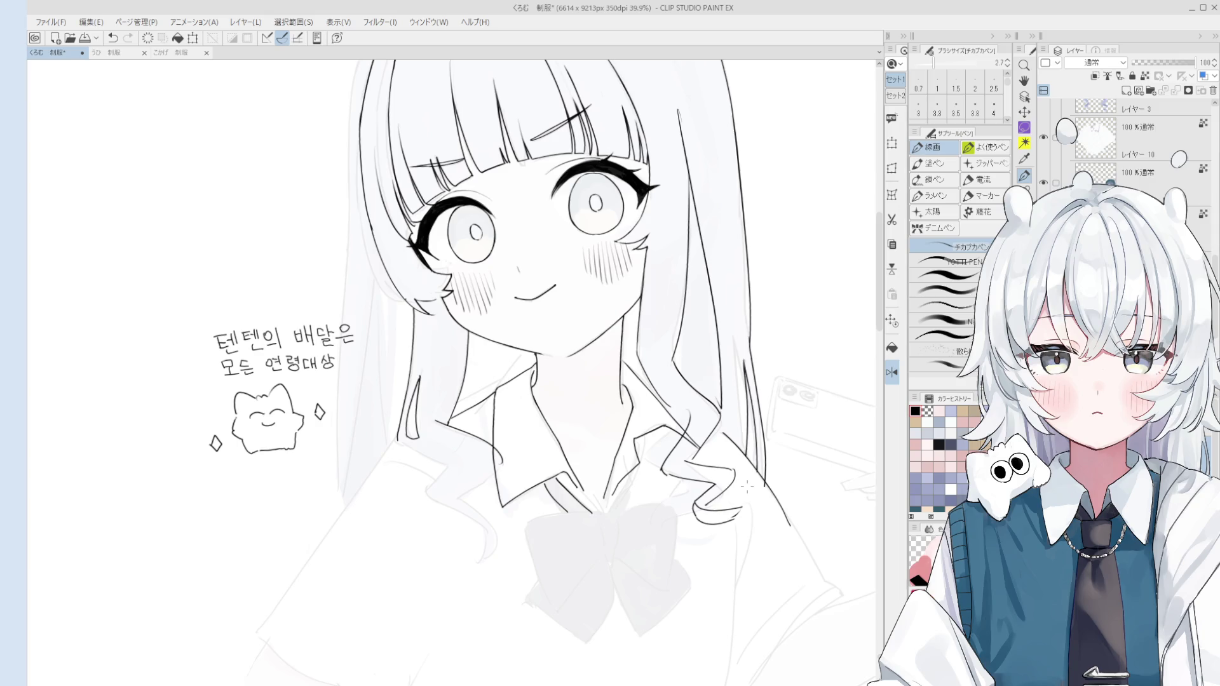
Erase the lines near the right collar with a size 60 eraser
{"action": "key", "text": "e"}
{"action": "scroll", "coordinate": [674, 492], "scroll_direction": "up", "scroll_amount": 1}
{"action": "mouse_move", "coordinate": [664, 483]}
{"action": "left_mouse_down"}
{"action": "mouse_move", "coordinate": [712, 486]}
{"action": "mouse_move", "coordinate": [693, 521]}
{"action": "mouse_move", "coordinate": [718, 513]}
{"action": "mouse_move", "coordinate": [715, 492]}
{"action": "mouse_move", "coordinate": [696, 526]}
{"action": "mouse_move", "coordinate": [688, 484]}
{"action": "mouse_move", "coordinate": [700, 492]}
{"action": "mouse_move", "coordinate": [684, 517]}
{"action": "mouse_move", "coordinate": [724, 530]}
{"action": "left_mouse_up"}
Redraw the short curl stroke at the collar and remove the extra mark at its end
{"action": "key", "text": "p"}
{"action": "key", "text": "ctrl+z"}
{"action": "key", "text": "ctrl+z"}
{"action": "scroll", "coordinate": [699, 492], "scroll_direction": "down", "scroll_amount": 2}
{"action": "key", "text": "ctrl+z"}
{"action": "key", "text": "ctrl+z"}
{"action": "key", "text": "ctrl+z"}
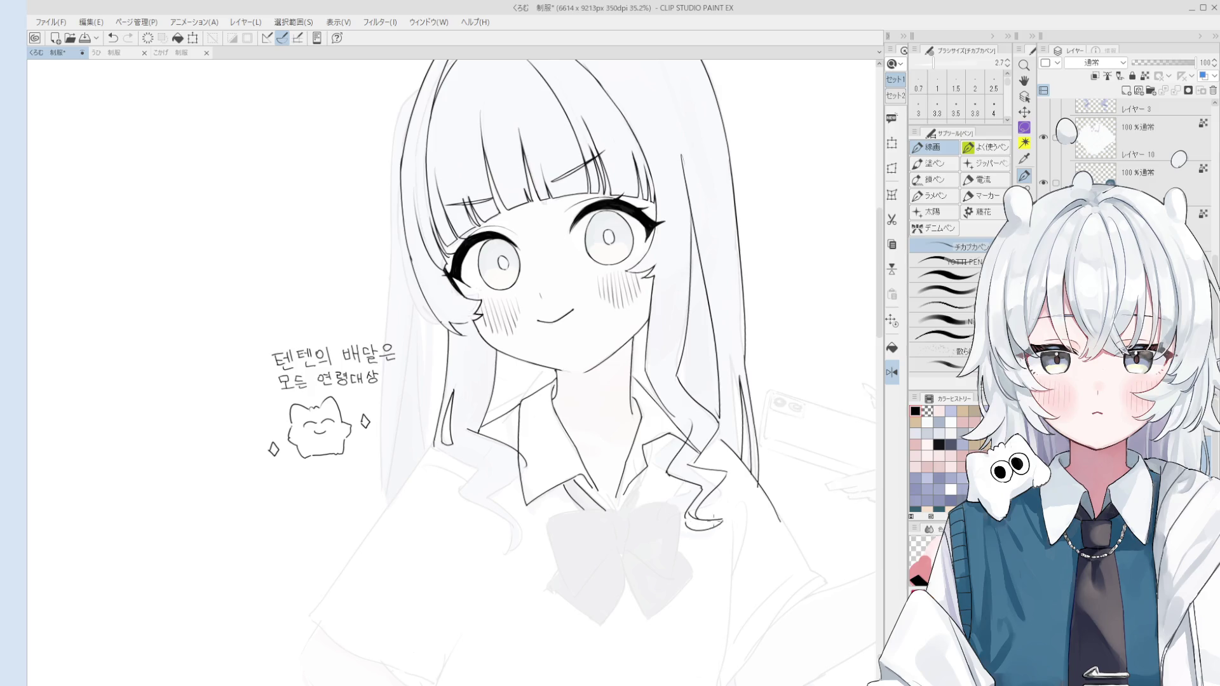
{"action": "scroll", "coordinate": [687, 520], "scroll_direction": "up", "scroll_amount": 3}
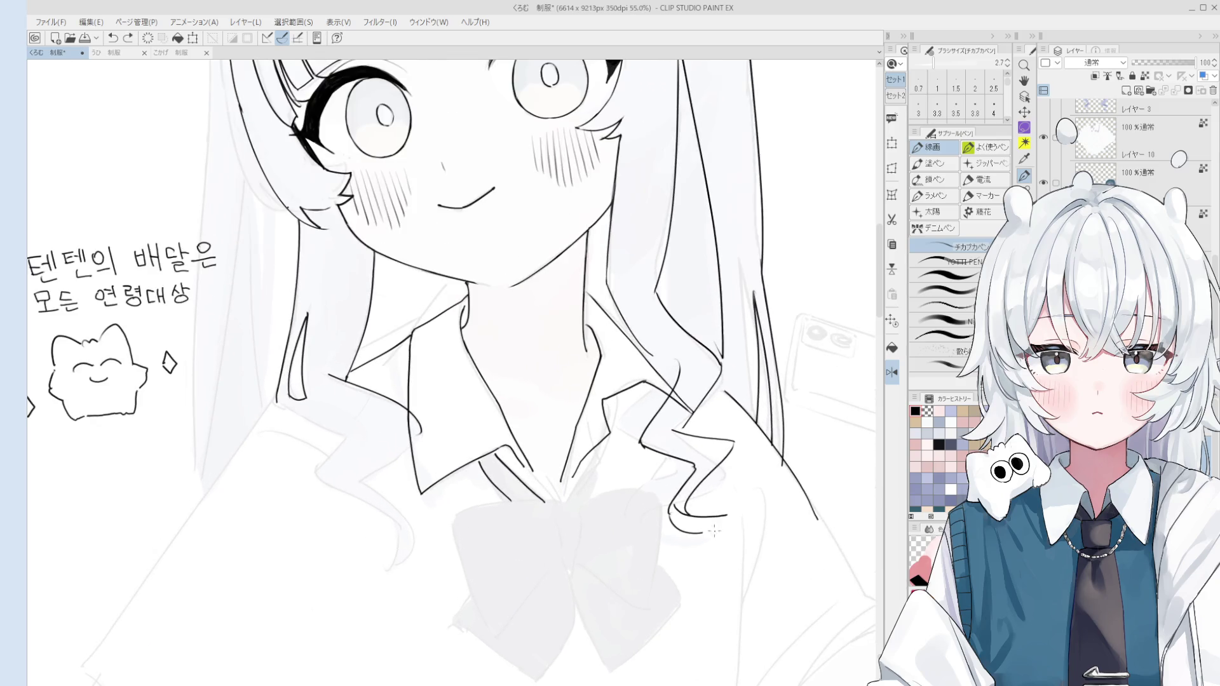
{"action": "key", "text": "ctrl+z"}
{"action": "left_click_drag", "start_coordinate": [689, 520], "coordinate": [733, 522]}
{"action": "scroll", "coordinate": [723, 525], "scroll_direction": "down", "scroll_amount": 2}
{"action": "key", "text": "ctrl+z"}
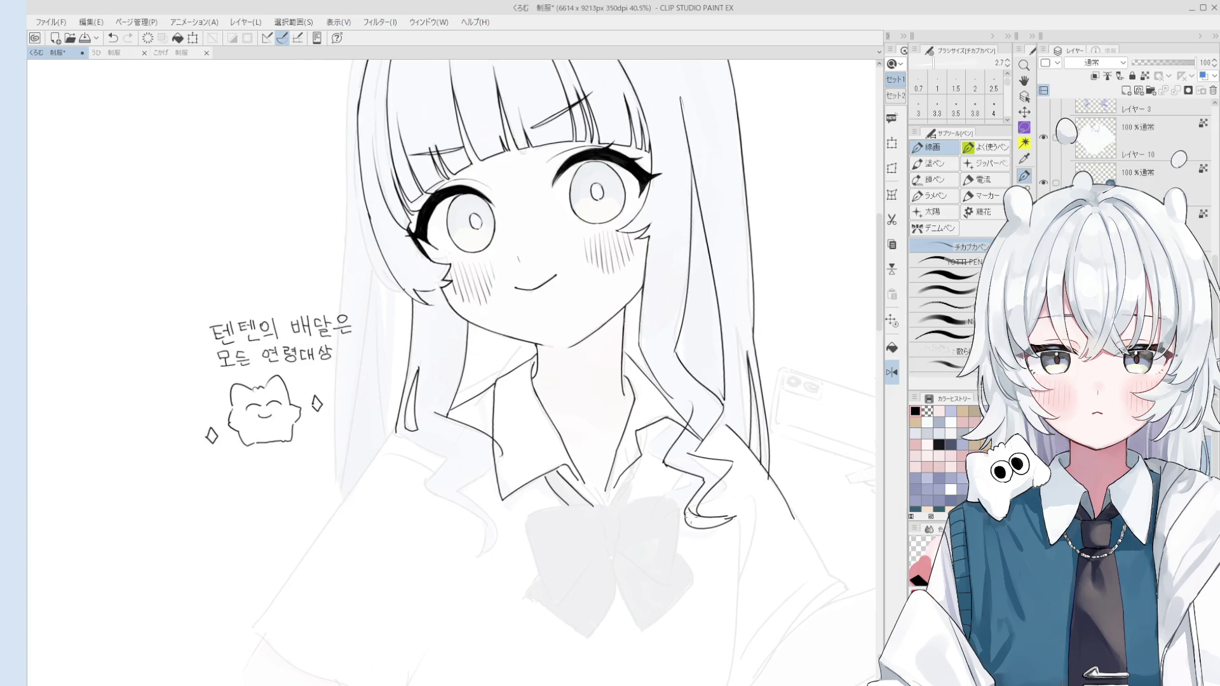
{"action": "key", "text": "ctrl+z"}
{"action": "scroll", "coordinate": [749, 519], "scroll_direction": "up", "scroll_amount": 2}
{"action": "scroll", "coordinate": [734, 522], "scroll_direction": "down", "scroll_amount": 1}
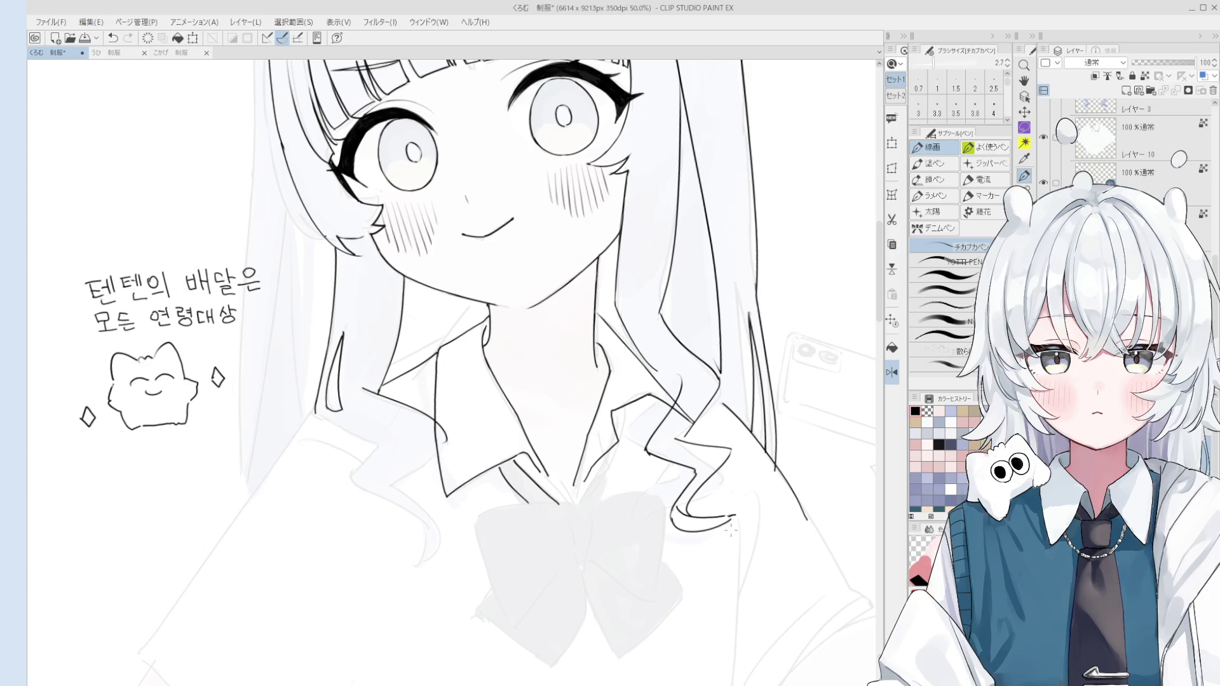
{"action": "mouse_move", "coordinate": [736, 526]}
{"action": "left_mouse_down"}
{"action": "mouse_move", "coordinate": [678, 508]}
{"action": "mouse_move", "coordinate": [737, 506]}
{"action": "left_mouse_up"}
{"action": "key", "text": "ctrl+z"}
{"action": "key", "text": "ctrl+z"}
{"action": "key", "text": "ctrl+z"}
{"action": "scroll", "coordinate": [726, 511], "scroll_direction": "down", "scroll_amount": 1}
{"action": "key", "text": "ctrl+z"}
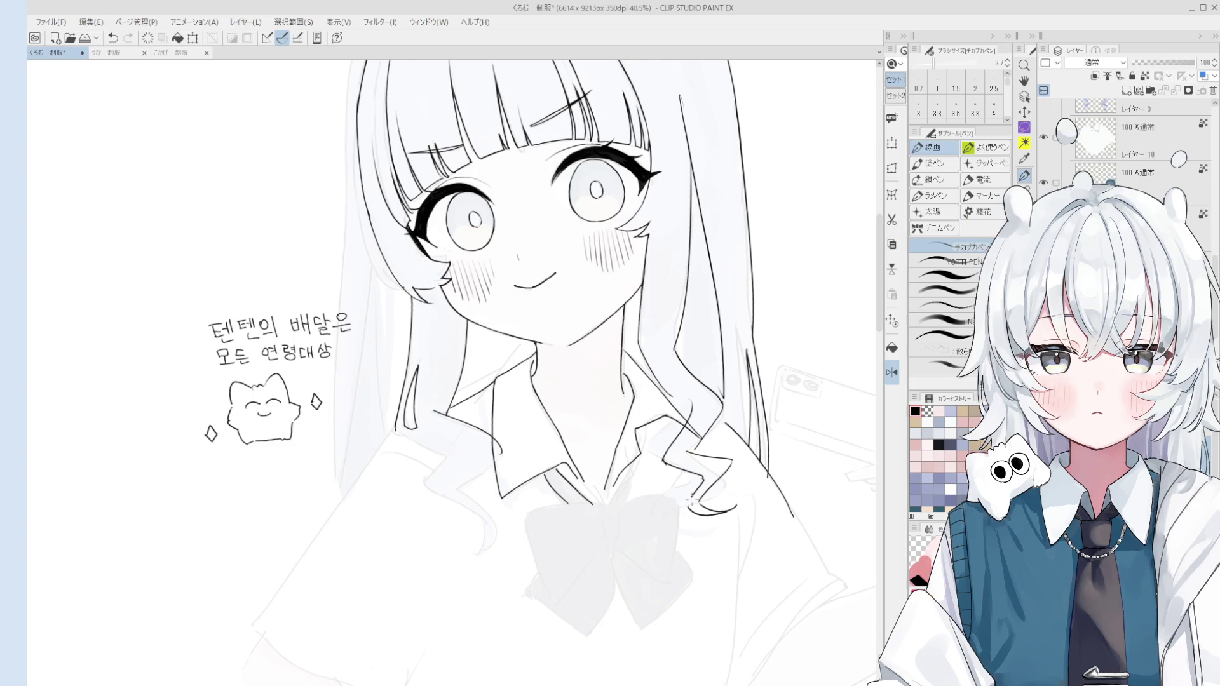
{"action": "scroll", "coordinate": [689, 502], "scroll_direction": "down", "scroll_amount": 1}
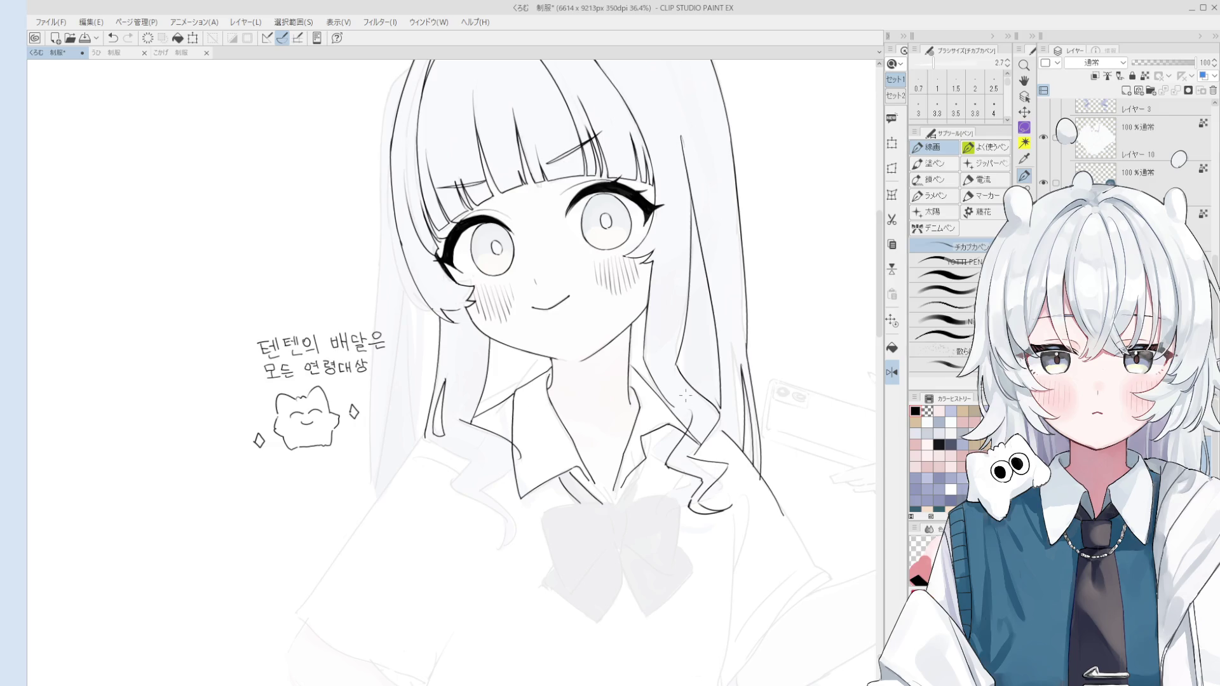
{"action": "key", "text": "e"}
{"action": "scroll", "coordinate": [690, 430], "scroll_direction": "up", "scroll_amount": 2}
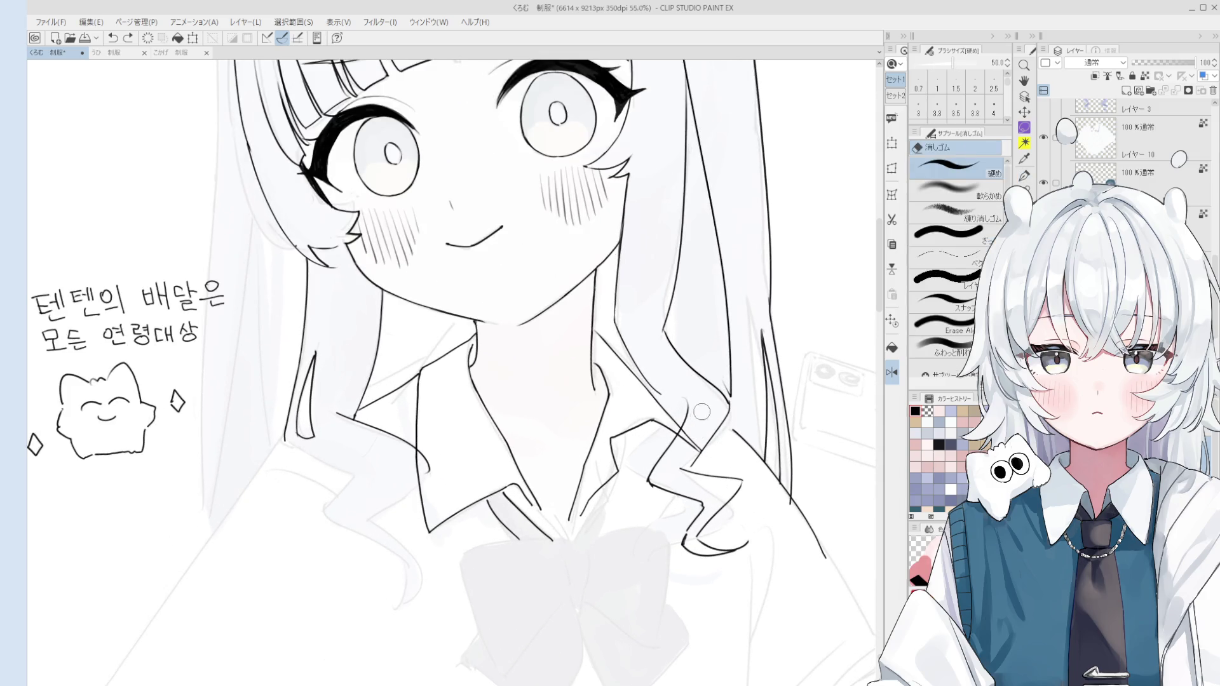
{"action": "key", "text": "p"}
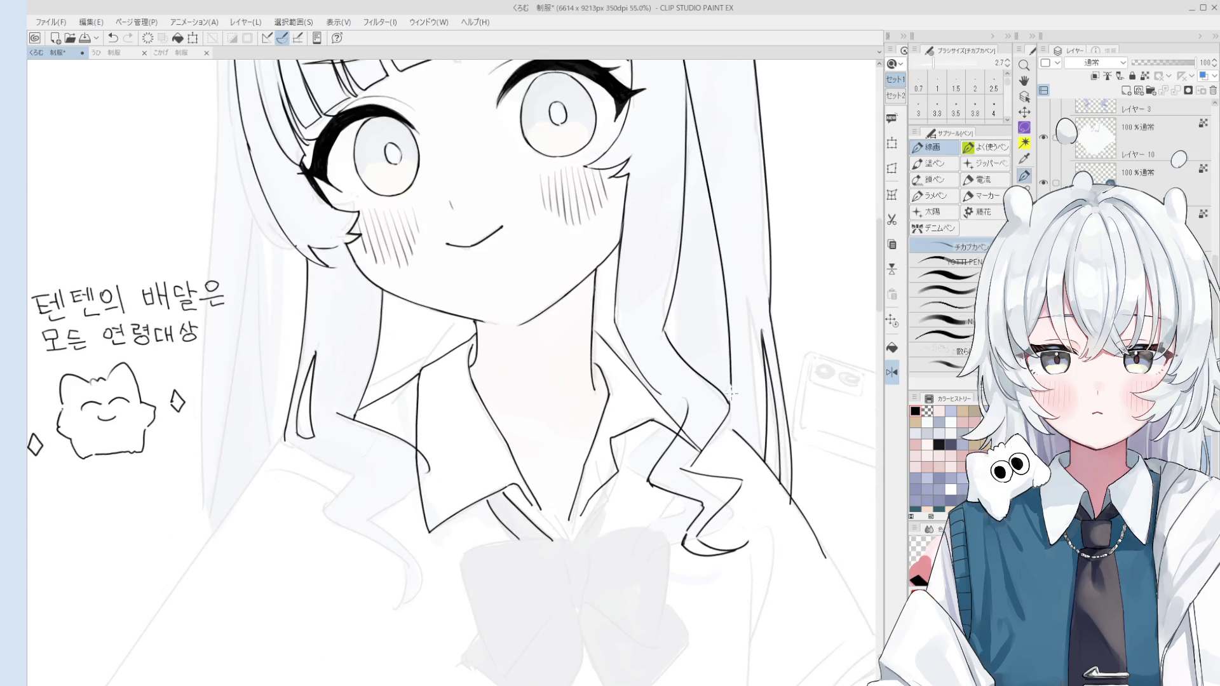
{"action": "scroll", "coordinate": [733, 387], "scroll_direction": "down", "scroll_amount": 3}
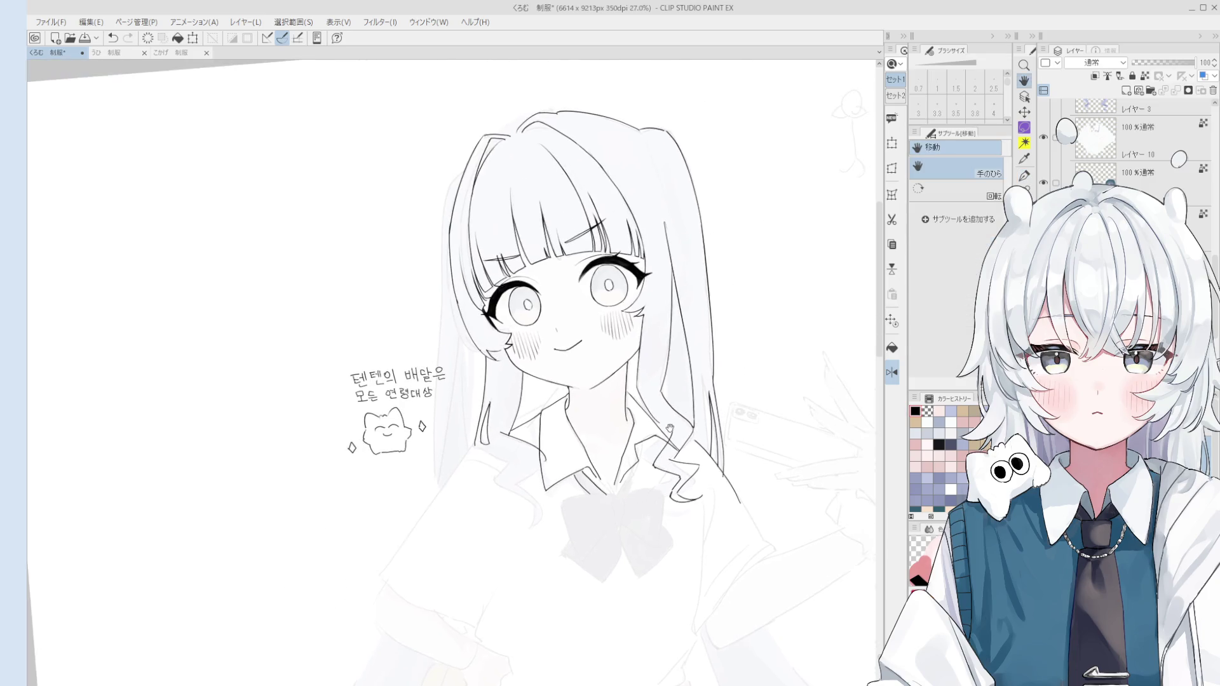
{"action": "left_click_drag", "start_coordinate": [731, 389], "coordinate": [719, 403], "text": "shift"}
{"action": "key", "text": "e"}
{"action": "scroll", "coordinate": [711, 398], "scroll_direction": "up", "scroll_amount": 1}
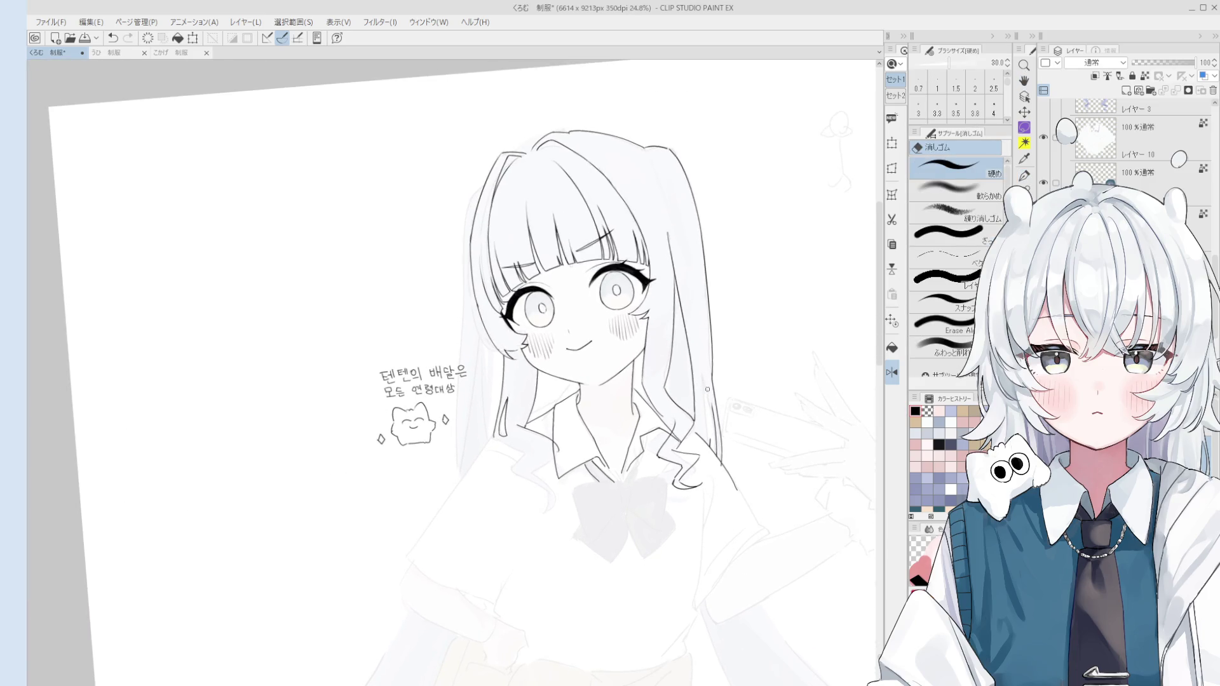
{"action": "key", "text": "p"}
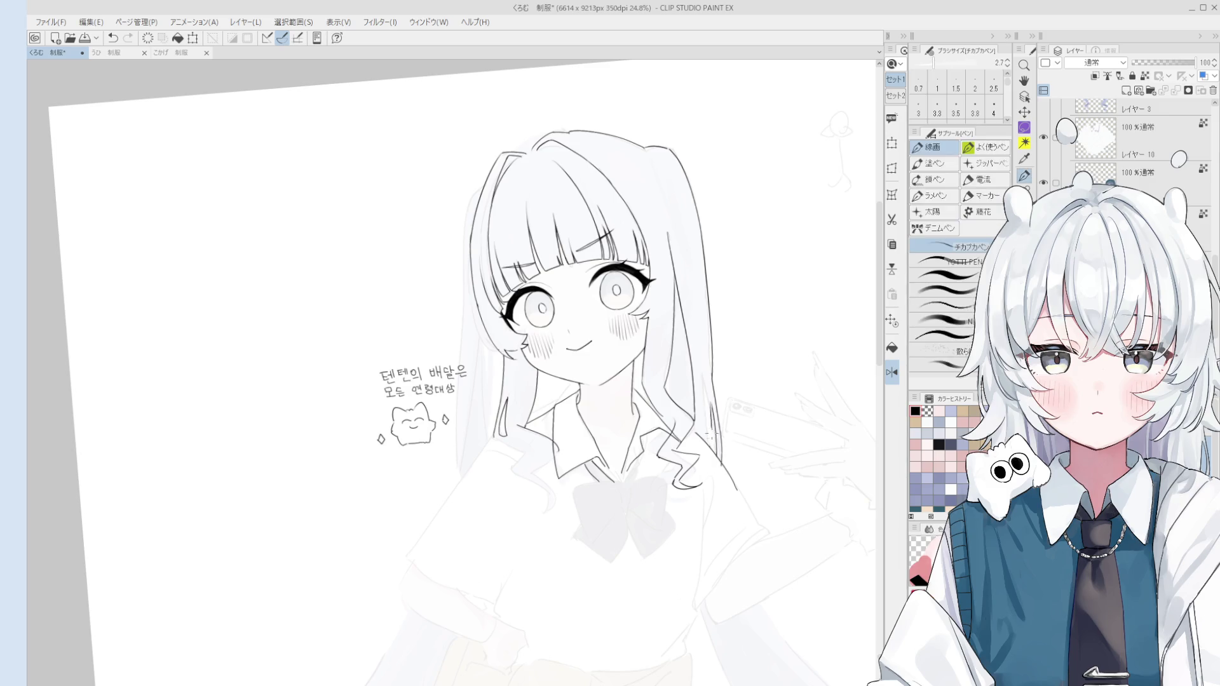
{"action": "scroll", "coordinate": [712, 406], "scroll_direction": "down", "scroll_amount": 3}
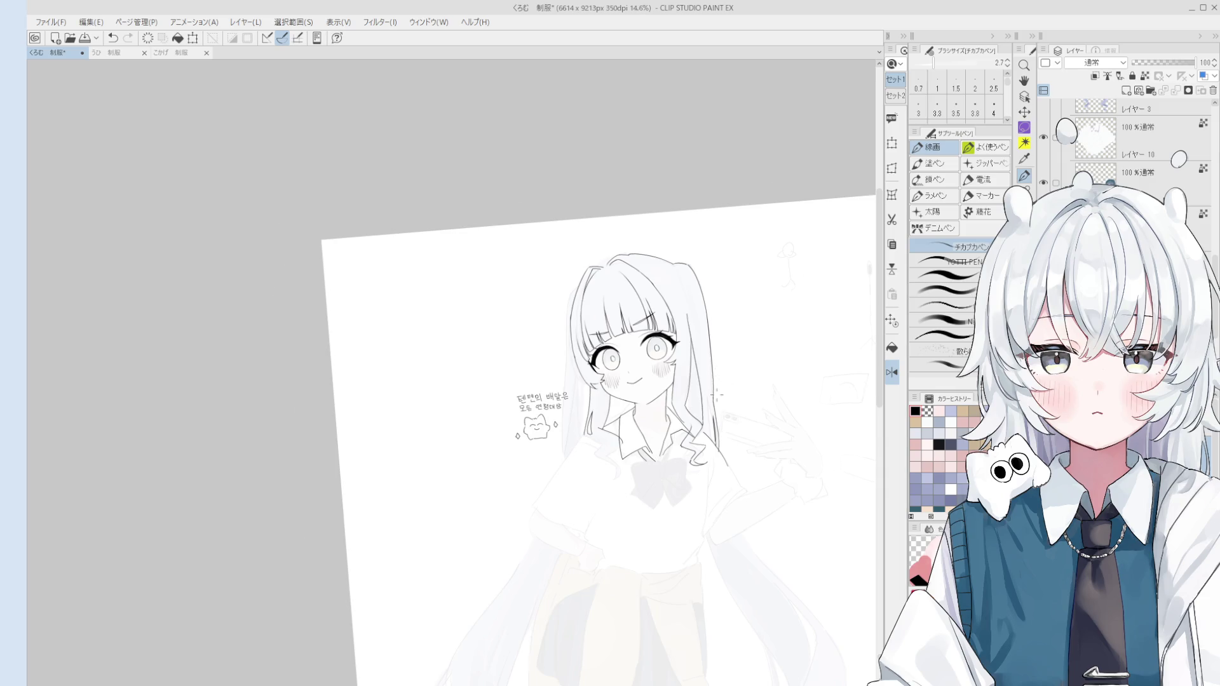
{"action": "scroll", "coordinate": [717, 396], "scroll_direction": "up", "scroll_amount": 3}
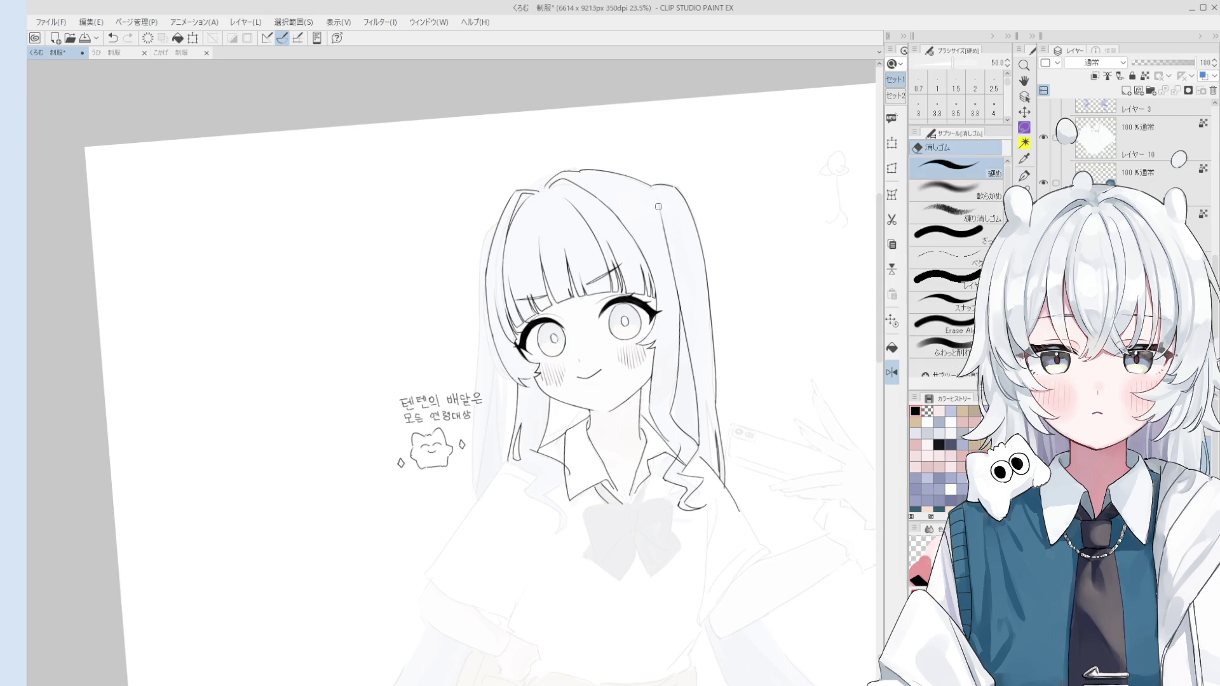
{"action": "scroll", "coordinate": [665, 232], "scroll_direction": "down", "scroll_amount": 2}
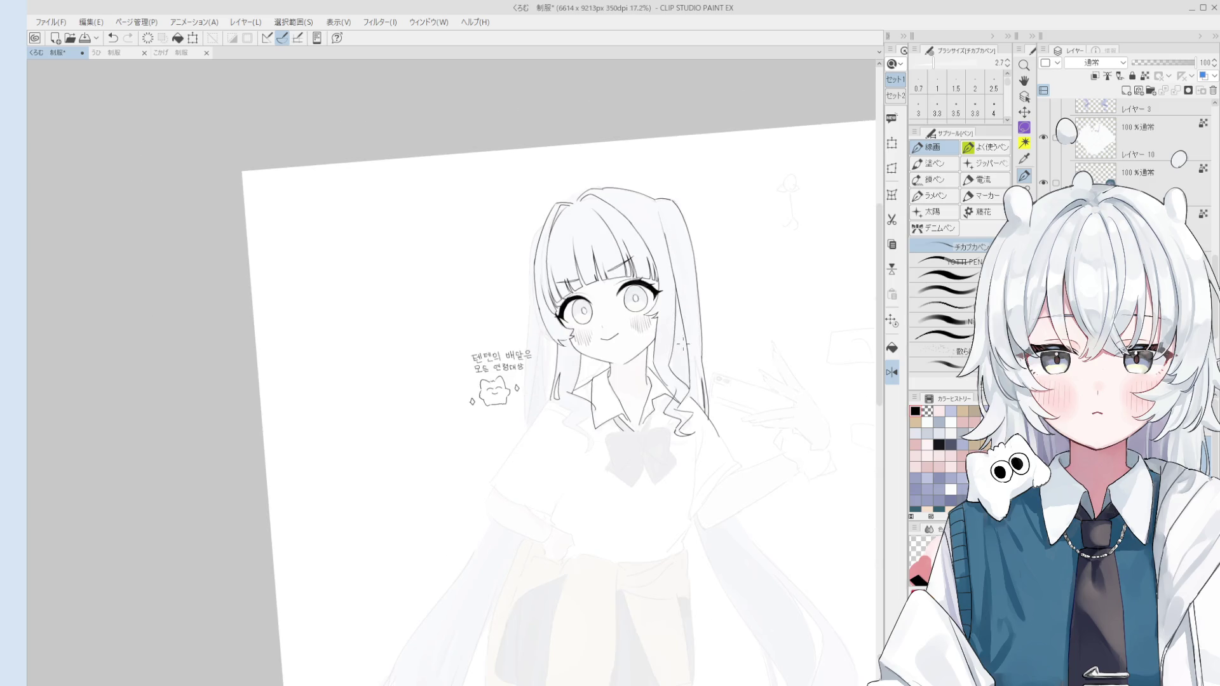
{"action": "key", "text": "space"}
{"action": "left_click_drag", "start_coordinate": [707, 394], "coordinate": [699, 383]}
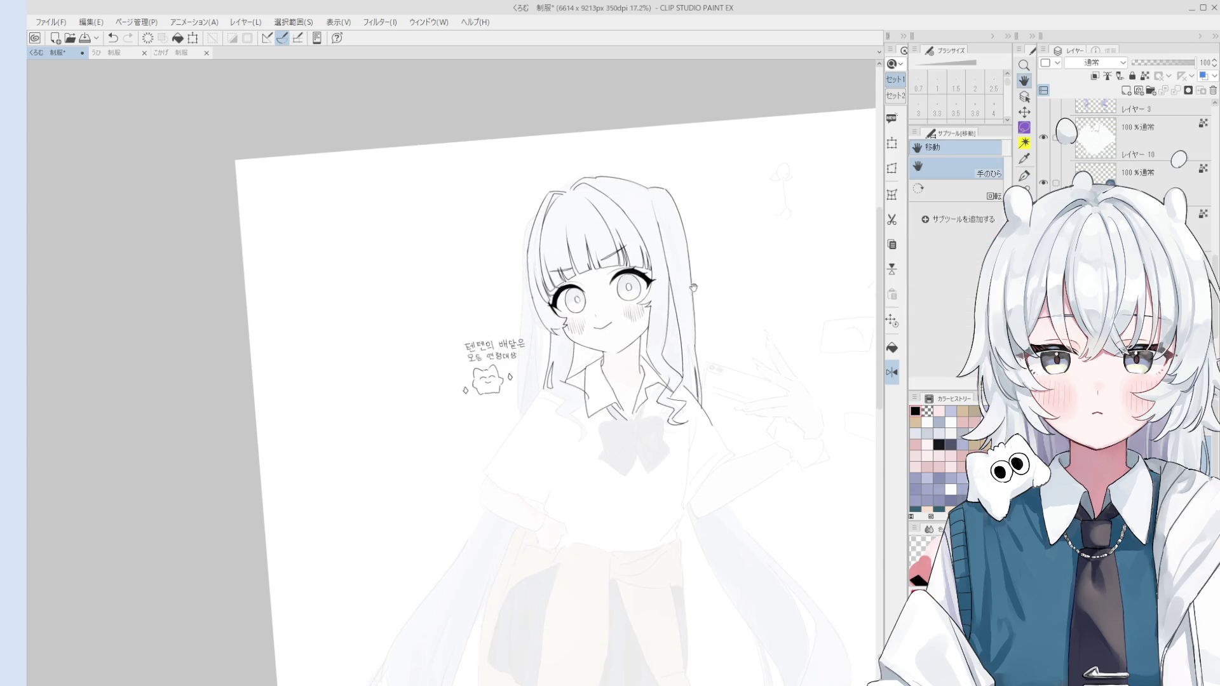
Extend the right shoulder line with the lineart pen down past the bow
{"action": "key", "text": "e"}
{"action": "scroll", "coordinate": [697, 366], "scroll_direction": "up", "scroll_amount": 2}
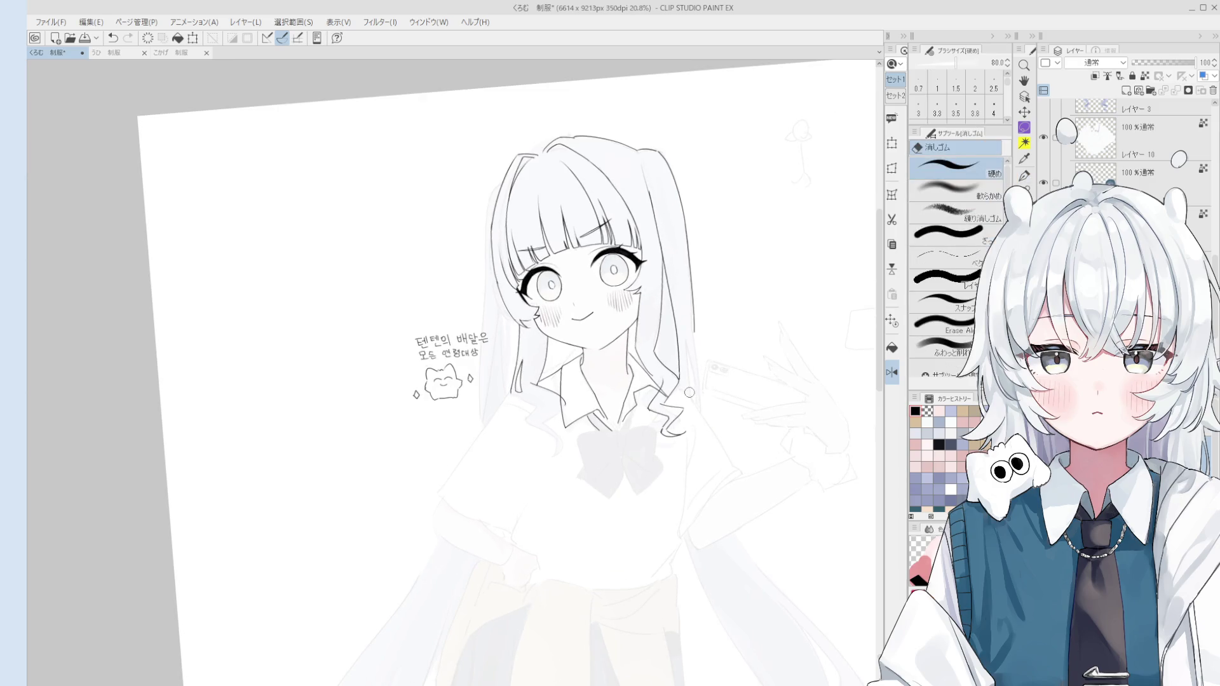
{"action": "key", "text": "p"}
{"action": "scroll", "coordinate": [725, 448], "scroll_direction": "up", "scroll_amount": 4}
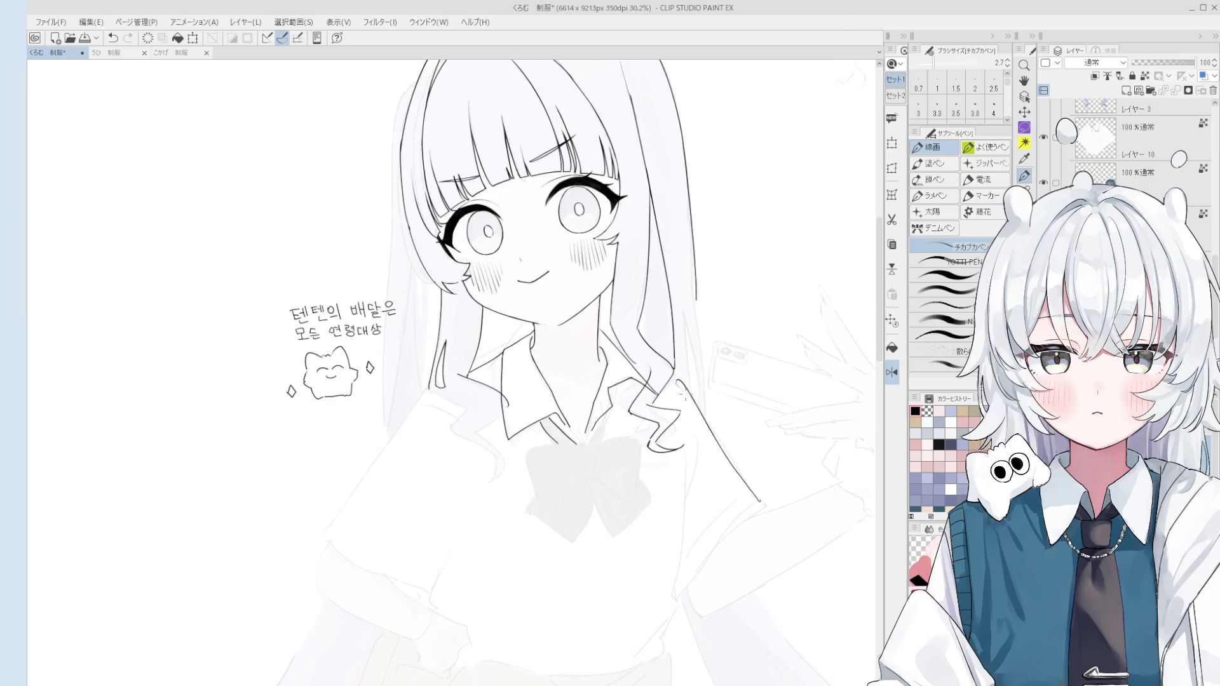
{"action": "left_click_drag", "start_coordinate": [714, 432], "coordinate": [759, 491]}
{"action": "key", "text": "ctrl+z"}
{"action": "left_click_drag", "start_coordinate": [672, 374], "coordinate": [767, 507]}
Redo the hooked tip at the end of the shoulder line
{"action": "key", "text": "ctrl+z"}
{"action": "scroll", "coordinate": [771, 487], "scroll_direction": "up", "scroll_amount": 2}
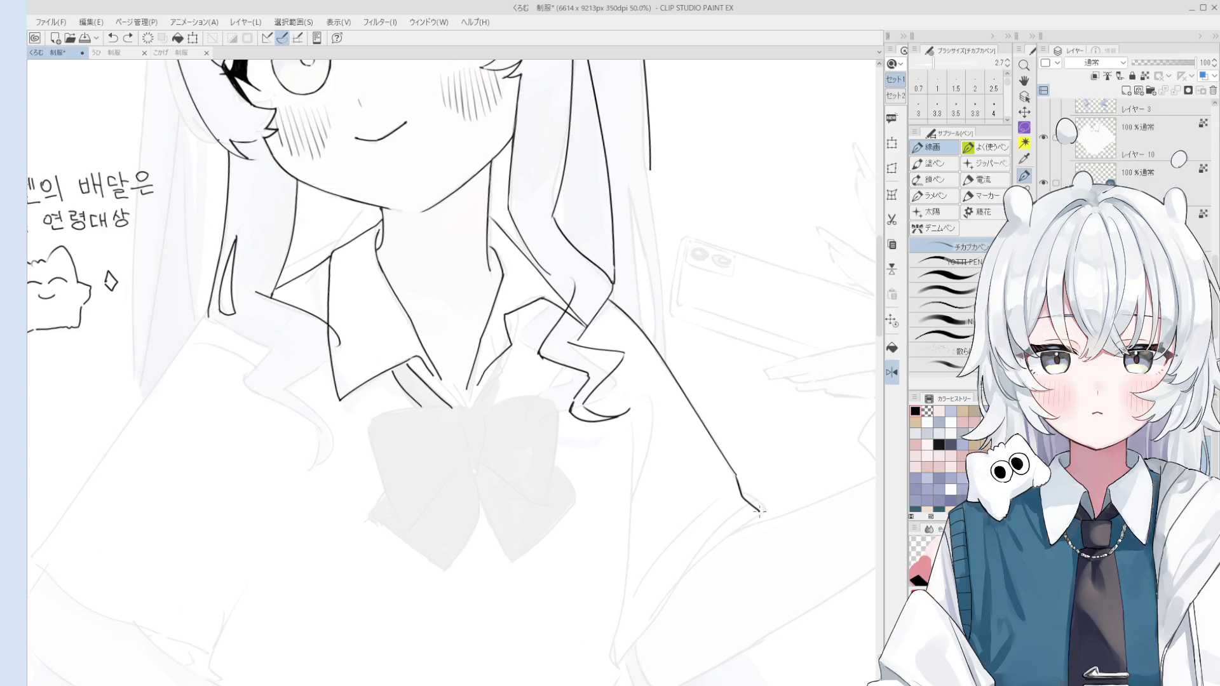
{"action": "left_click_drag", "start_coordinate": [754, 501], "coordinate": [736, 483]}
{"action": "key", "text": "ctrl+z"}
{"action": "left_click_drag", "start_coordinate": [748, 506], "coordinate": [765, 523]}
{"action": "scroll", "coordinate": [765, 522], "scroll_direction": "down", "scroll_amount": 3}
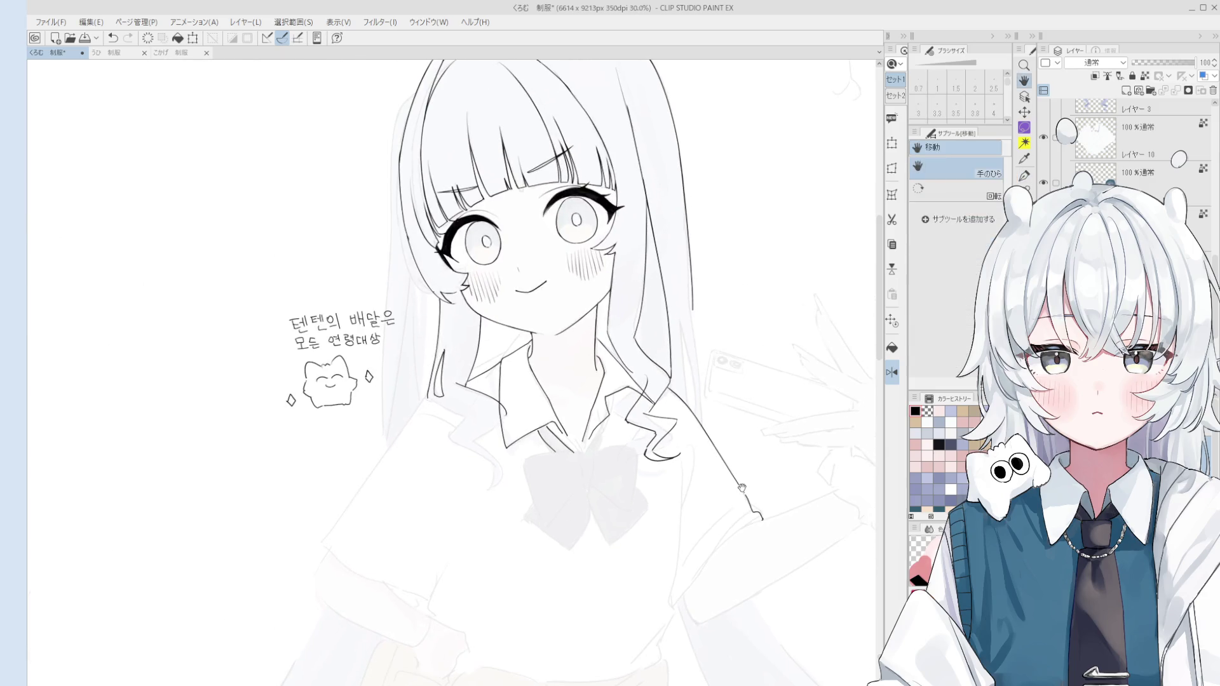
{"action": "key", "text": "e"}
{"action": "scroll", "coordinate": [654, 396], "scroll_direction": "up", "scroll_amount": 2}
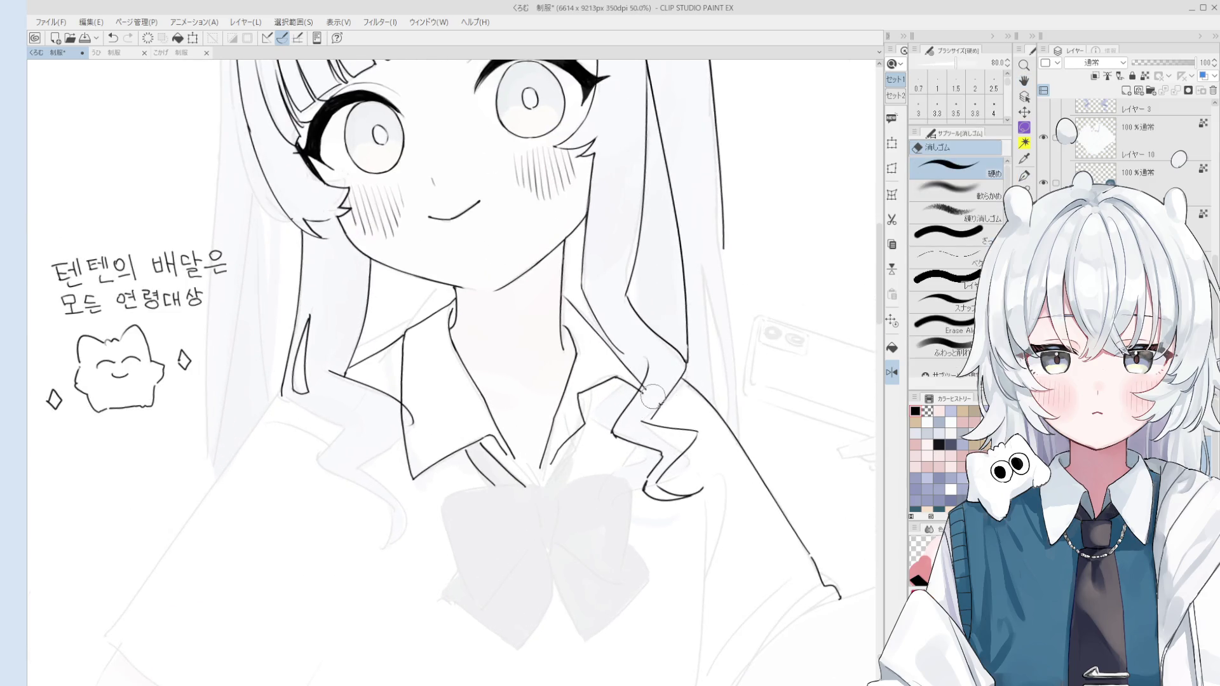
{"action": "scroll", "coordinate": [647, 454], "scroll_direction": "down", "scroll_amount": 2}
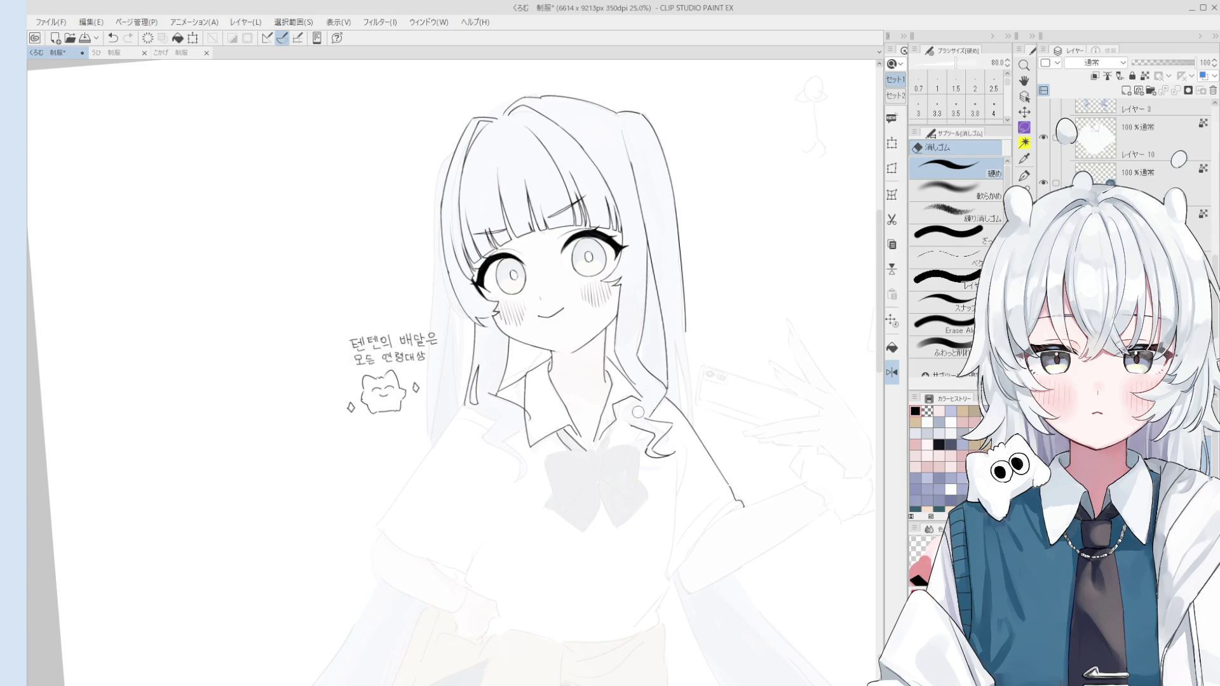
Restore the erased hair line and nudge the drawing down and right
{"action": "key", "text": "p"}
{"action": "key", "text": "ctrl+z"}
{"action": "key", "text": "ctrl+y"}
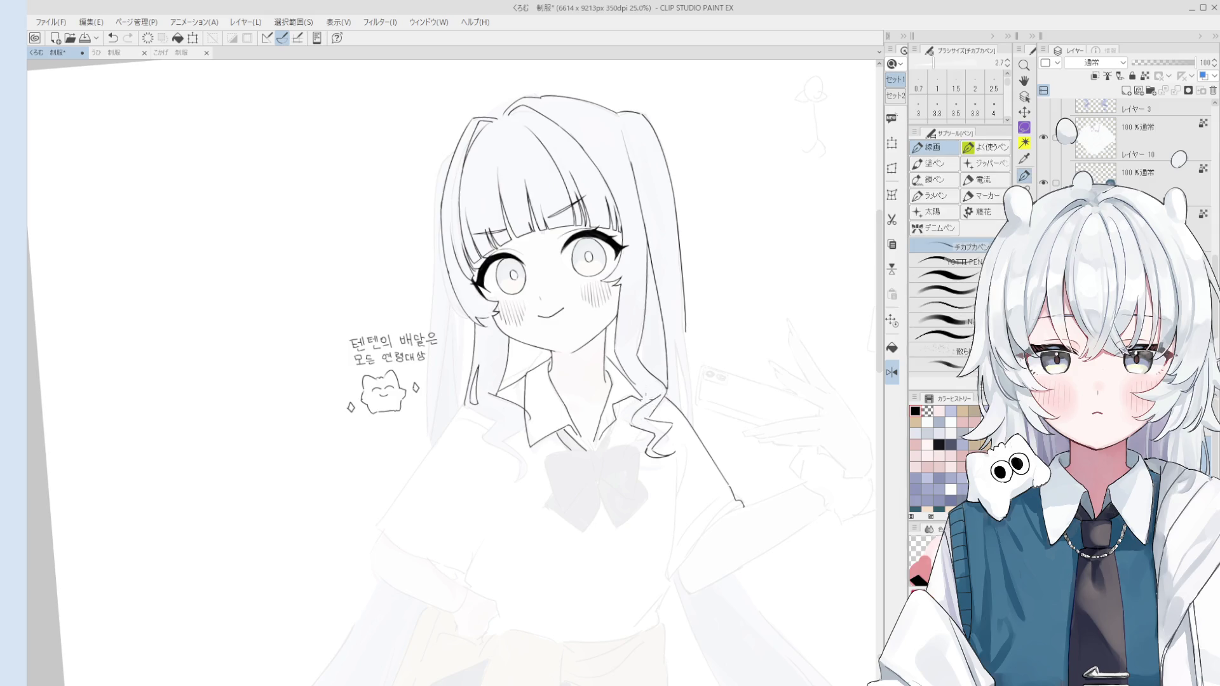
{"action": "scroll", "coordinate": [645, 395], "scroll_direction": "up", "scroll_amount": 1}
{"action": "key", "text": "ctrl+z"}
{"action": "key", "text": "e"}
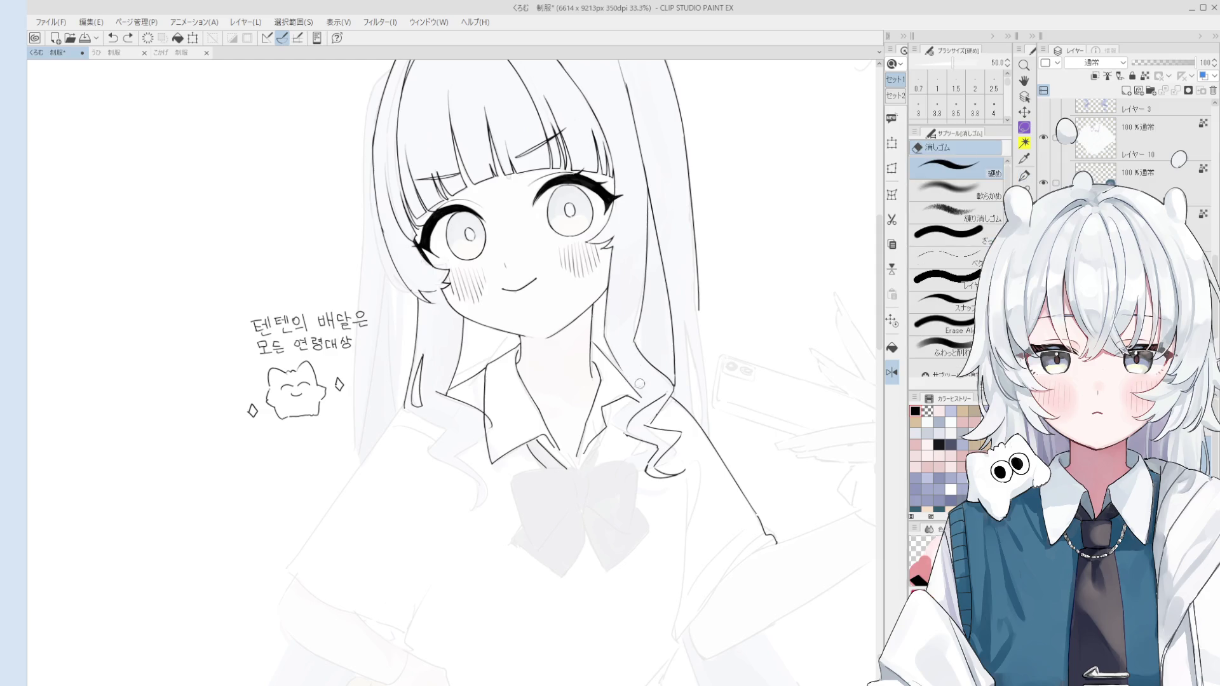
{"action": "key", "text": "h"}
{"action": "left_click_drag", "start_coordinate": [634, 361], "coordinate": [645, 384]}
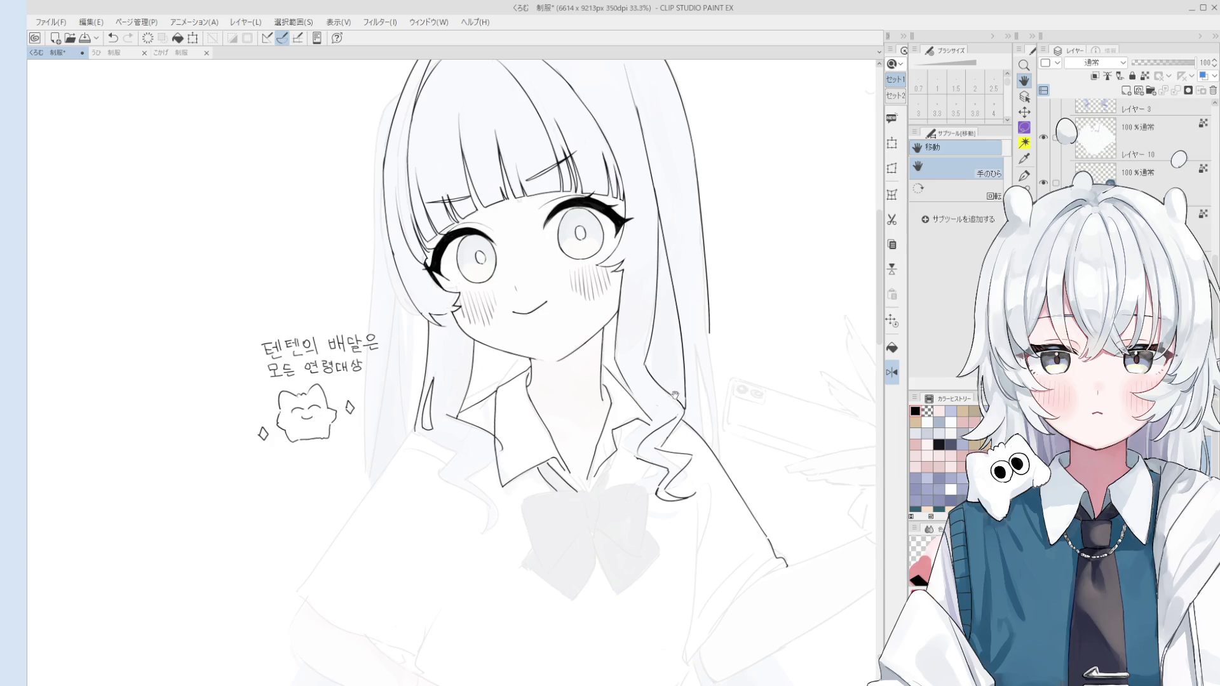
Erase the lower hair strand by the neck with a size 25 hard eraser
{"action": "key", "text": "p"}
{"action": "scroll", "coordinate": [646, 399], "scroll_direction": "up", "scroll_amount": 1}
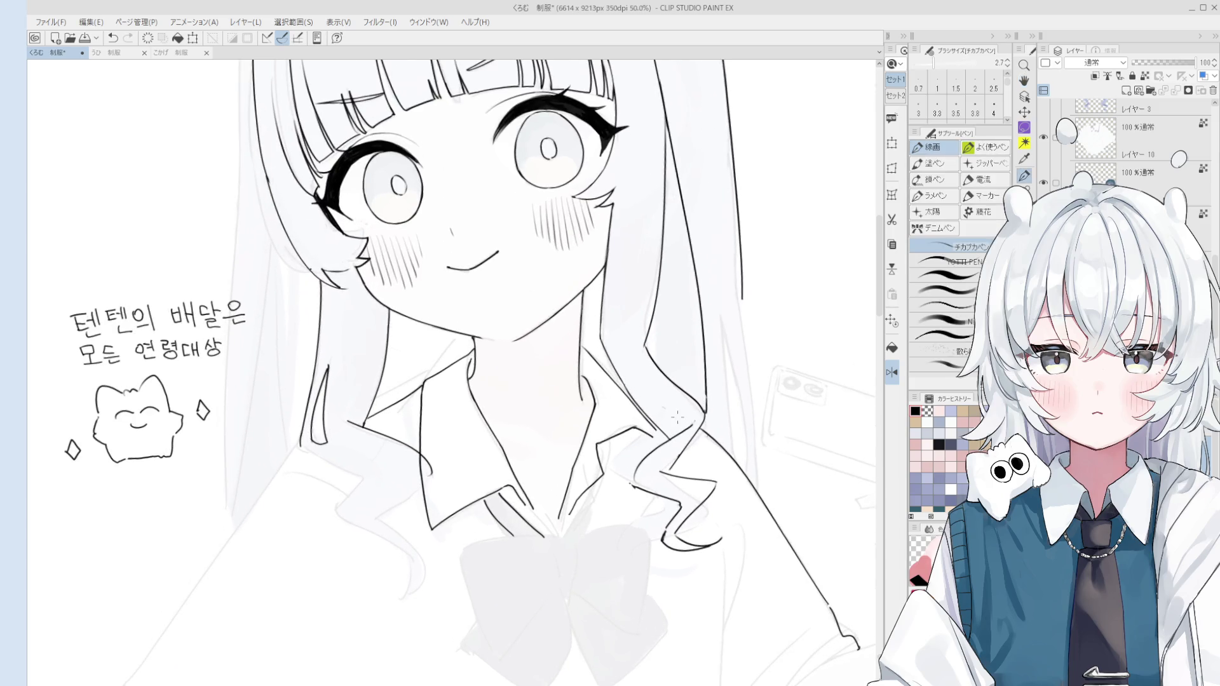
{"action": "key", "text": "e"}
{"action": "key", "text": "bracketleft"}
{"action": "key", "text": "minus"}
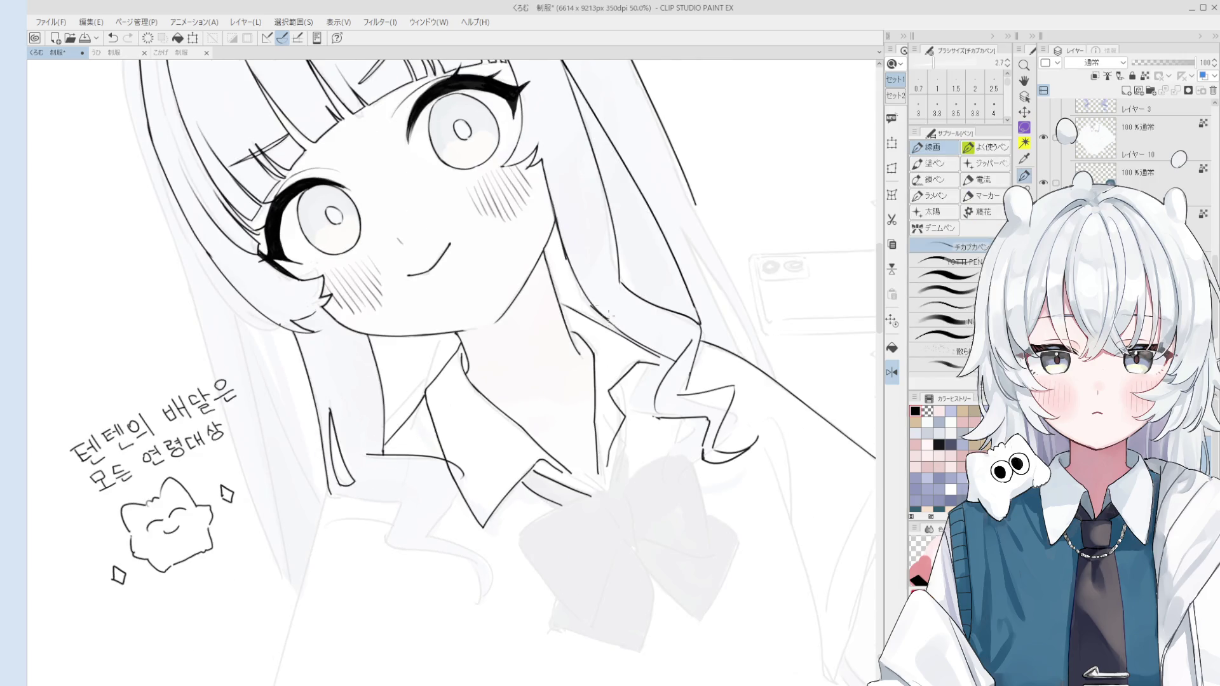
{"action": "key", "text": "asciicircum"}
{"action": "scroll", "coordinate": [626, 370], "scroll_direction": "up", "scroll_amount": 1}
{"action": "left_click_drag", "start_coordinate": [604, 333], "coordinate": [585, 254]}
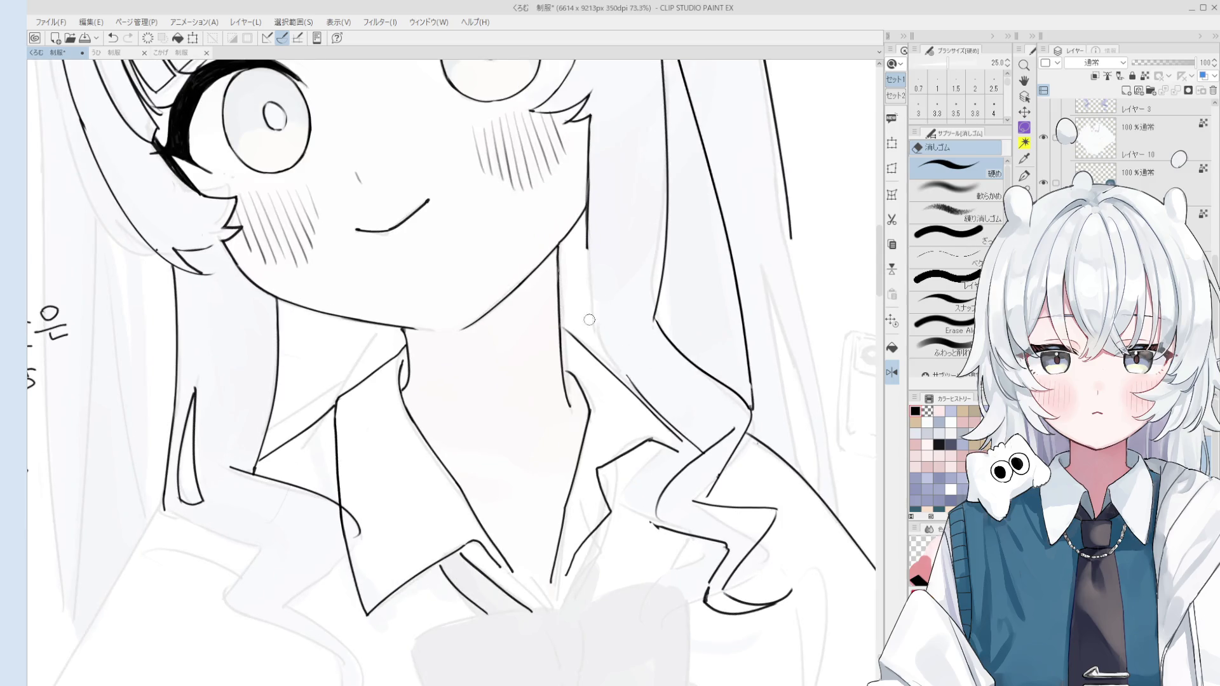
Redraw the hair strand beside the neck with the lineart pen
{"action": "scroll", "coordinate": [594, 336], "scroll_direction": "down", "scroll_amount": 1}
{"action": "key", "text": "p"}
{"action": "left_click_drag", "start_coordinate": [586, 230], "coordinate": [604, 319]}
{"action": "key", "text": "ctrl+z"}
{"action": "key", "text": "ctrl+z"}
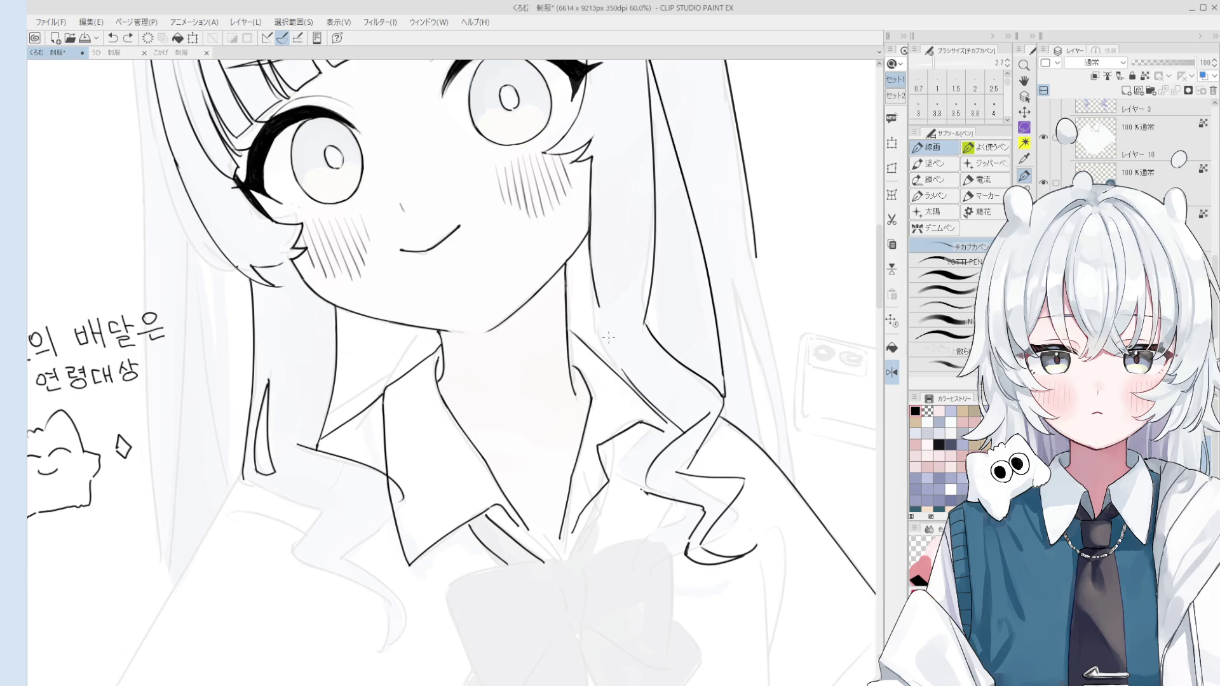
{"action": "scroll", "coordinate": [612, 339], "scroll_direction": "down", "scroll_amount": 2}
{"action": "left_click_drag", "start_coordinate": [597, 272], "coordinate": [628, 383]}
{"action": "scroll", "coordinate": [639, 354], "scroll_direction": "up", "scroll_amount": 1}
Dab a small eraser touch-up on the hair line, then undo it
{"action": "key", "text": "e"}
{"action": "scroll", "coordinate": [639, 354], "scroll_direction": "up", "scroll_amount": 5}
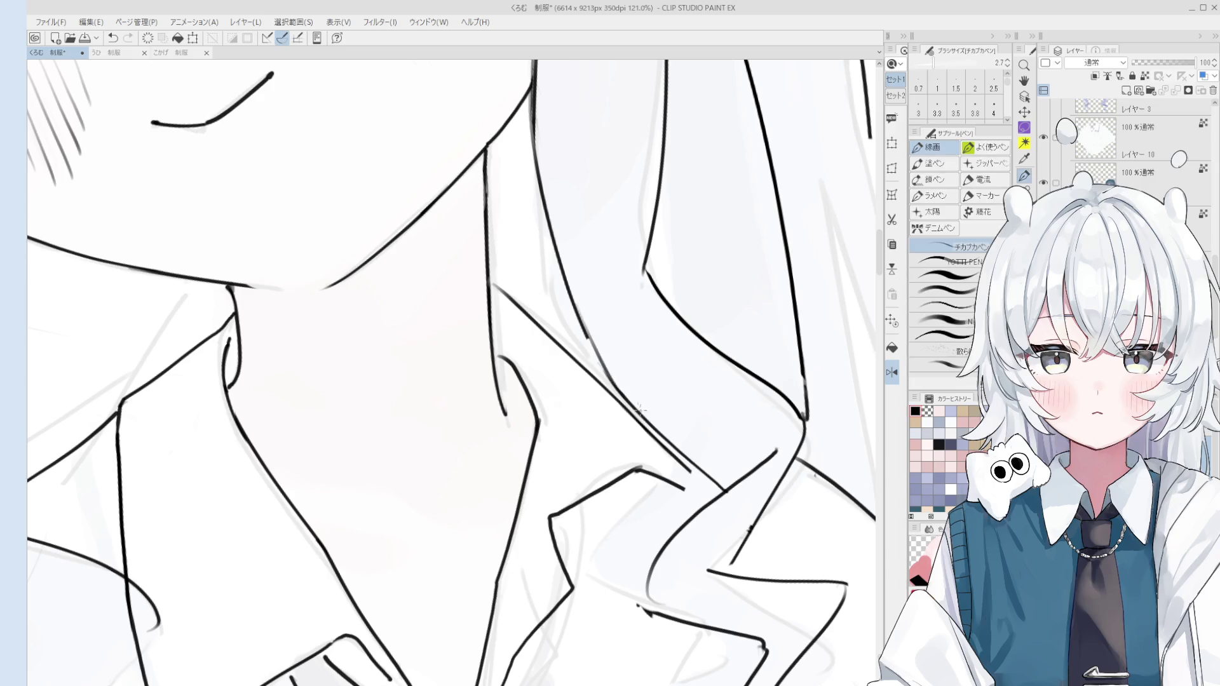
{"action": "scroll", "coordinate": [657, 323], "scroll_direction": "down", "scroll_amount": 3}
{"action": "key", "text": "p"}
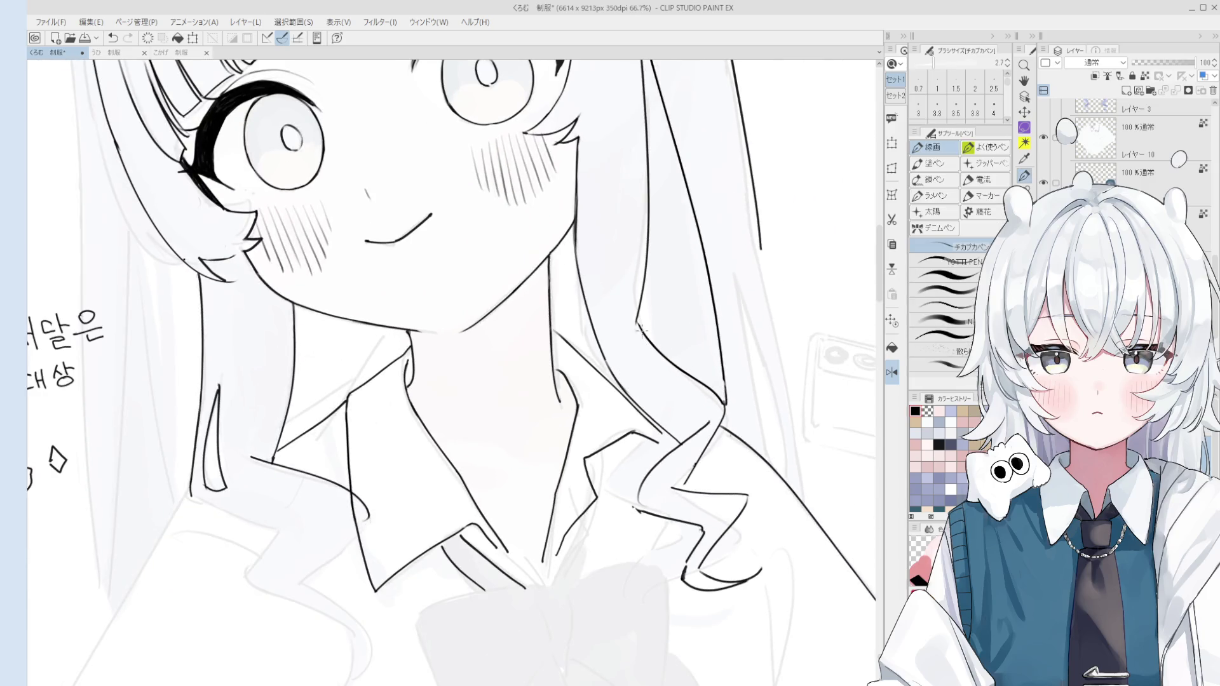
{"action": "scroll", "coordinate": [636, 324], "scroll_direction": "down", "scroll_amount": 3}
{"action": "scroll", "coordinate": [691, 368], "scroll_direction": "up", "scroll_amount": 2}
{"action": "key", "text": "e"}
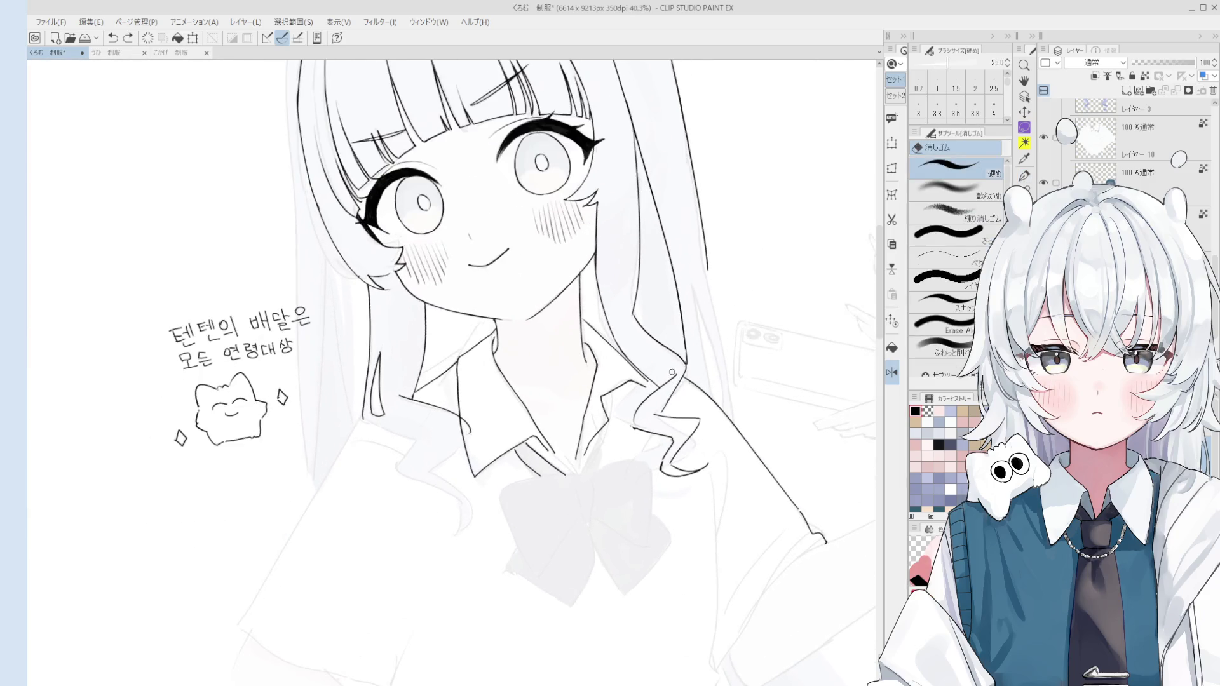
{"action": "left_click", "coordinate": [666, 384]}
{"action": "scroll", "coordinate": [664, 387], "scroll_direction": "up", "scroll_amount": 2}
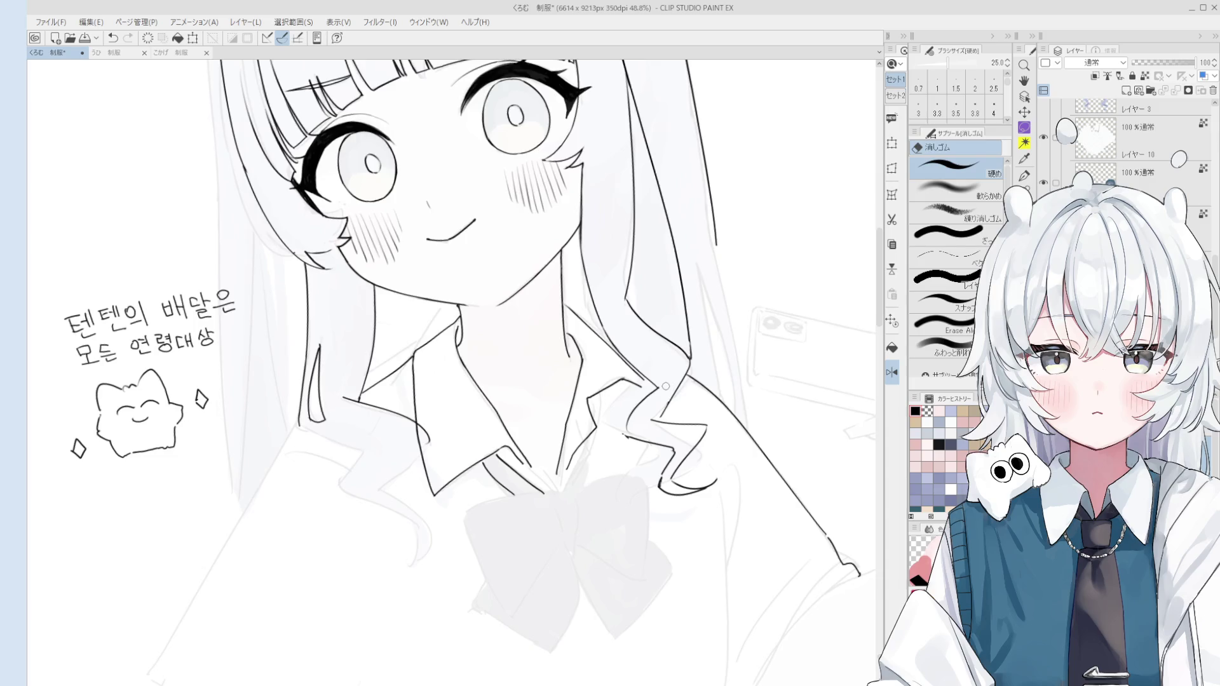
{"action": "key", "text": "p"}
{"action": "scroll", "coordinate": [661, 390], "scroll_direction": "down", "scroll_amount": 1}
{"action": "key", "text": "ctrl+z"}
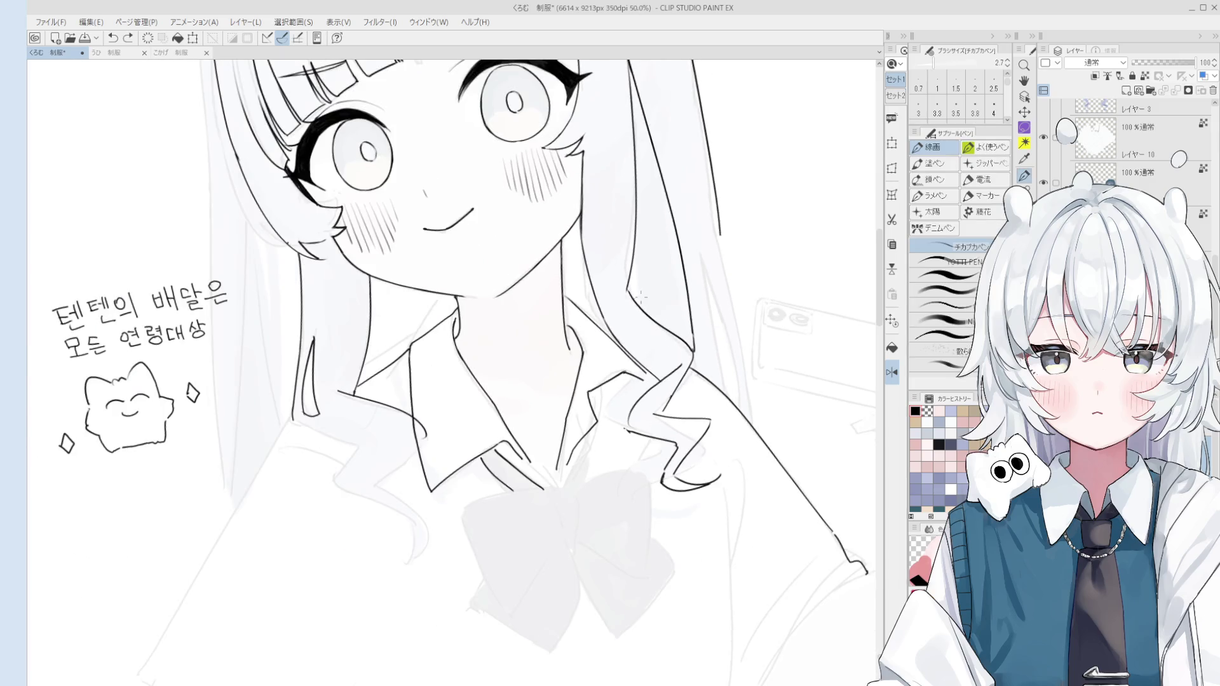
Ink a thin hair strand beside the neck and flip undo/redo to compare it
{"action": "left_click_drag", "start_coordinate": [626, 297], "coordinate": [636, 325]}
{"action": "left_click_drag", "start_coordinate": [604, 231], "coordinate": [637, 316]}
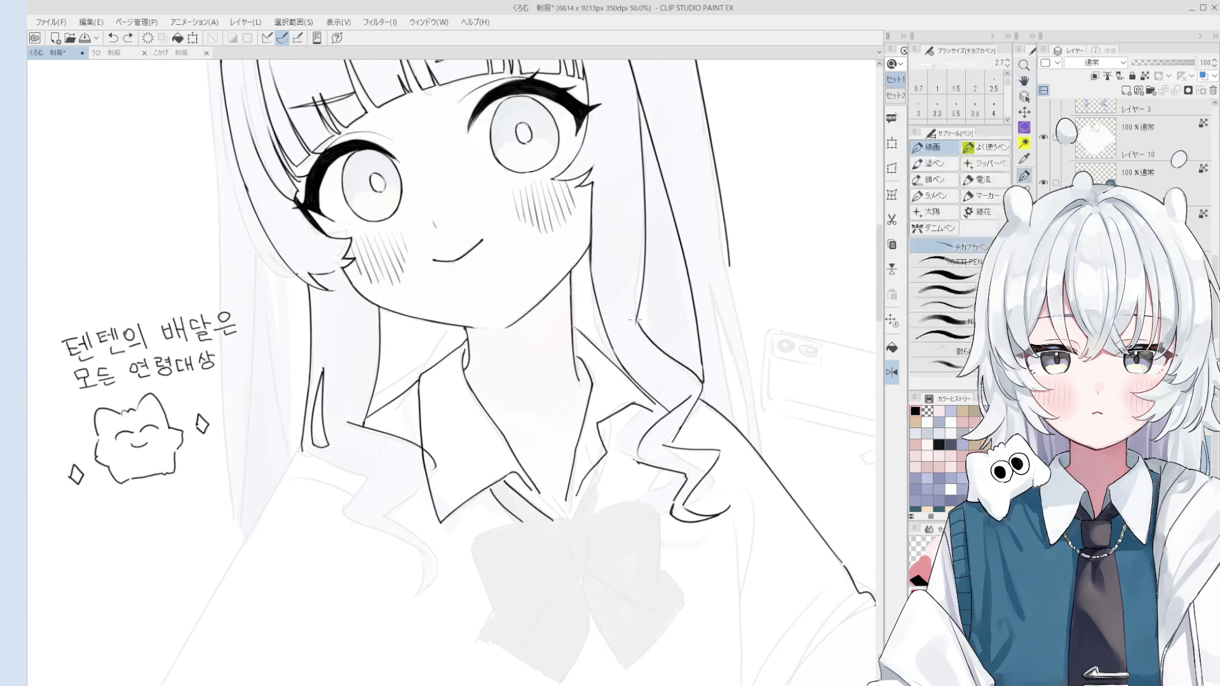
{"action": "key", "text": "ctrl+z"}
{"action": "key", "text": "ctrl+y"}
{"action": "key", "text": "ctrl+z"}
{"action": "key", "text": "ctrl+y"}
{"action": "key", "text": "ctrl+z"}
{"action": "key", "text": "ctrl+y"}
Keep comparing the short hair stroke with and without it, leaving it restored
{"action": "scroll", "coordinate": [646, 305], "scroll_direction": "down", "scroll_amount": 2}
{"action": "scroll", "coordinate": [646, 305], "scroll_direction": "up", "scroll_amount": 2}
{"action": "key", "text": "ctrl+z"}
{"action": "key", "text": "ctrl+y"}
{"action": "key", "text": "ctrl+z"}
{"action": "key", "text": "ctrl+y"}
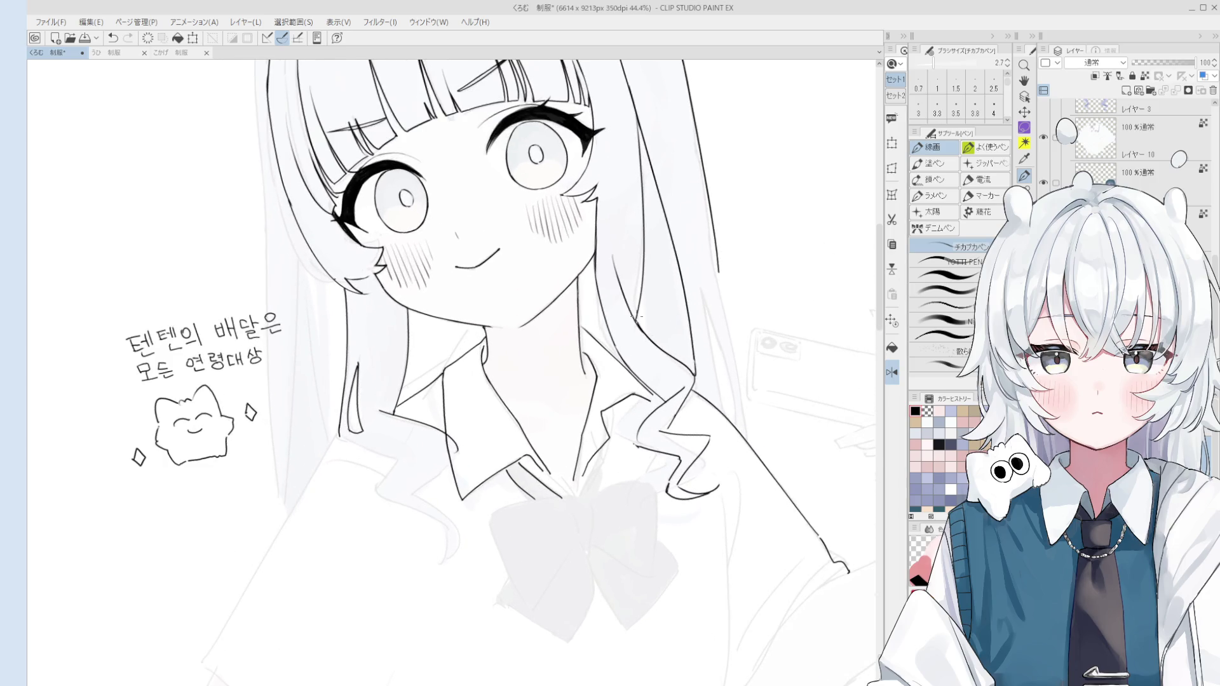
{"action": "scroll", "coordinate": [645, 317], "scroll_direction": "down", "scroll_amount": 2}
{"action": "scroll", "coordinate": [646, 334], "scroll_direction": "up", "scroll_amount": 1}
{"action": "scroll", "coordinate": [651, 336], "scroll_direction": "up", "scroll_amount": 1}
{"action": "key", "text": "ctrl+z"}
{"action": "key", "text": "ctrl+y"}
{"action": "scroll", "coordinate": [652, 338], "scroll_direction": "down", "scroll_amount": 2}
{"action": "scroll", "coordinate": [664, 317], "scroll_direction": "up", "scroll_amount": 1}
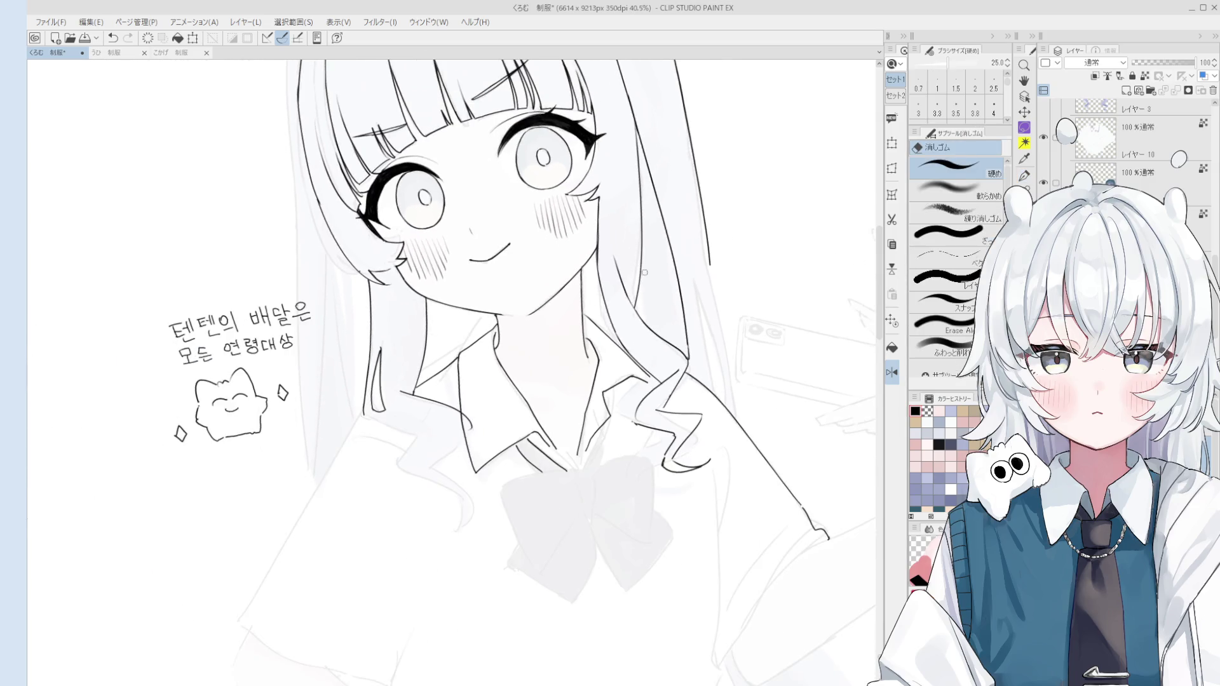
{"action": "scroll", "coordinate": [672, 305], "scroll_direction": "up", "scroll_amount": 1}
{"action": "key", "text": "ctrl+z"}
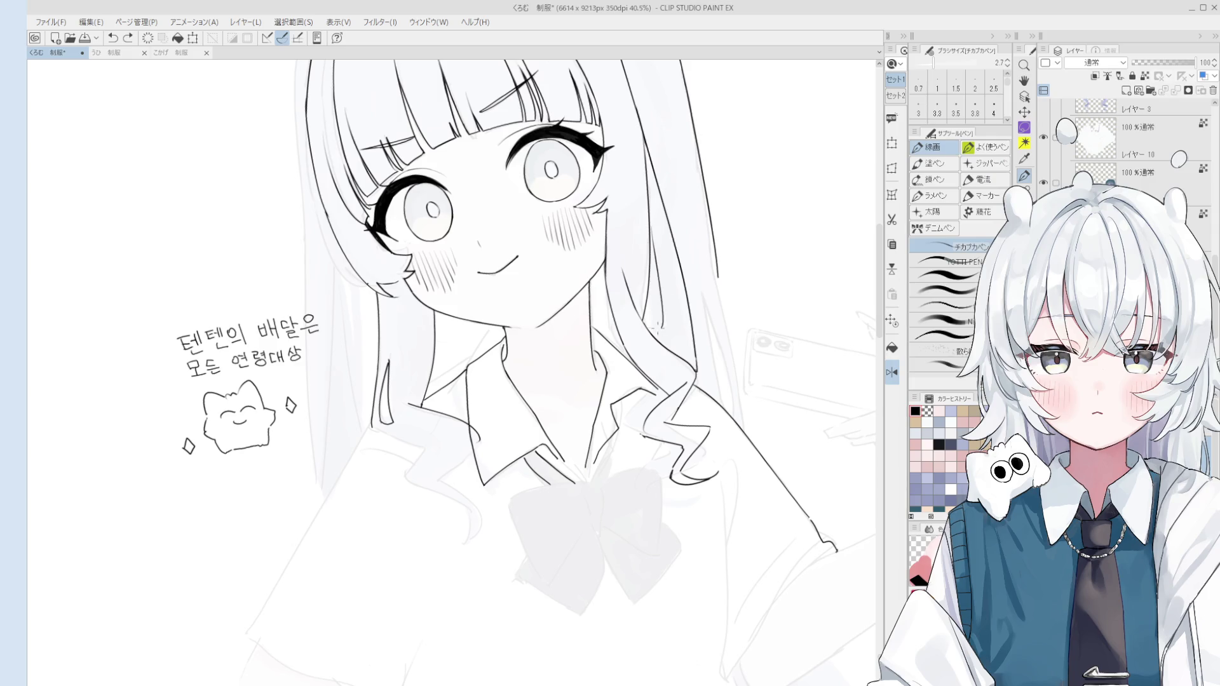
{"action": "key", "text": "ctrl+y"}
{"action": "key", "text": "ctrl+z"}
{"action": "key", "text": "ctrl+y"}
{"action": "scroll", "coordinate": [674, 279], "scroll_direction": "up", "scroll_amount": 1}
{"action": "scroll", "coordinate": [685, 288], "scroll_direction": "up", "scroll_amount": 1}
{"action": "key", "text": "ctrl+z"}
{"action": "key", "text": "ctrl+y"}
{"action": "key", "text": "ctrl+z"}
{"action": "key", "text": "ctrl+y"}
{"action": "key", "text": "ctrl+z"}
{"action": "key", "text": "ctrl+y"}
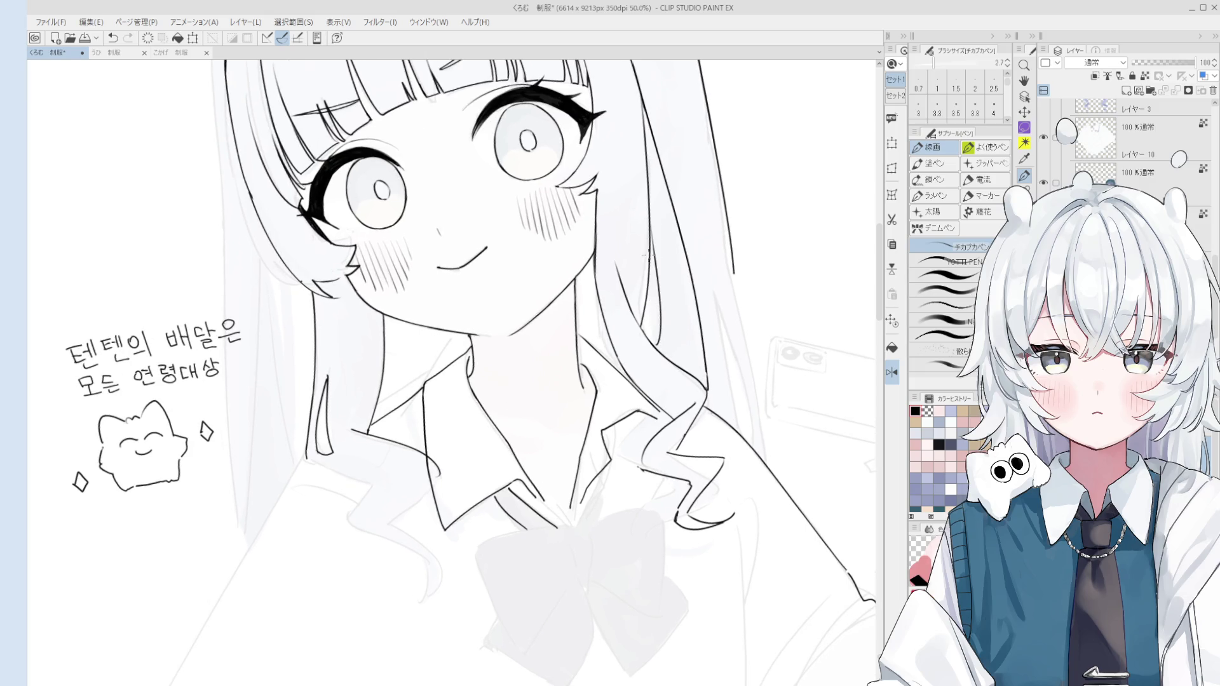
{"action": "key", "text": "ctrl+z"}
{"action": "key", "text": "ctrl+y"}
{"action": "key", "text": "ctrl+z"}
{"action": "key", "text": "ctrl+y"}
{"action": "key", "text": "ctrl+z"}
{"action": "key", "text": "ctrl+y"}
Erase the stray short stroke right of the face, then return to the pen
{"action": "key", "text": "e"}
{"action": "left_click_drag", "start_coordinate": [650, 251], "coordinate": [649, 221]}
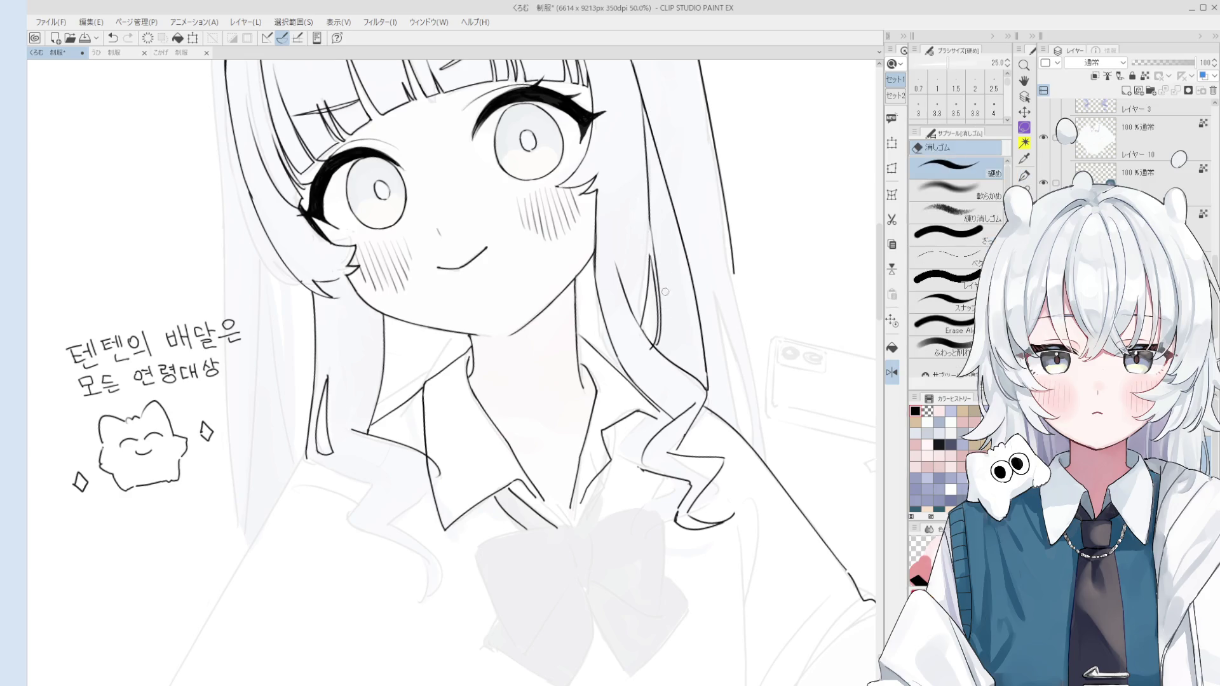
{"action": "scroll", "coordinate": [646, 350], "scroll_direction": "up", "scroll_amount": 1}
{"action": "scroll", "coordinate": [653, 349], "scroll_direction": "up", "scroll_amount": 1}
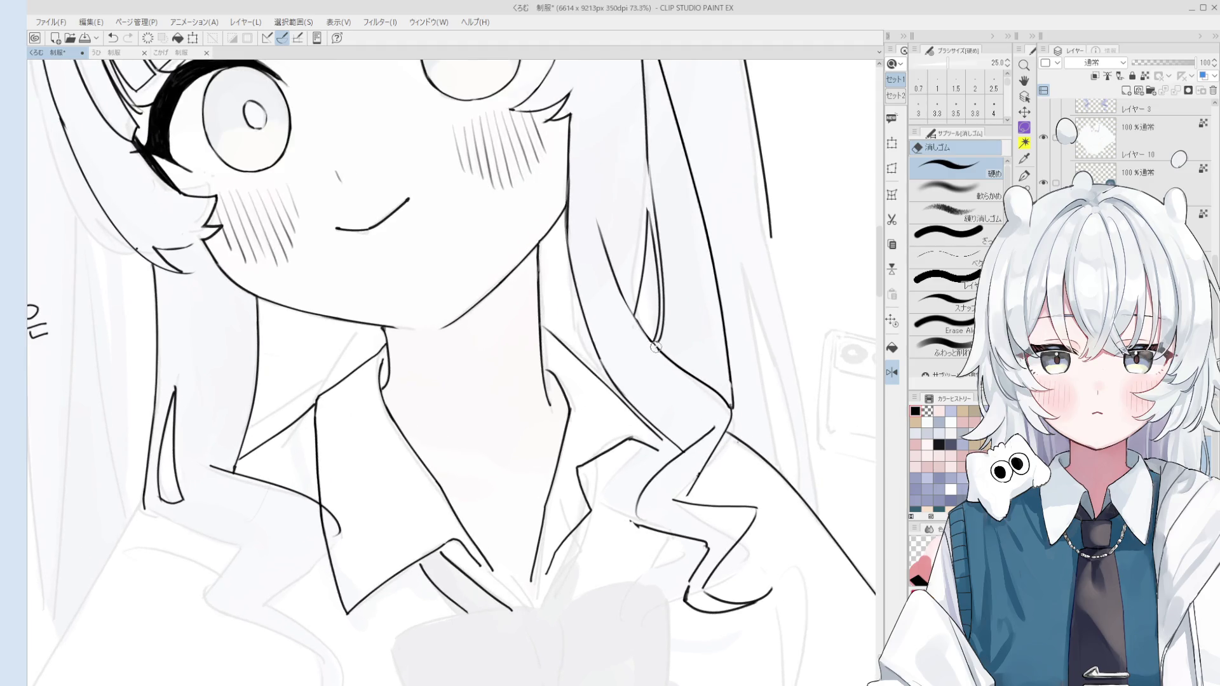
{"action": "key", "text": "p"}
{"action": "scroll", "coordinate": [656, 346], "scroll_direction": "up", "scroll_amount": 1}
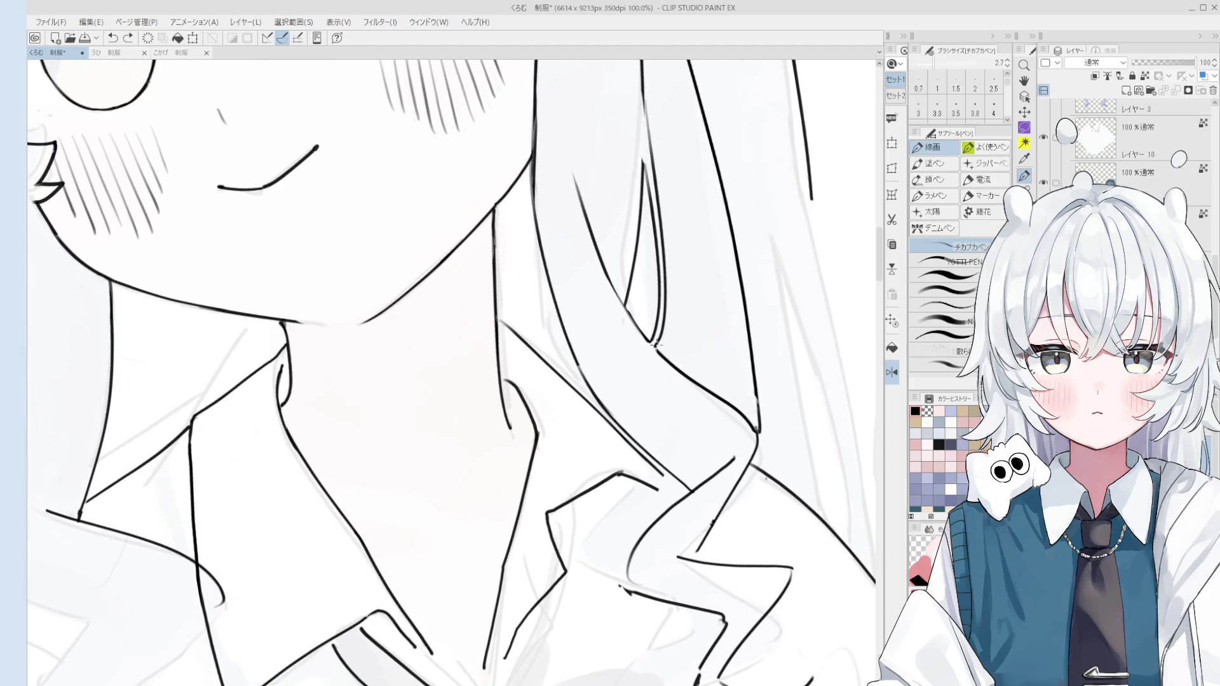
{"action": "scroll", "coordinate": [659, 346], "scroll_direction": "down", "scroll_amount": 1}
{"action": "scroll", "coordinate": [659, 346], "scroll_direction": "down", "scroll_amount": 5}
{"action": "scroll", "coordinate": [659, 356], "scroll_direction": "up", "scroll_amount": 3}
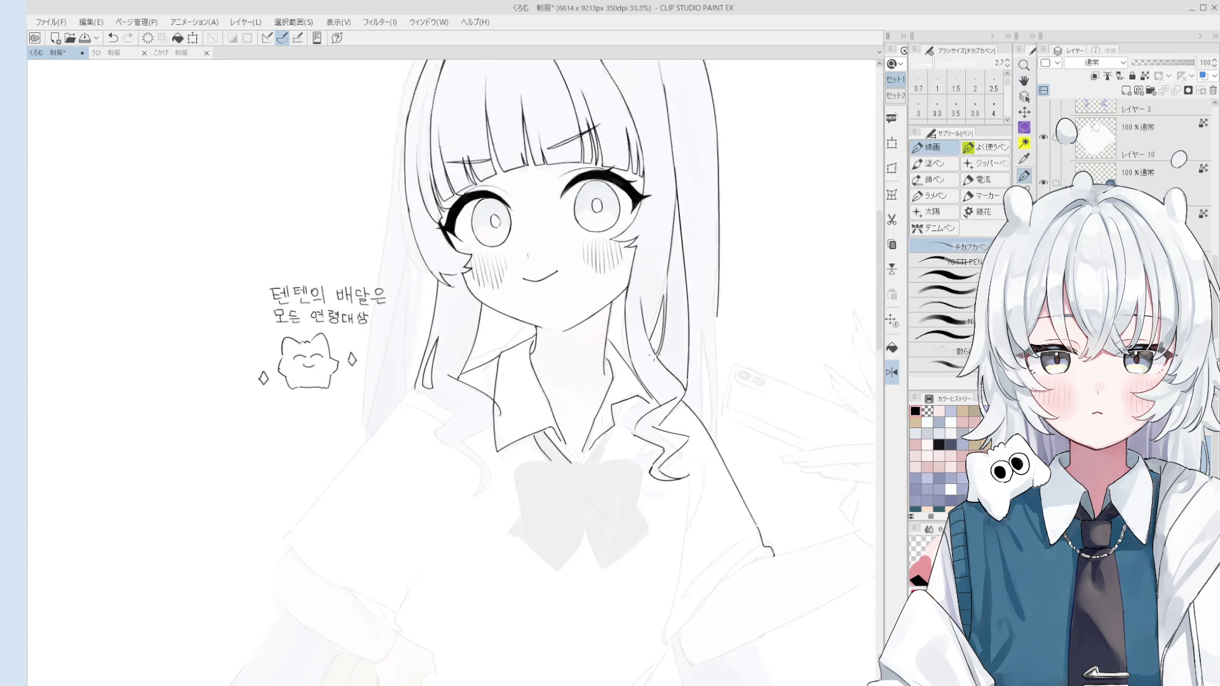
{"action": "scroll", "coordinate": [655, 347], "scroll_direction": "up", "scroll_amount": 1}
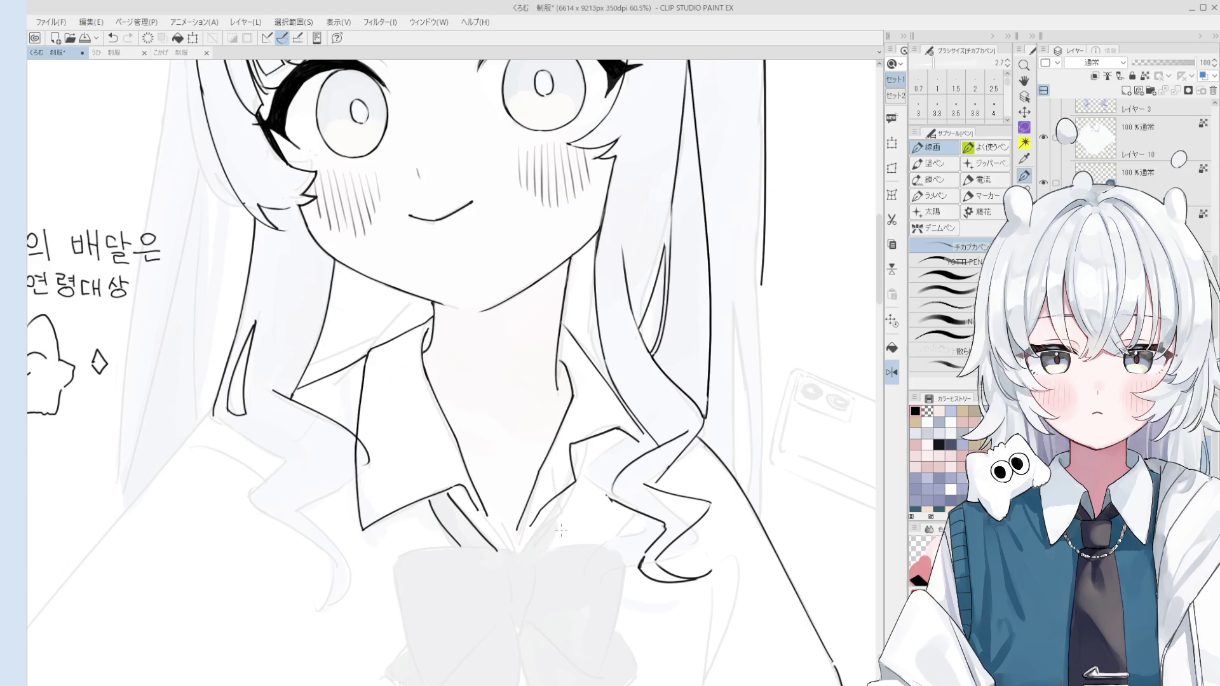
Zoom in on the collar's hair curls and enlarge the eraser to size 40
{"action": "scroll", "coordinate": [555, 542], "scroll_direction": "down", "scroll_amount": 1}
{"action": "left_click_drag", "start_coordinate": [554, 541], "coordinate": [565, 474]}
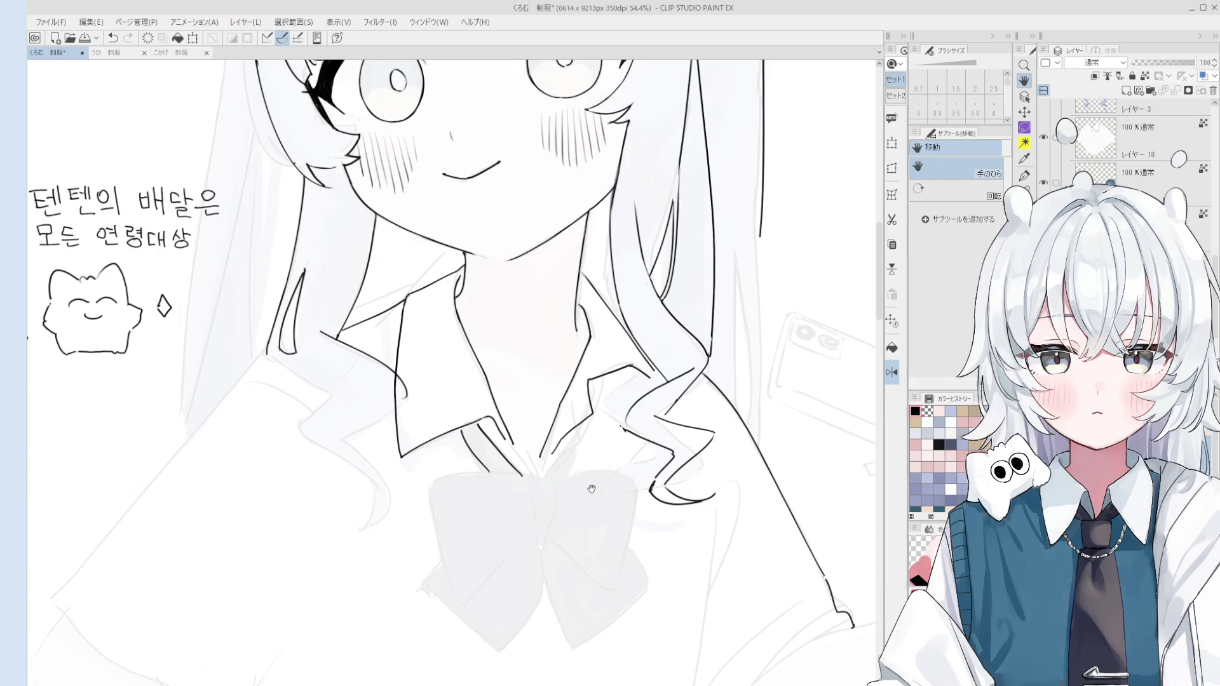
{"action": "key", "text": "e"}
{"action": "key", "text": "bracketright"}
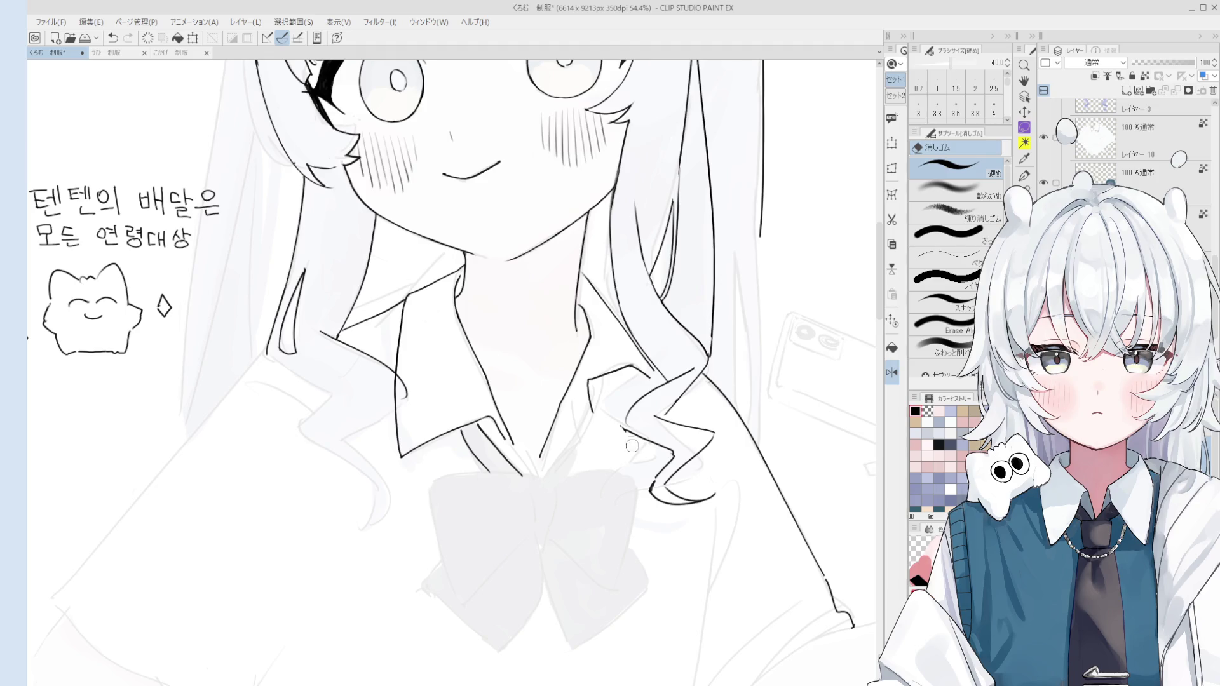
{"action": "key", "text": "p"}
{"action": "scroll", "coordinate": [626, 439], "scroll_direction": "up", "scroll_amount": 4}
{"action": "scroll", "coordinate": [626, 437], "scroll_direction": "down", "scroll_amount": 1}
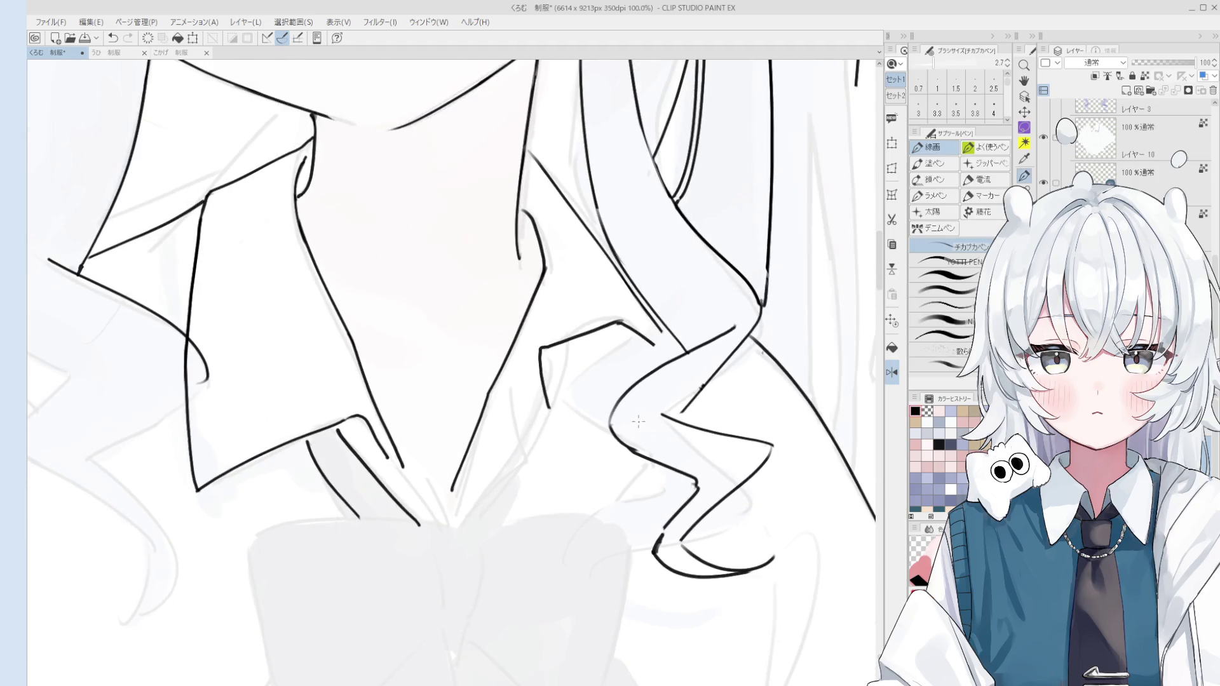
{"action": "scroll", "coordinate": [617, 442], "scroll_direction": "up", "scroll_amount": 2}
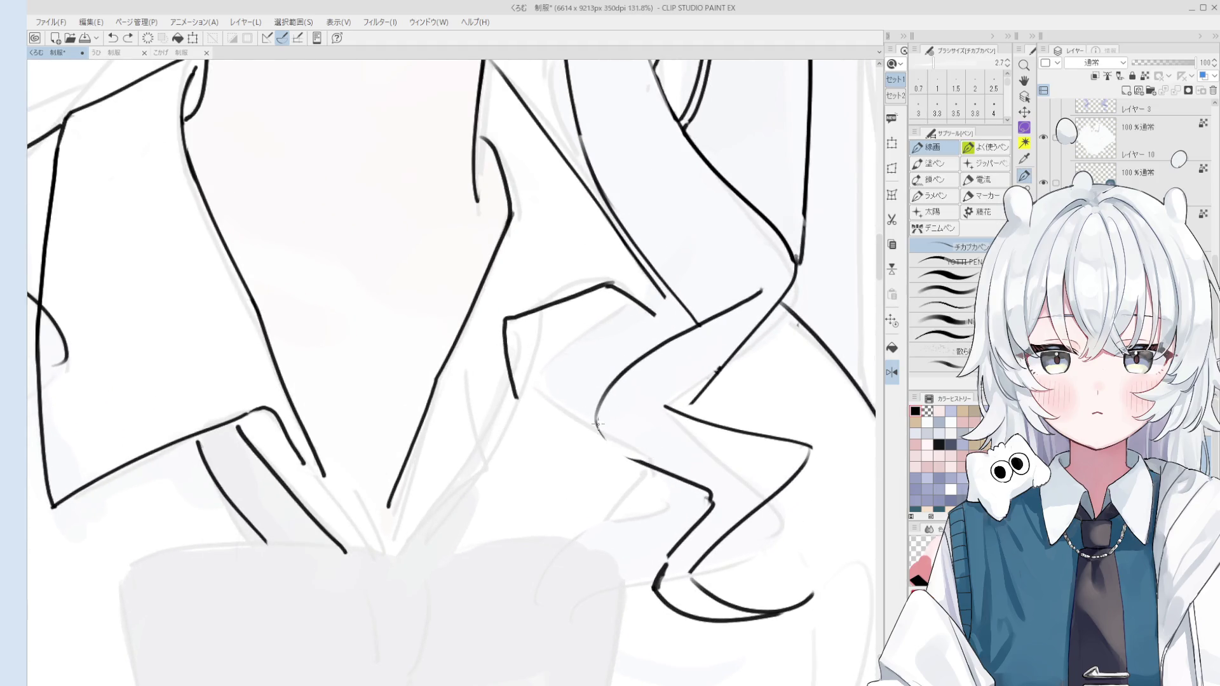
{"action": "scroll", "coordinate": [611, 445], "scroll_direction": "down", "scroll_amount": 2}
{"action": "key", "text": "e"}
{"action": "scroll", "coordinate": [636, 457], "scroll_direction": "up", "scroll_amount": 2}
{"action": "key", "text": "p"}
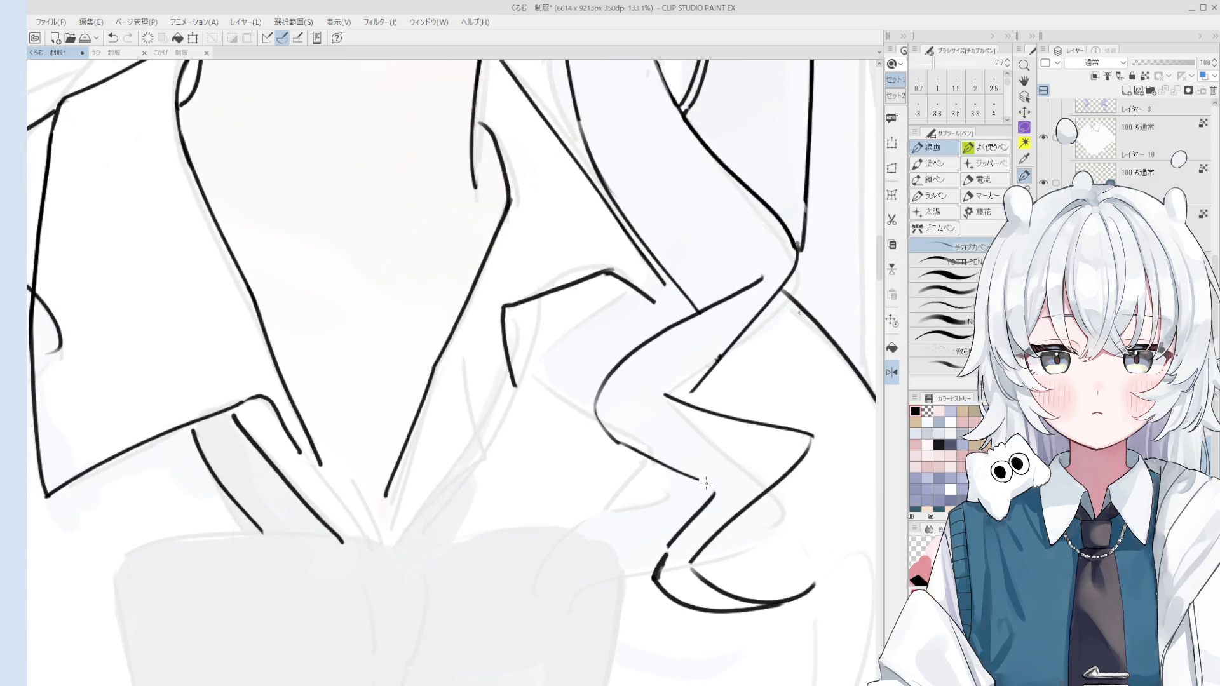
{"action": "scroll", "coordinate": [699, 480], "scroll_direction": "down", "scroll_amount": 3}
{"action": "scroll", "coordinate": [697, 478], "scroll_direction": "up", "scroll_amount": 3}
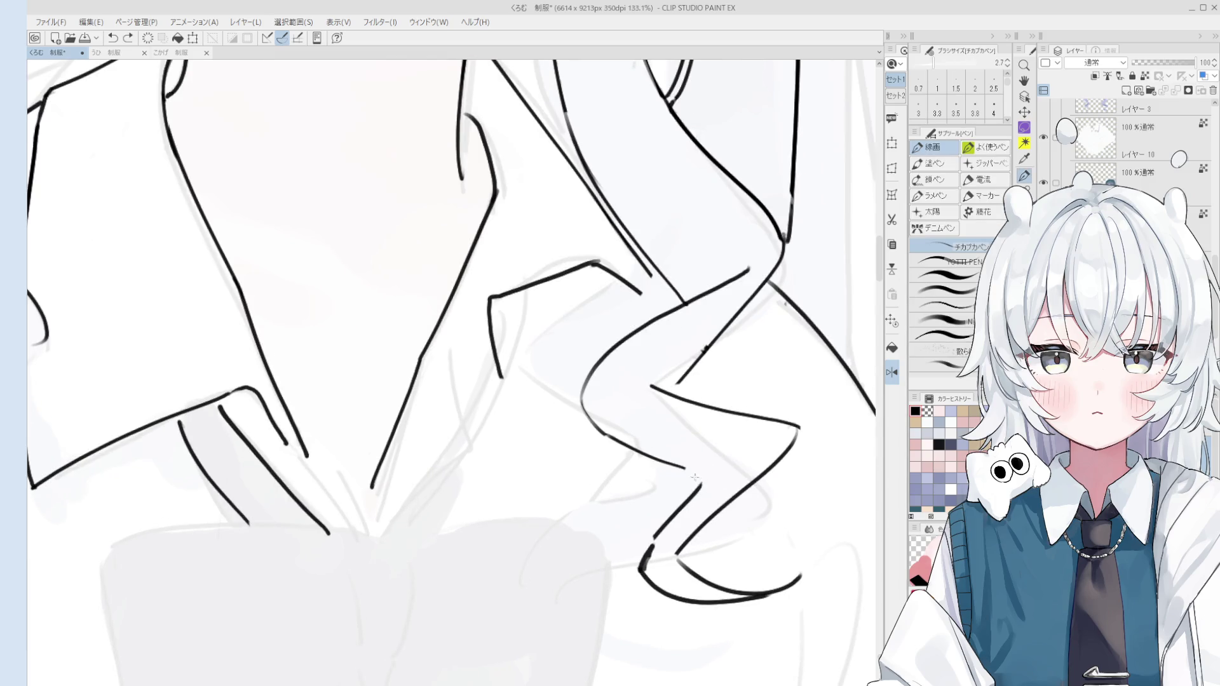
{"action": "scroll", "coordinate": [692, 473], "scroll_direction": "down", "scroll_amount": 1}
{"action": "key", "text": "e"}
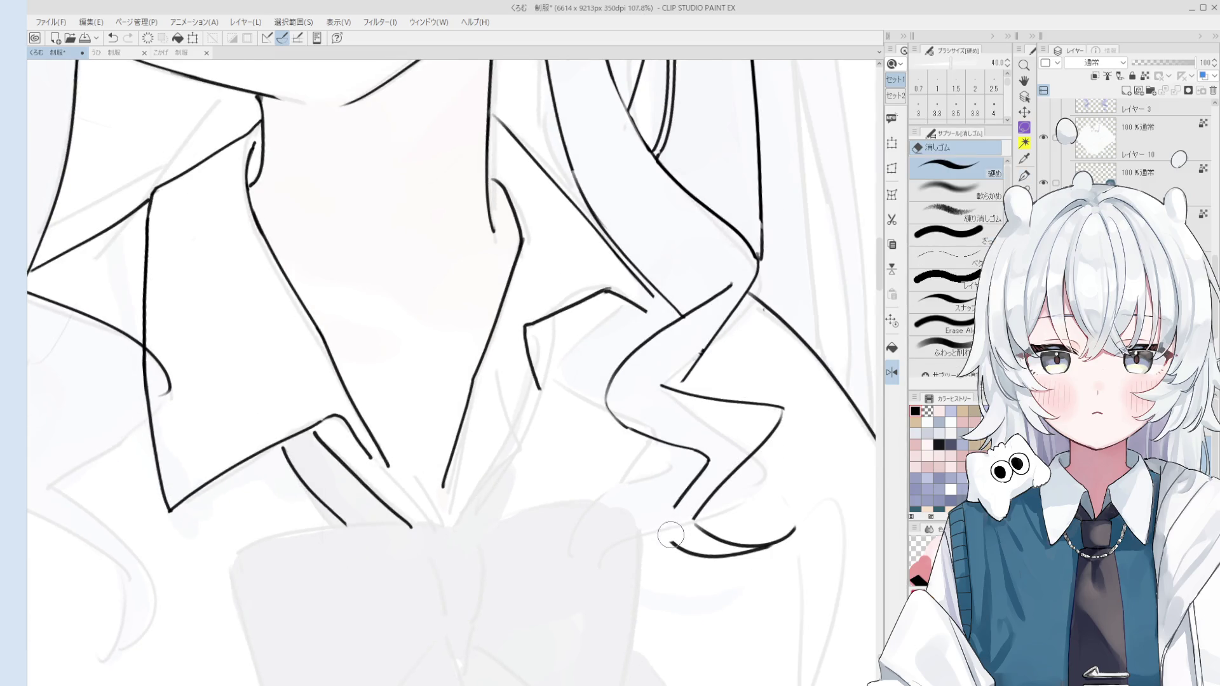
{"action": "key", "text": "p"}
{"action": "scroll", "coordinate": [675, 527], "scroll_direction": "down", "scroll_amount": 1}
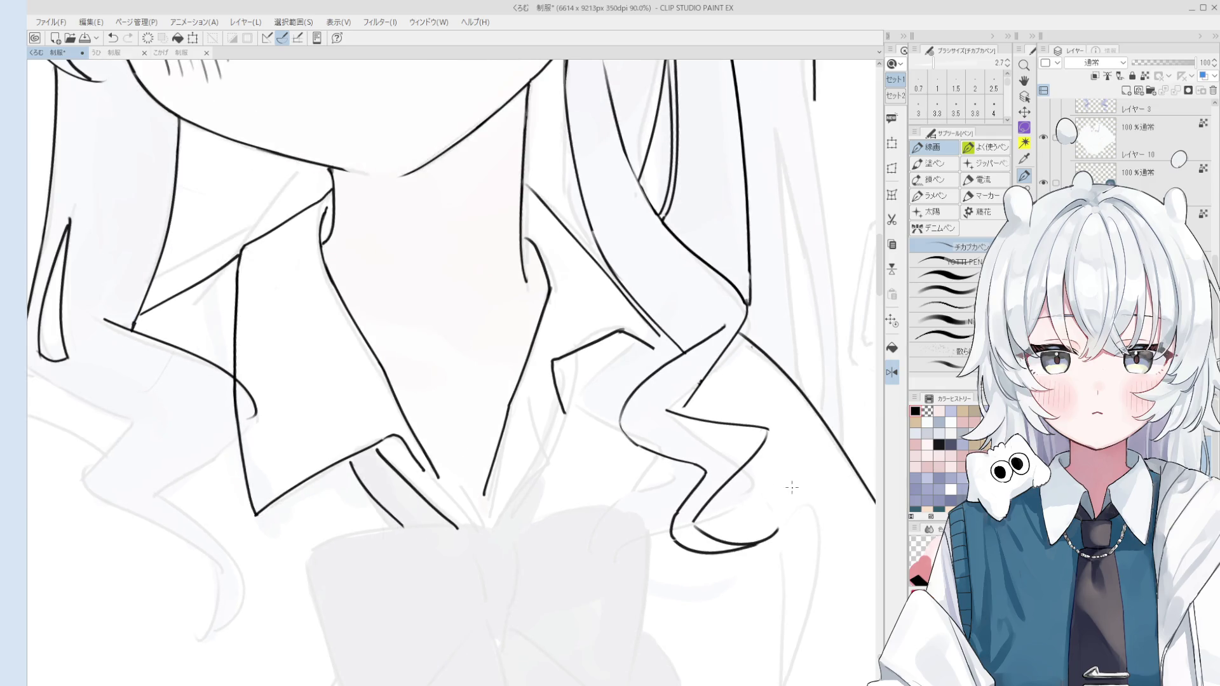
Erase the hair lock's bottom curl and redraw the bottom curl line
{"action": "key", "text": "e"}
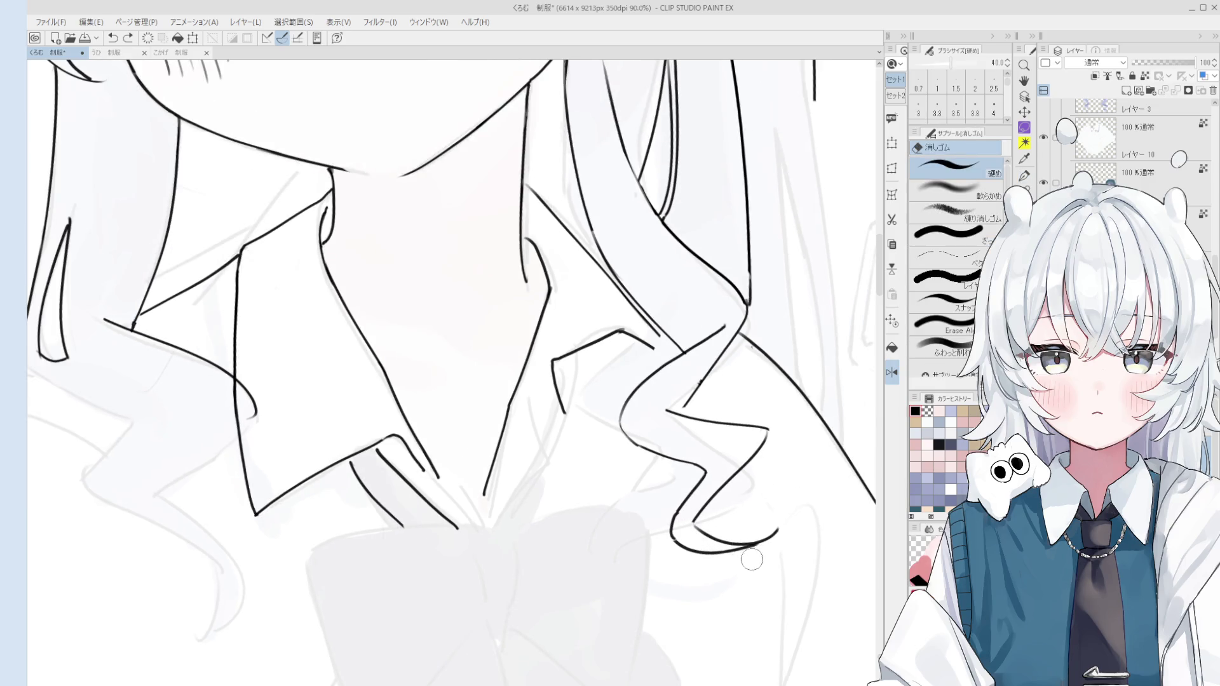
{"action": "mouse_move", "coordinate": [787, 556]}
{"action": "left_mouse_down"}
{"action": "mouse_move", "coordinate": [756, 535]}
{"action": "mouse_move", "coordinate": [689, 542]}
{"action": "mouse_move", "coordinate": [754, 555]}
{"action": "left_mouse_up"}
{"action": "key", "text": "p"}
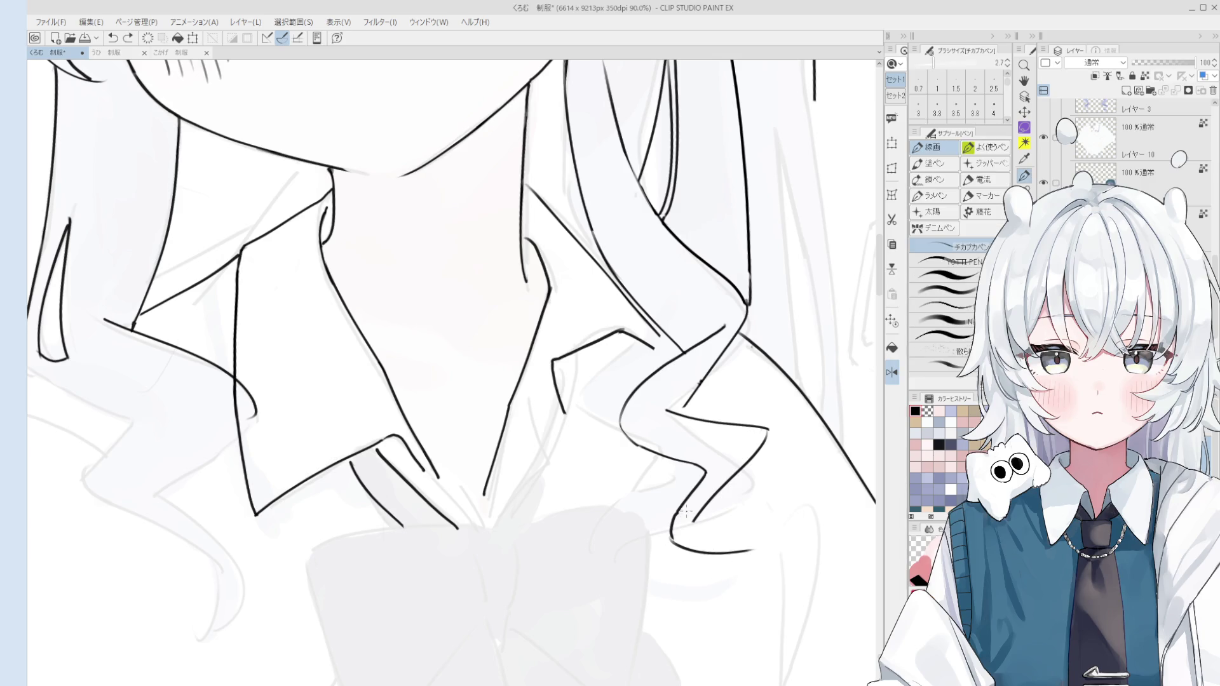
{"action": "scroll", "coordinate": [719, 527], "scroll_direction": "down", "scroll_amount": 1}
{"action": "scroll", "coordinate": [720, 527], "scroll_direction": "down", "scroll_amount": 1}
{"action": "key", "text": "ctrl+z"}
{"action": "left_click_drag", "start_coordinate": [722, 515], "coordinate": [755, 544]}
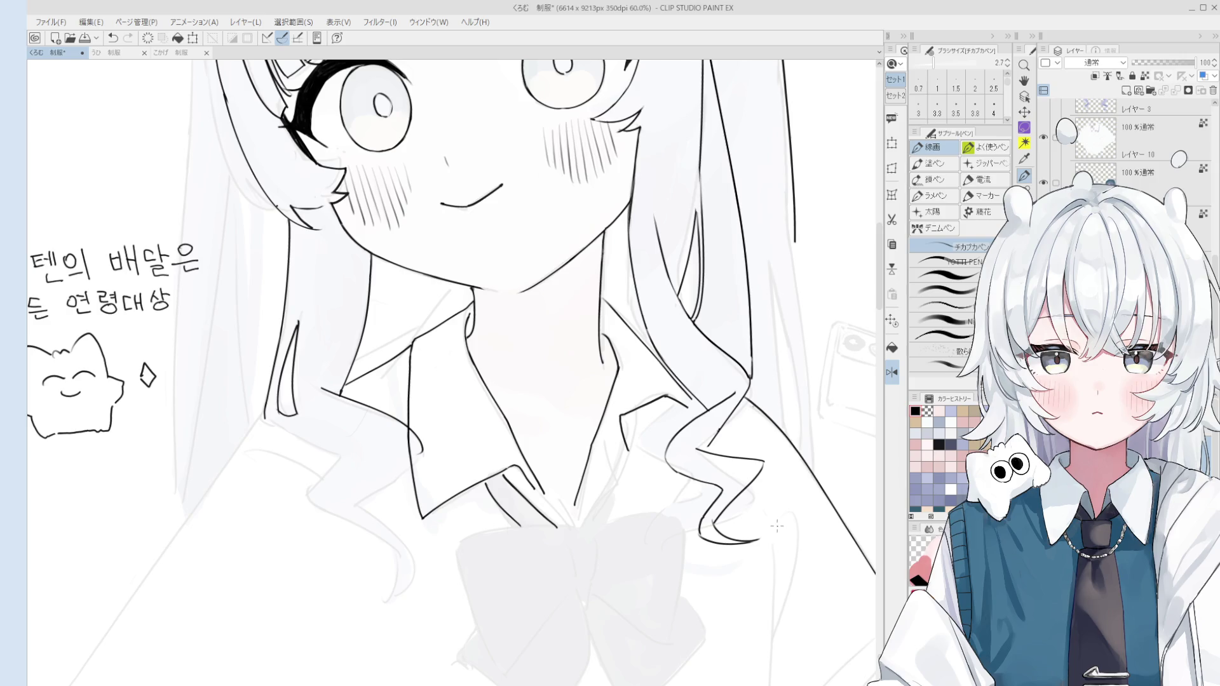
{"action": "scroll", "coordinate": [776, 528], "scroll_direction": "up", "scroll_amount": 3}
Erase the curl's lower hook and redraw the curved stroke with a new ending
{"action": "key", "text": "e"}
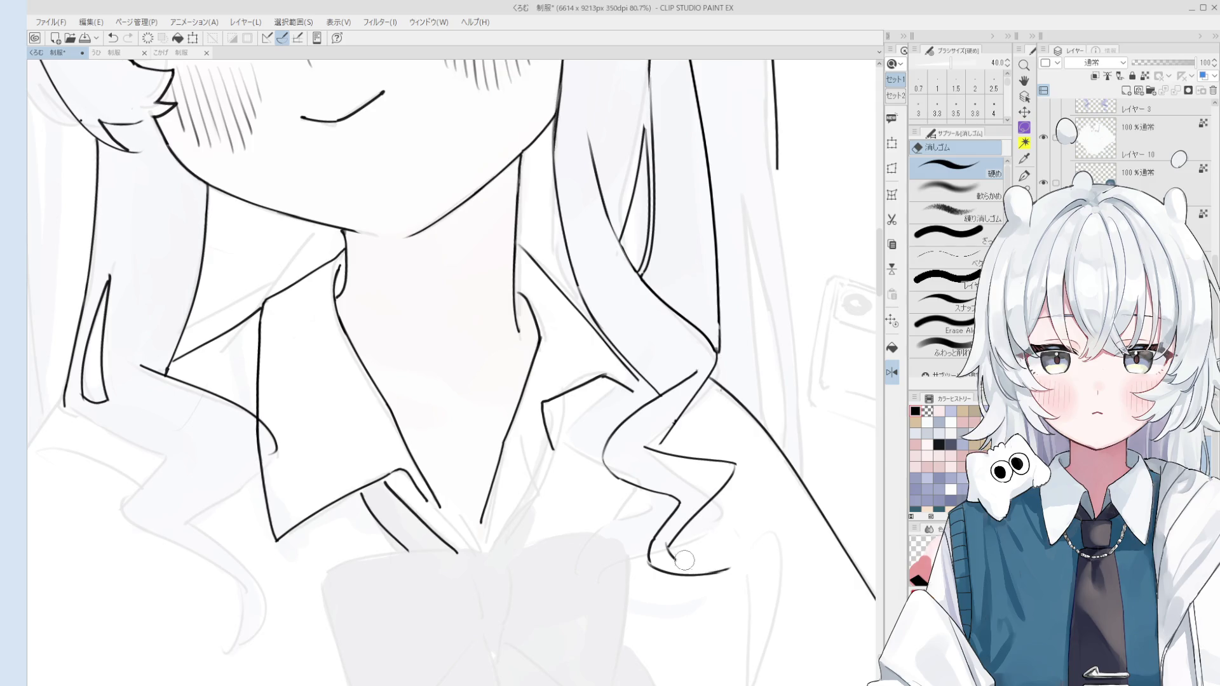
{"action": "mouse_move", "coordinate": [664, 545]}
{"action": "left_mouse_down"}
{"action": "mouse_move", "coordinate": [654, 569]}
{"action": "mouse_move", "coordinate": [737, 564]}
{"action": "left_mouse_up"}
{"action": "key", "text": "p"}
{"action": "key", "text": "ctrl+z"}
{"action": "key", "text": "ctrl+z"}
{"action": "key", "text": "ctrl+z"}
{"action": "key", "text": "ctrl+z"}
{"action": "key", "text": "ctrl+z"}
{"action": "left_click_drag", "start_coordinate": [668, 544], "coordinate": [740, 562]}
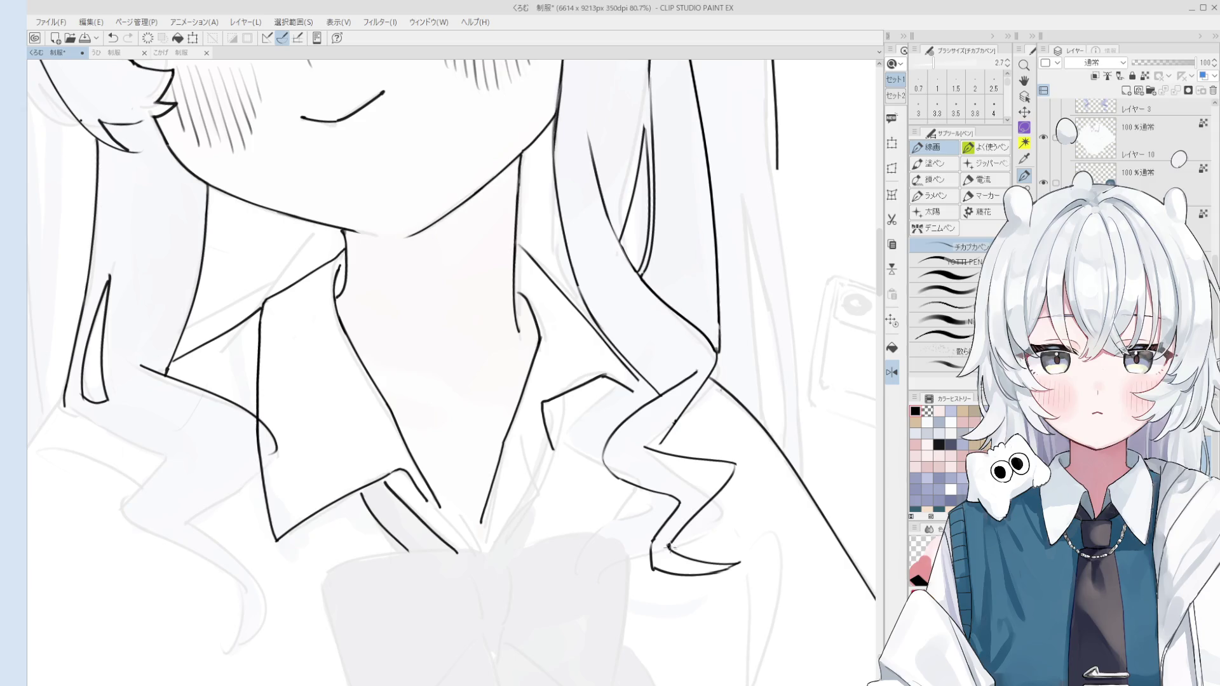
With a size 12 eraser, remove the lower hair stretch and redraw it toward the collar
{"action": "key", "text": "e"}
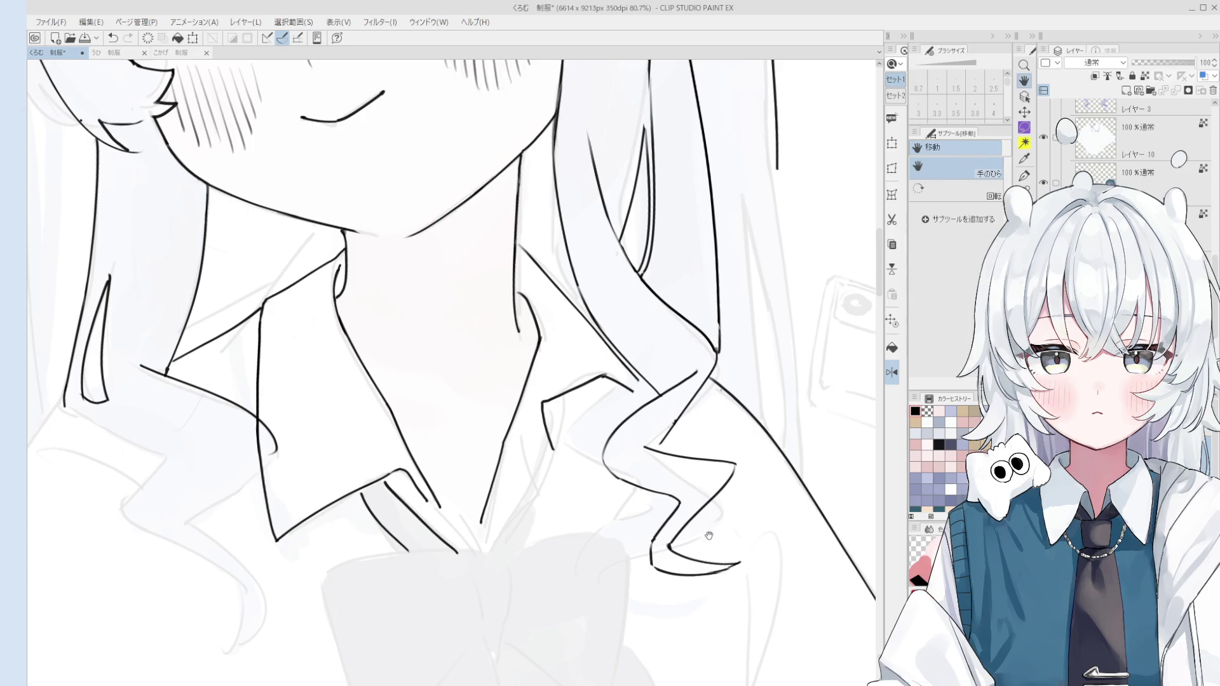
{"action": "scroll", "coordinate": [714, 526], "scroll_direction": "up", "scroll_amount": 5}
{"action": "key", "text": "bracketleft"}
{"action": "key", "text": "bracketleft"}
{"action": "key", "text": "bracketleft"}
{"action": "mouse_move", "coordinate": [729, 438]}
{"action": "left_mouse_down"}
{"action": "mouse_move", "coordinate": [749, 365]}
{"action": "mouse_move", "coordinate": [683, 512]}
{"action": "left_mouse_up"}
{"action": "key", "text": "p"}
{"action": "scroll", "coordinate": [700, 445], "scroll_direction": "down", "scroll_amount": 1}
{"action": "scroll", "coordinate": [699, 445], "scroll_direction": "down", "scroll_amount": 1}
{"action": "key", "text": "ctrl+z"}
{"action": "left_click_drag", "start_coordinate": [707, 417], "coordinate": [653, 536]}
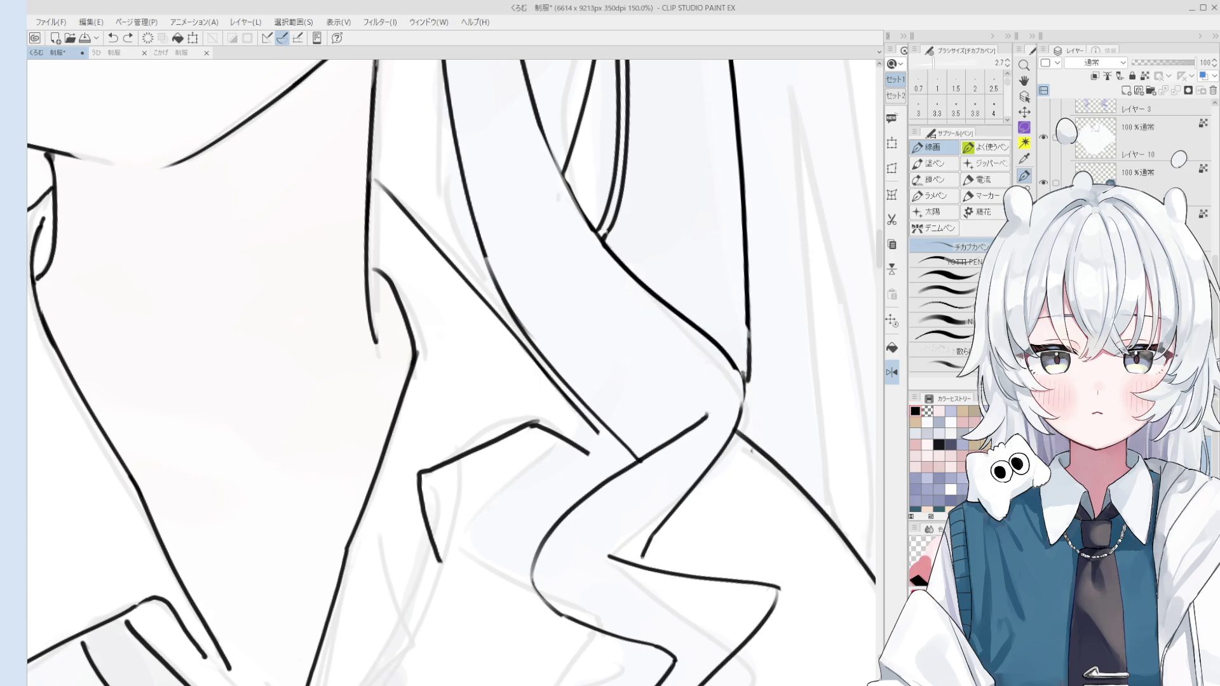
Recentre on the hair curl and redraw its lower curve segment
{"action": "scroll", "coordinate": [642, 560], "scroll_direction": "down", "scroll_amount": 2}
{"action": "key", "text": "space"}
{"action": "mouse_move", "coordinate": [642, 599]}
{"action": "left_mouse_down"}
{"action": "mouse_move", "coordinate": [668, 578]}
{"action": "mouse_move", "coordinate": [597, 546]}
{"action": "mouse_move", "coordinate": [607, 588]}
{"action": "mouse_move", "coordinate": [599, 534]}
{"action": "left_mouse_up"}
{"action": "key", "text": "e"}
{"action": "scroll", "coordinate": [639, 550], "scroll_direction": "down", "scroll_amount": 1}
{"action": "key", "text": "p"}
{"action": "key", "text": "ctrl+z"}
{"action": "key", "text": "ctrl+z"}
{"action": "key", "text": "ctrl+z"}
{"action": "mouse_move", "coordinate": [619, 581]}
{"action": "left_mouse_down"}
{"action": "mouse_move", "coordinate": [599, 532]}
{"action": "mouse_move", "coordinate": [624, 584]}
{"action": "left_mouse_up"}
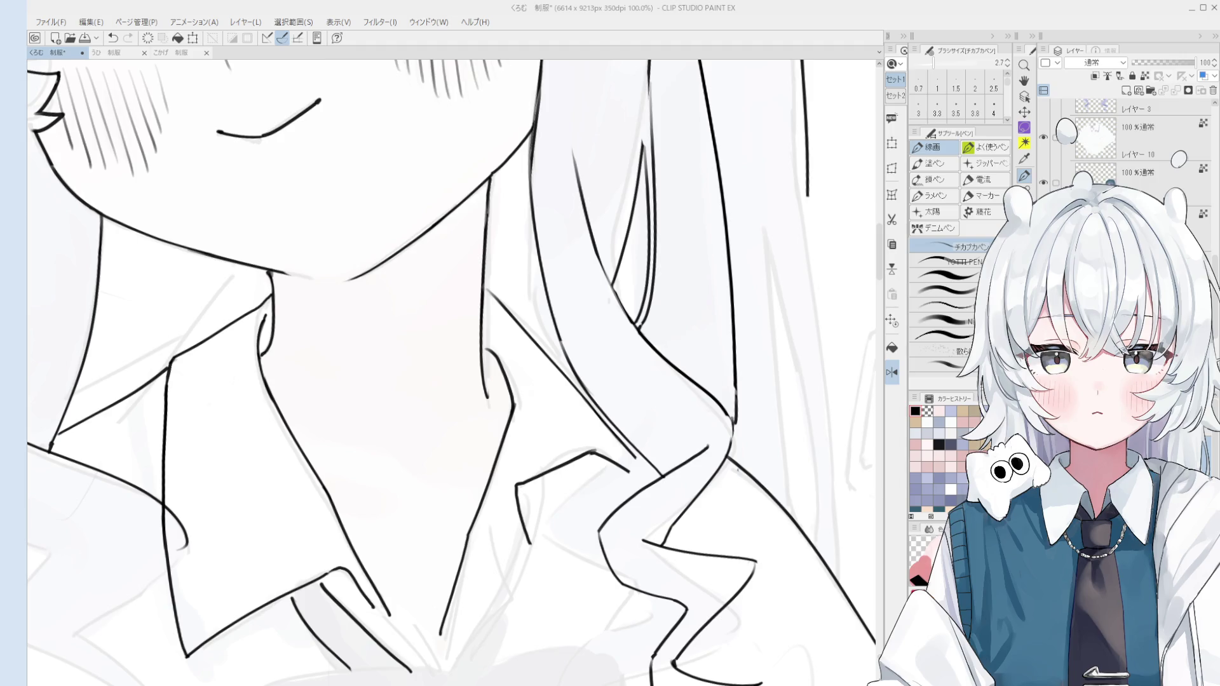
Try a thinner hair line, undo it, and reposition the view over the collar
{"action": "left_click_drag", "start_coordinate": [732, 414], "coordinate": [727, 462]}
{"action": "key", "text": "ctrl+z"}
{"action": "scroll", "coordinate": [720, 390], "scroll_direction": "up", "scroll_amount": 3}
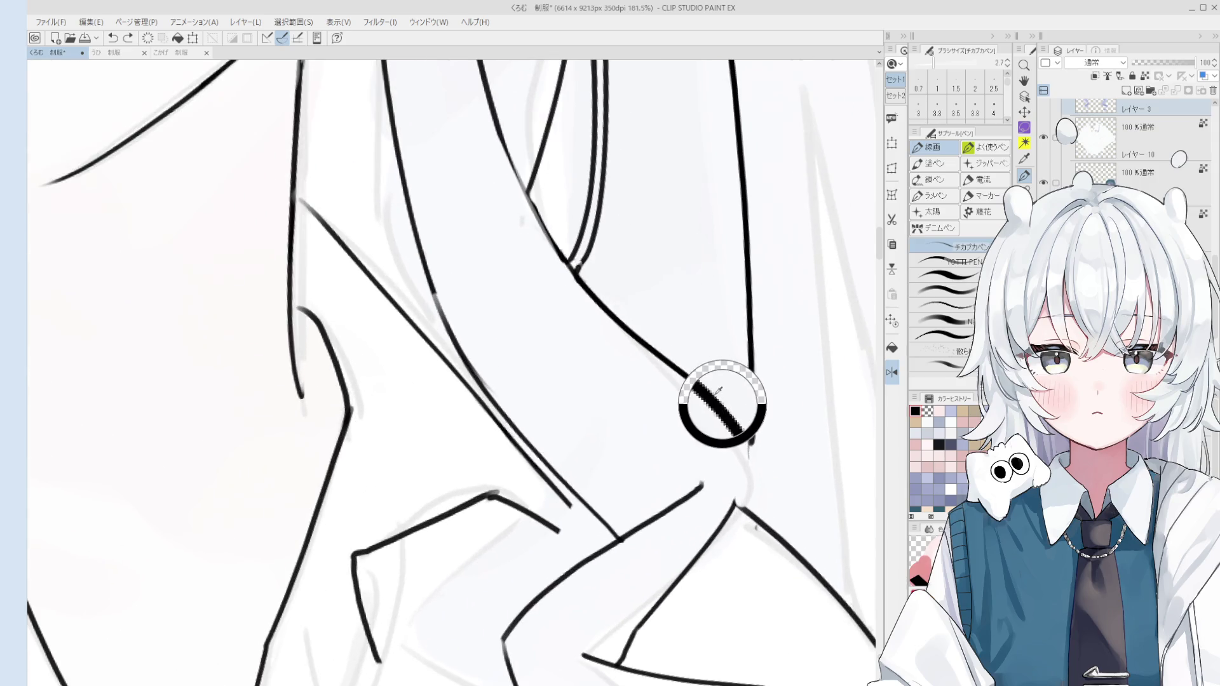
{"action": "key", "text": "h"}
{"action": "scroll", "coordinate": [722, 409], "scroll_direction": "down", "scroll_amount": 2}
{"action": "left_click_drag", "start_coordinate": [681, 394], "coordinate": [682, 363]}
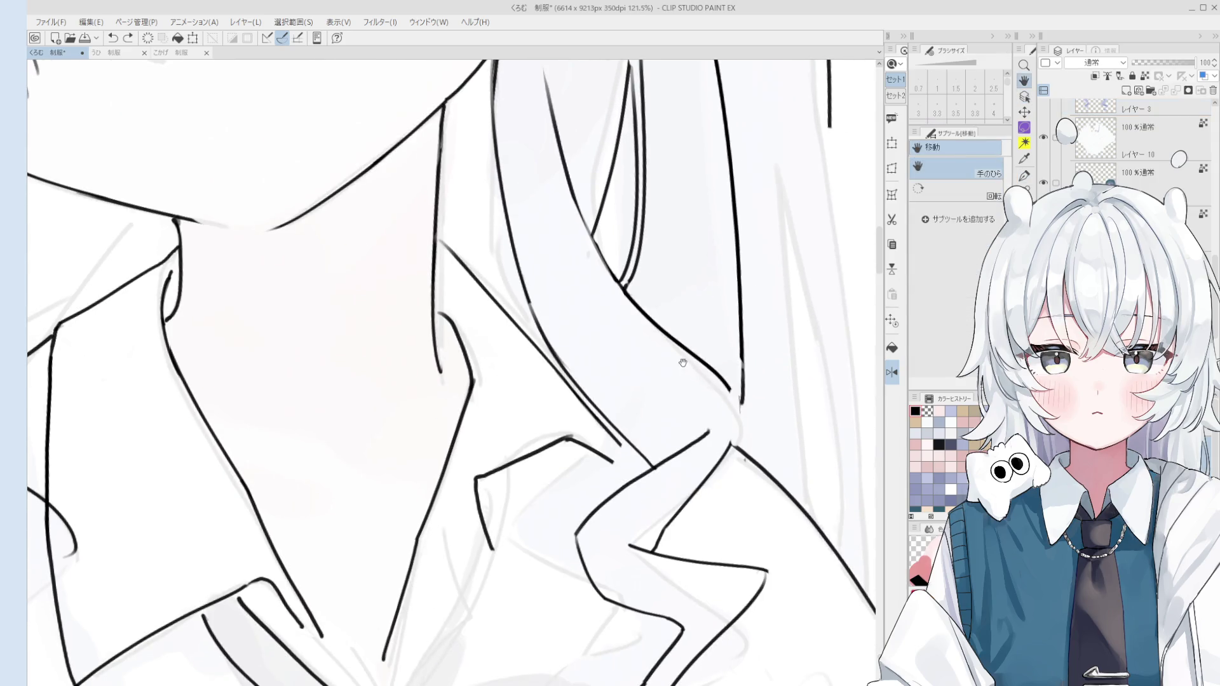
{"action": "left_click_drag", "start_coordinate": [717, 442], "coordinate": [736, 448]}
Erase the vertical hair line below the curl and adjust the view
{"action": "key", "text": "p"}
{"action": "key", "text": "ctrl+z"}
{"action": "mouse_move", "coordinate": [753, 402]}
{"action": "left_mouse_down"}
{"action": "mouse_move", "coordinate": [751, 450]}
{"action": "mouse_move", "coordinate": [763, 368]}
{"action": "mouse_move", "coordinate": [762, 416]}
{"action": "left_mouse_up"}
{"action": "key", "text": "e"}
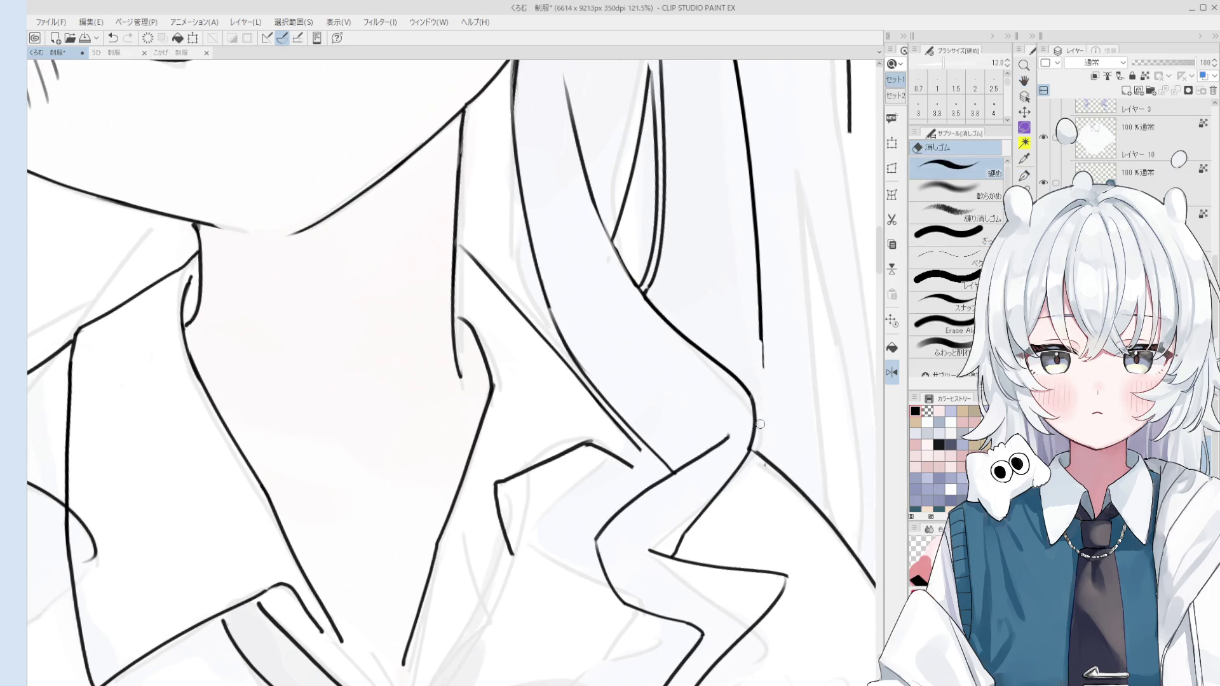
{"action": "key", "text": "h"}
{"action": "left_click_drag", "start_coordinate": [767, 464], "coordinate": [766, 471]}
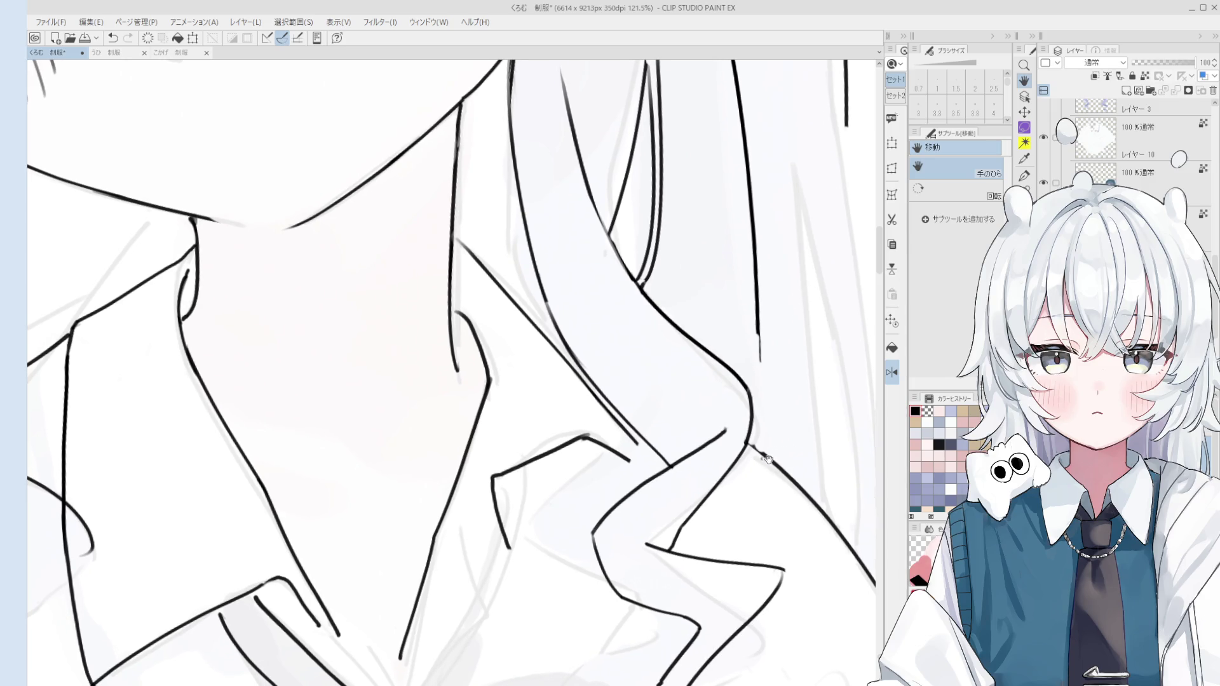
{"action": "key", "text": "p"}
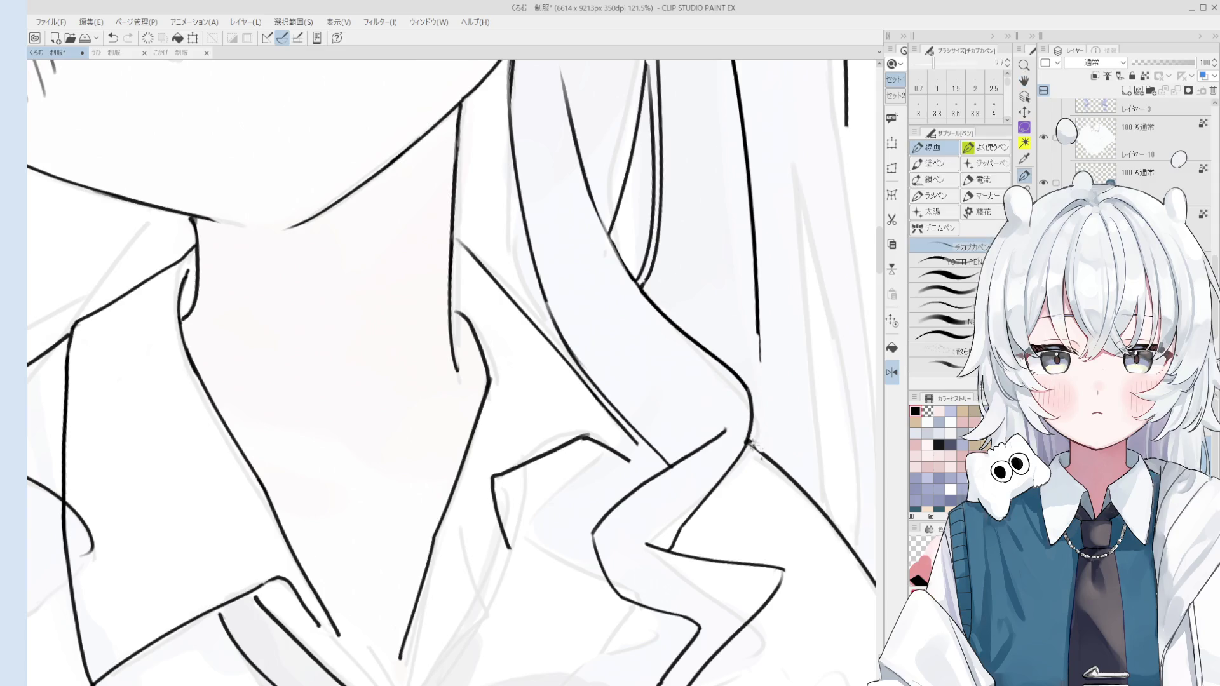
{"action": "scroll", "coordinate": [752, 445], "scroll_direction": "up", "scroll_amount": 2}
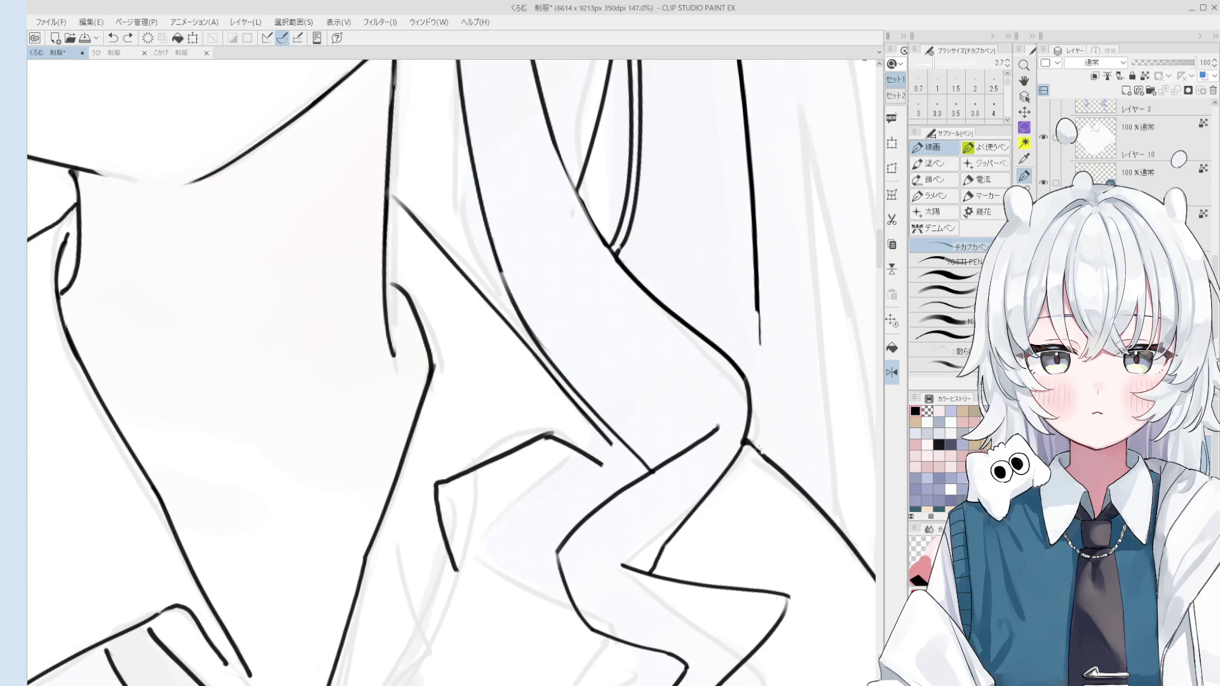
{"action": "scroll", "coordinate": [760, 453], "scroll_direction": "down", "scroll_amount": 3}
{"action": "key", "text": "e"}
{"action": "scroll", "coordinate": [776, 460], "scroll_direction": "up", "scroll_amount": 3}
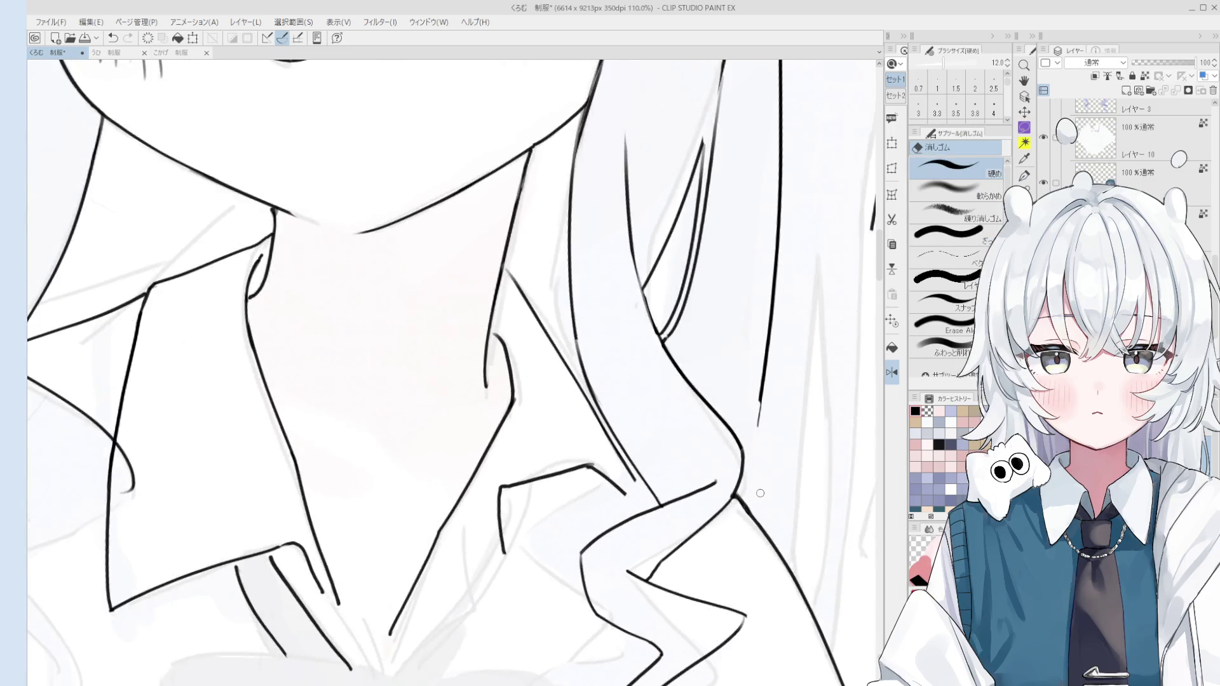
{"action": "key", "text": "p"}
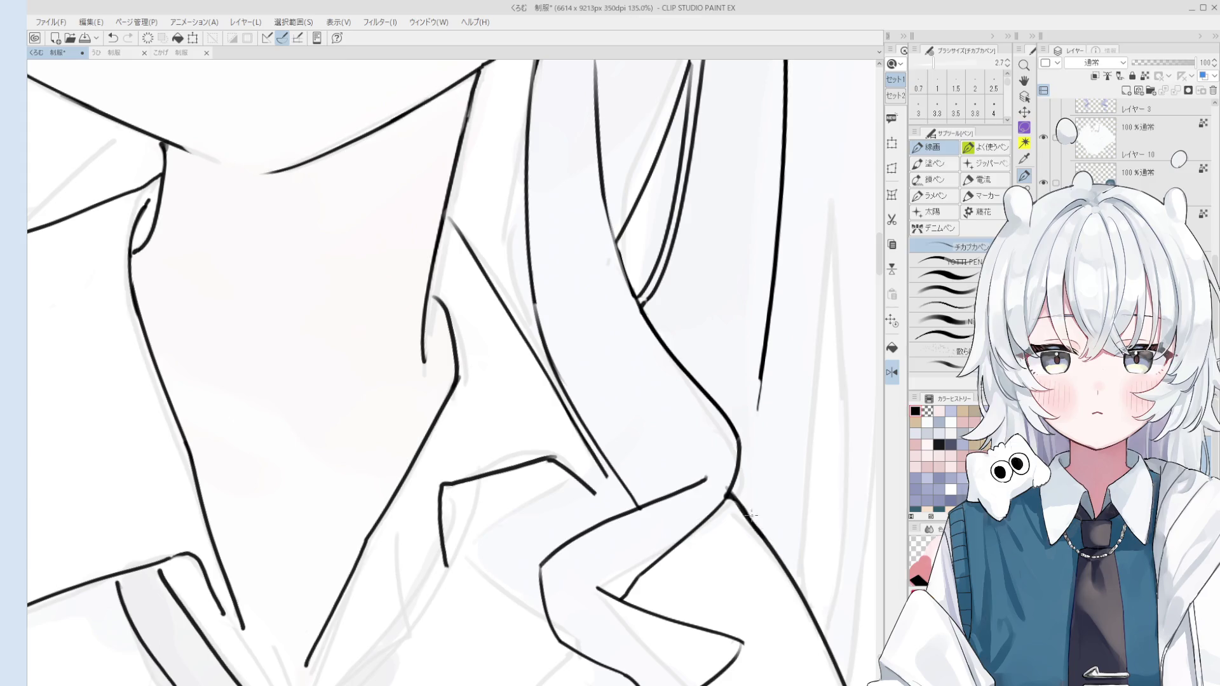
{"action": "scroll", "coordinate": [761, 536], "scroll_direction": "down", "scroll_amount": 3}
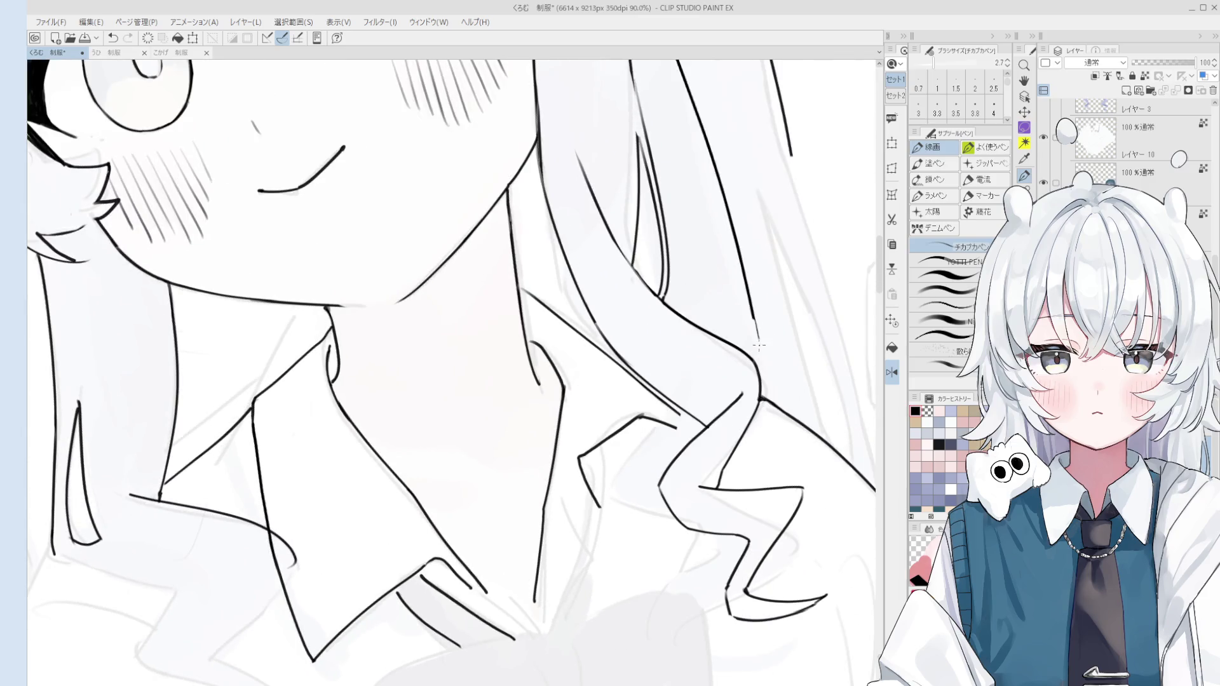
Compare the hair-end stroke with undo/redo and keep it
{"action": "key", "text": "ctrl+z"}
{"action": "key", "text": "ctrl+y"}
{"action": "key", "text": "ctrl+z"}
{"action": "key", "text": "ctrl+y"}
{"action": "key", "text": "ctrl+z"}
{"action": "key", "text": "ctrl+y"}
{"action": "scroll", "coordinate": [760, 346], "scroll_direction": "down", "scroll_amount": 5}
Erase the stray right hair-line segment with the eraser at size 25
{"action": "key", "text": "h"}
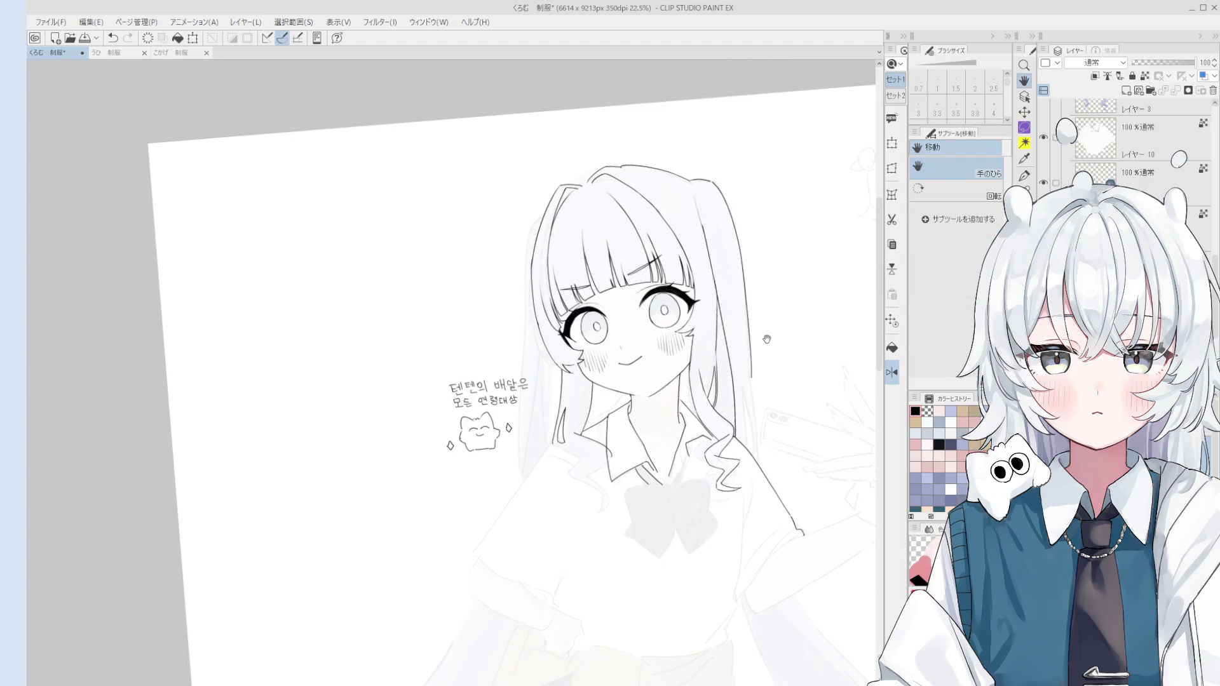
{"action": "key", "text": "e"}
{"action": "key", "text": "bracketright"}
{"action": "key", "text": "bracketright"}
{"action": "mouse_move", "coordinate": [751, 346]}
{"action": "left_mouse_down"}
{"action": "mouse_move", "coordinate": [757, 402]}
{"action": "mouse_move", "coordinate": [722, 304]}
{"action": "left_mouse_up"}
Redraw the right hair outline with the pen, extending it down past the shoulder
{"action": "key", "text": "p"}
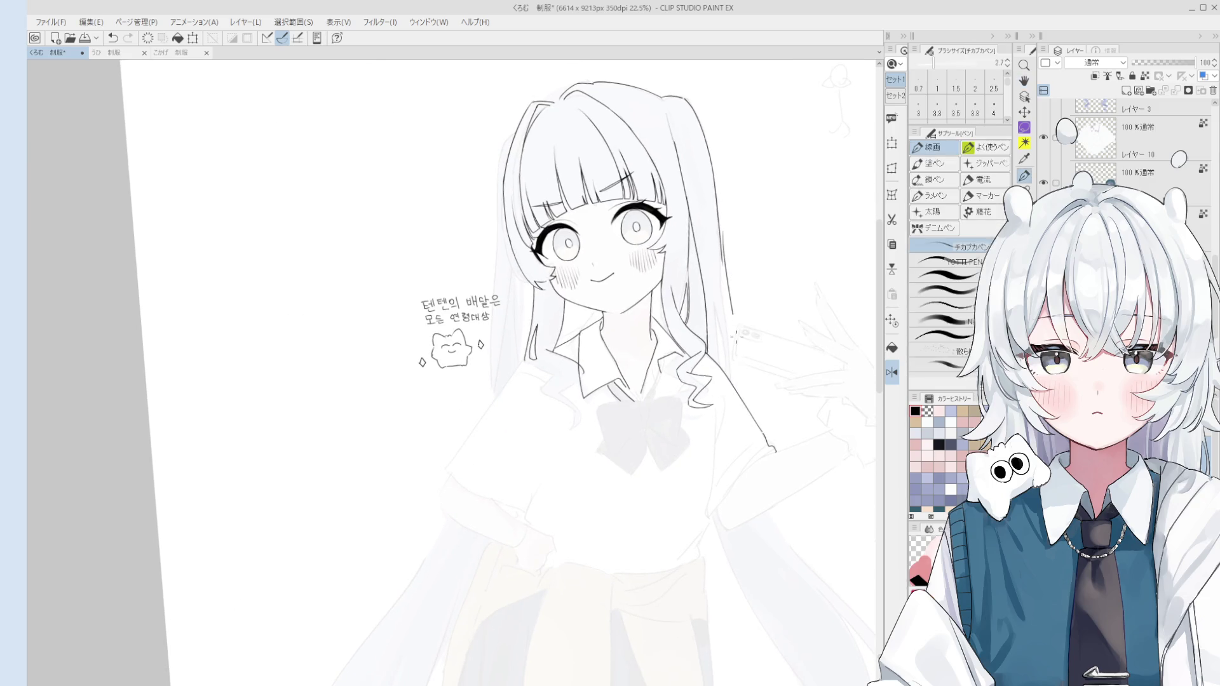
{"action": "left_click_drag", "start_coordinate": [723, 258], "coordinate": [759, 433]}
{"action": "key", "text": "ctrl+z"}
{"action": "left_click_drag", "start_coordinate": [745, 372], "coordinate": [757, 420]}
Draw a first strand line down the right side of the hair, then undo it
{"action": "key", "text": "e"}
{"action": "scroll", "coordinate": [642, 312], "scroll_direction": "up", "scroll_amount": 3}
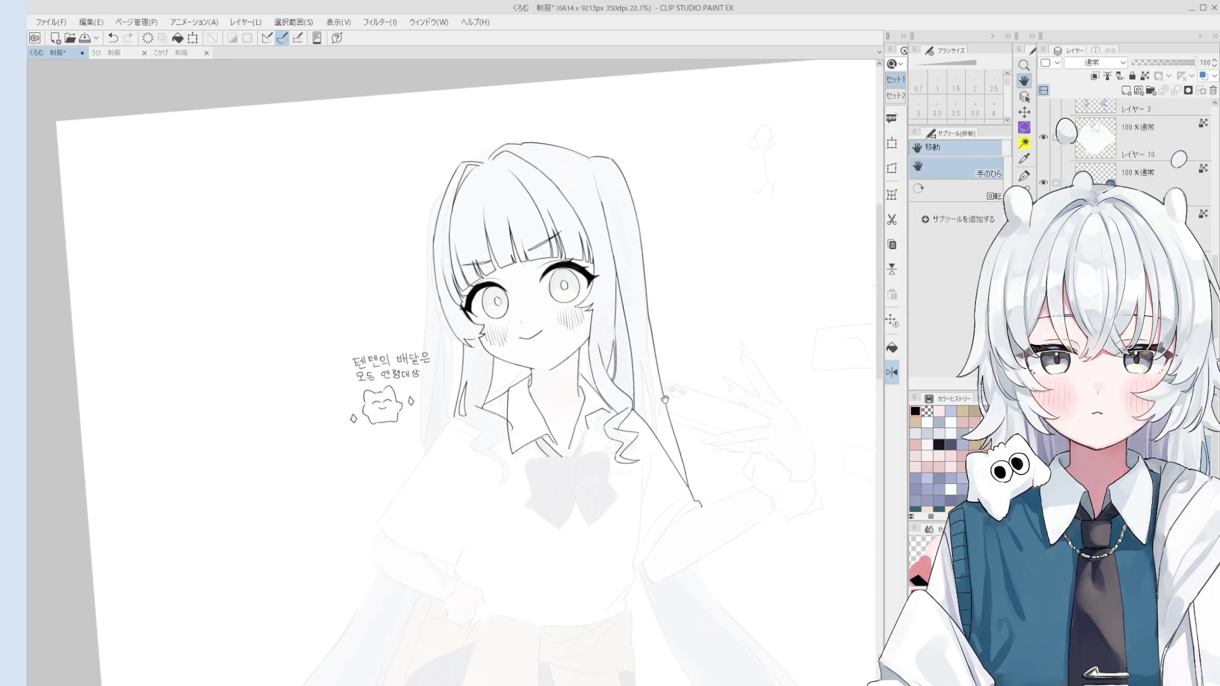
{"action": "key", "text": "p"}
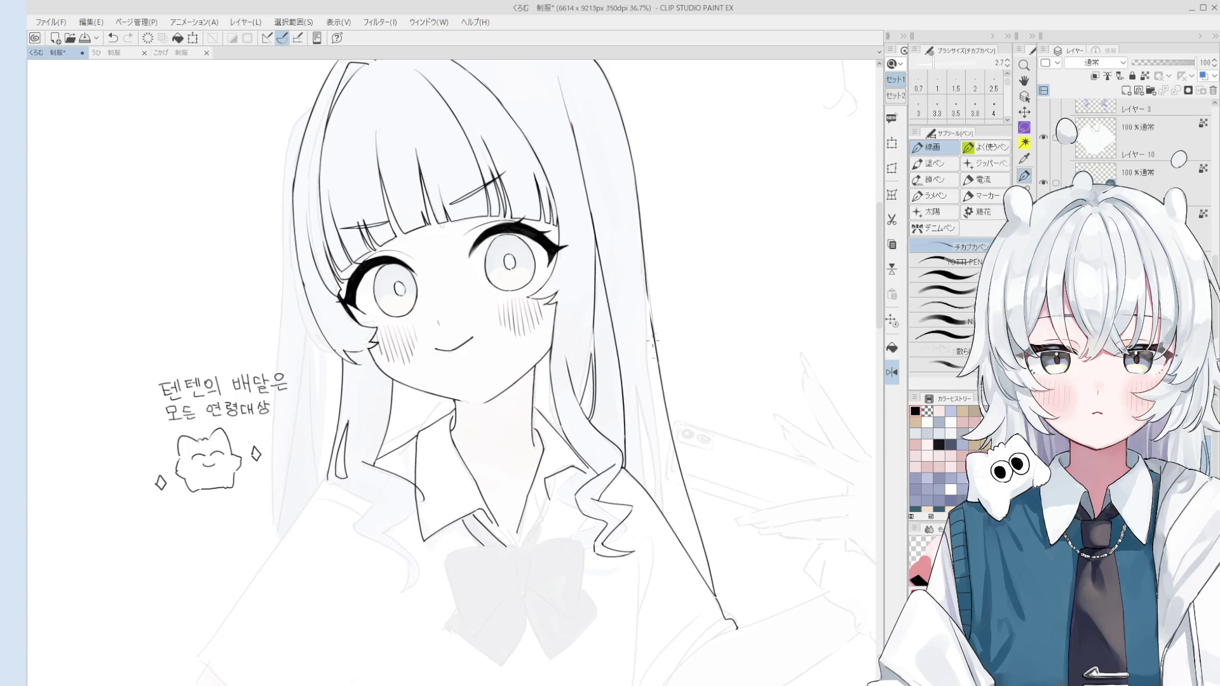
{"action": "scroll", "coordinate": [654, 362], "scroll_direction": "down", "scroll_amount": 1}
{"action": "key", "text": "e"}
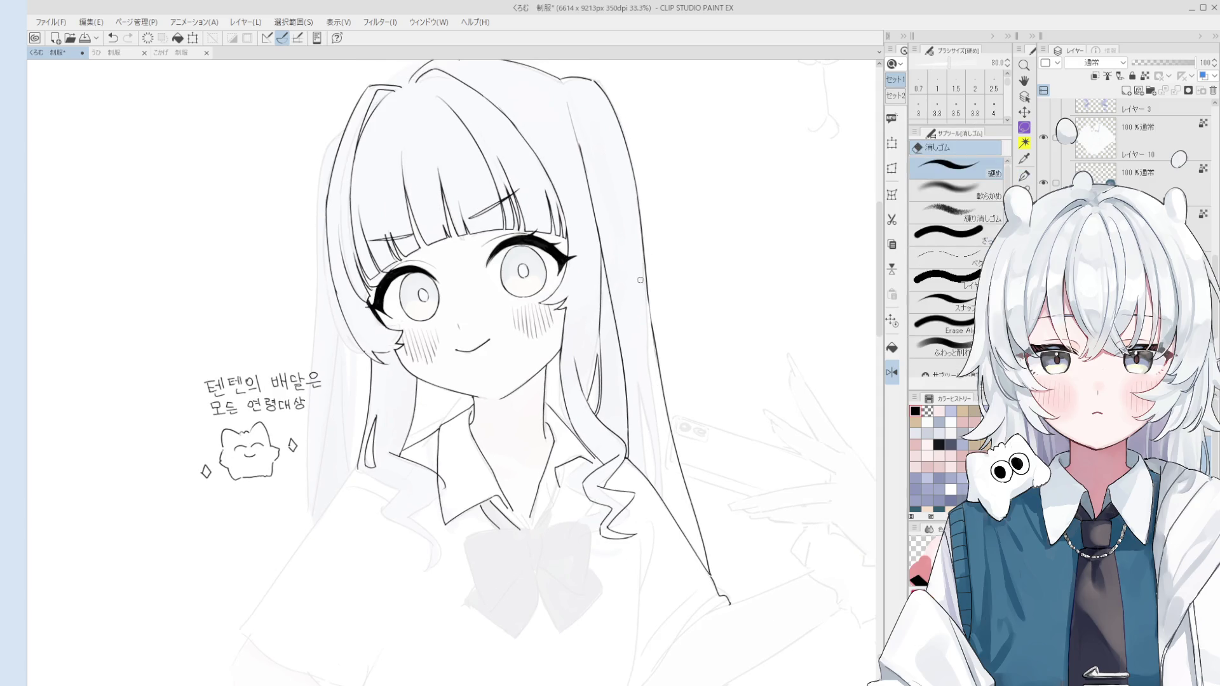
{"action": "key", "text": "p"}
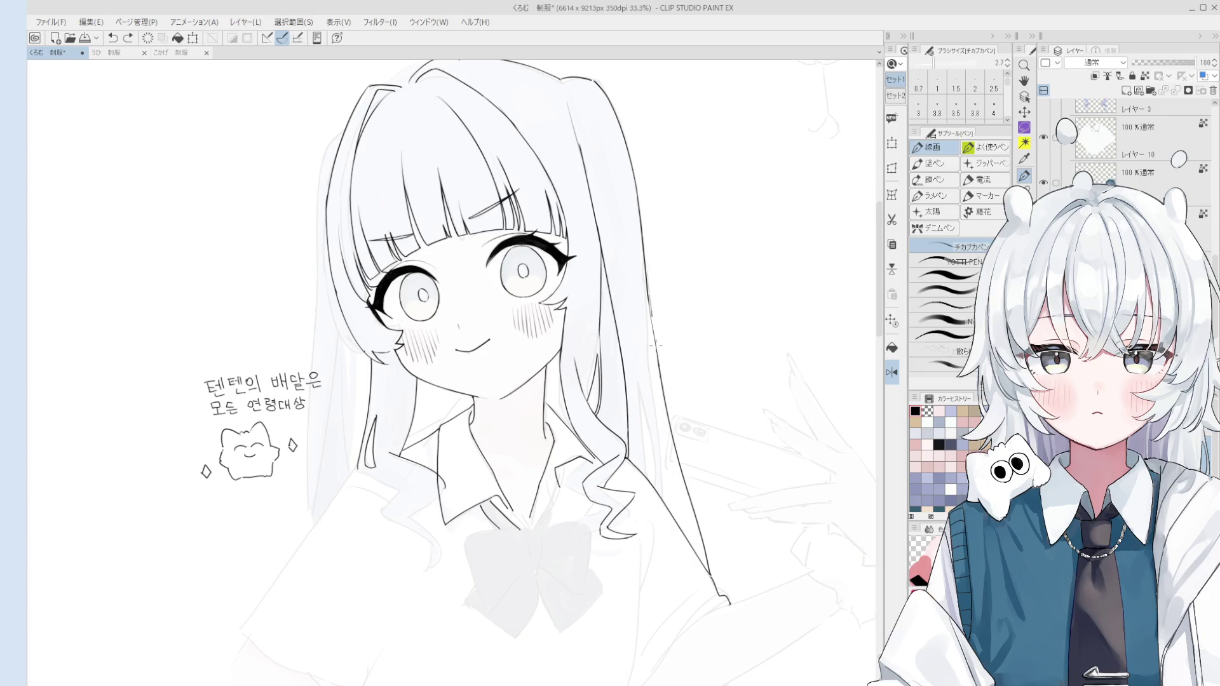
{"action": "left_click_drag", "start_coordinate": [648, 290], "coordinate": [661, 391]}
{"action": "key", "text": "ctrl+z"}
Redraw the right hair strand from higher up, test-erase part of it, and undo
{"action": "key", "text": "ctrl+z"}
{"action": "key", "text": "ctrl+z"}
{"action": "left_click_drag", "start_coordinate": [644, 257], "coordinate": [662, 391]}
{"action": "key", "text": "e"}
{"action": "left_click_drag", "start_coordinate": [648, 312], "coordinate": [656, 377]}
{"action": "key", "text": "ctrl+z"}
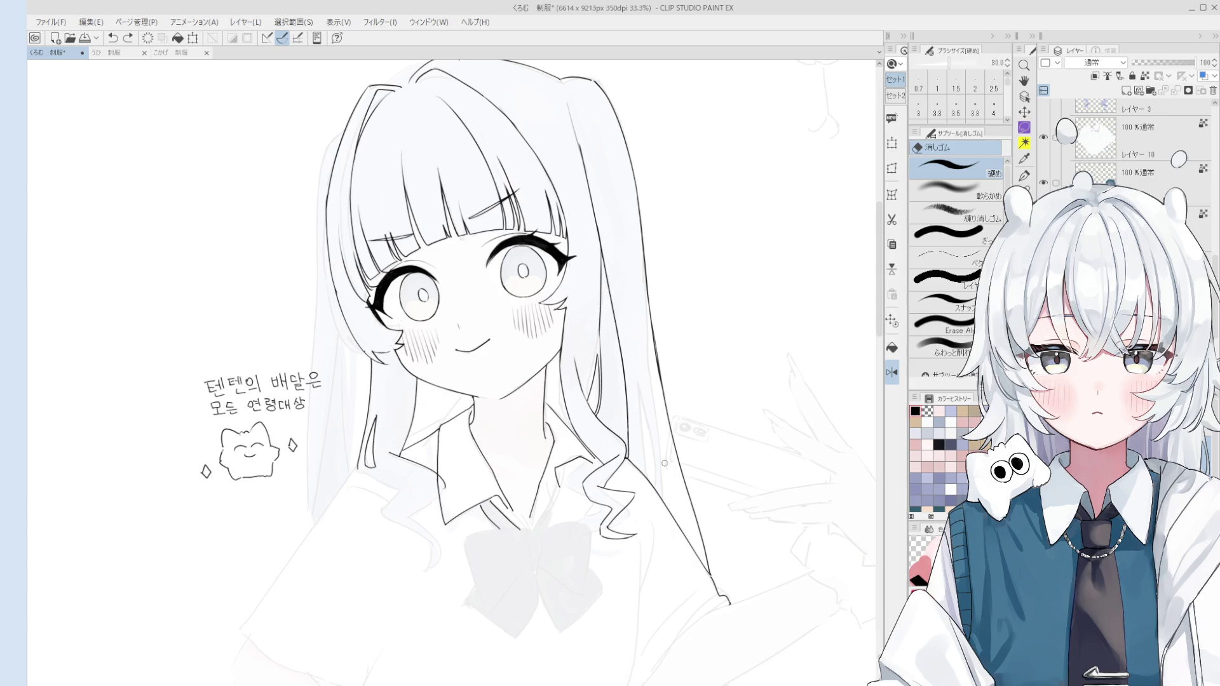
Draw a thin line beside the lower right hair outline, then undo it
{"action": "key", "text": "e"}
{"action": "scroll", "coordinate": [664, 343], "scroll_direction": "up", "scroll_amount": 1}
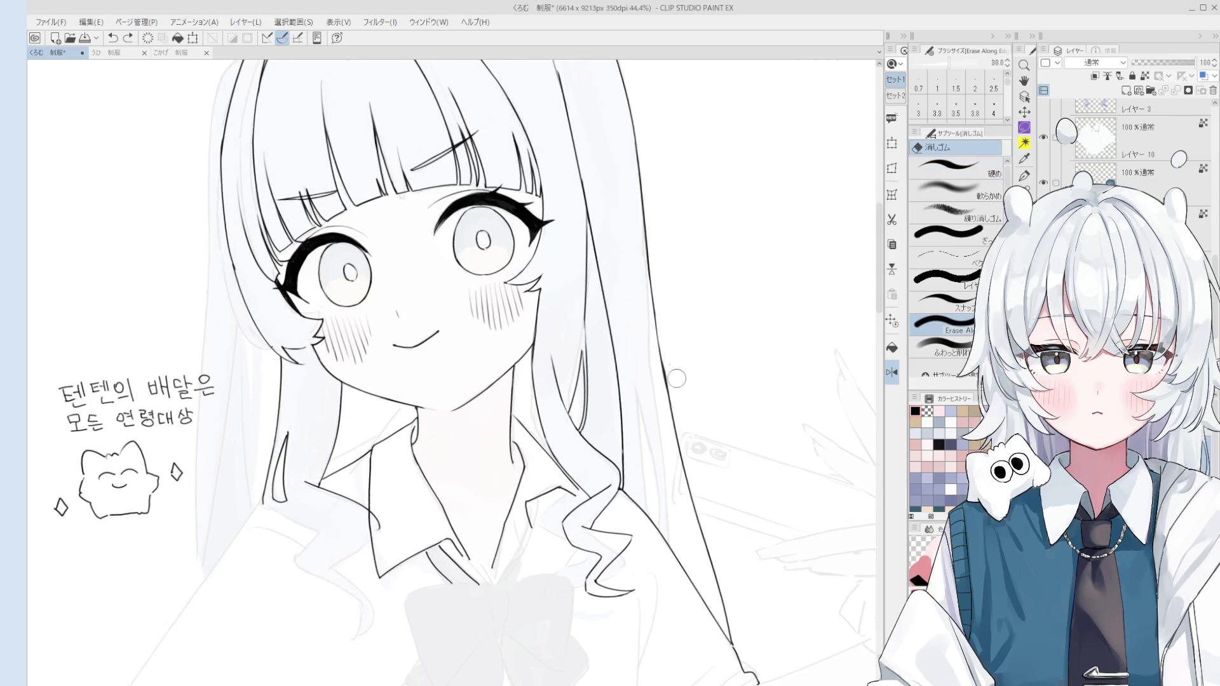
{"action": "scroll", "coordinate": [655, 359], "scroll_direction": "down", "scroll_amount": 3}
{"action": "key", "text": "p"}
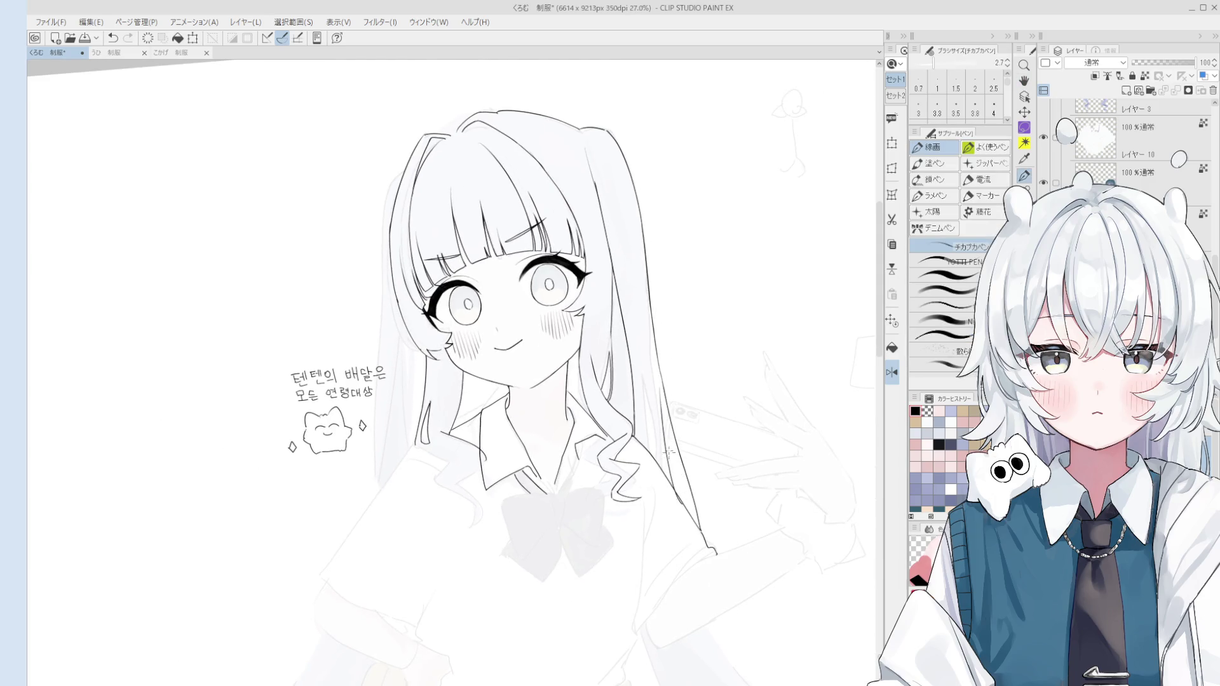
{"action": "left_click_drag", "start_coordinate": [661, 398], "coordinate": [694, 521]}
{"action": "key", "text": "ctrl+z"}
Undo the last two strokes made on the right hair
{"action": "scroll", "coordinate": [658, 385], "scroll_direction": "up", "scroll_amount": 3}
{"action": "key", "text": "e"}
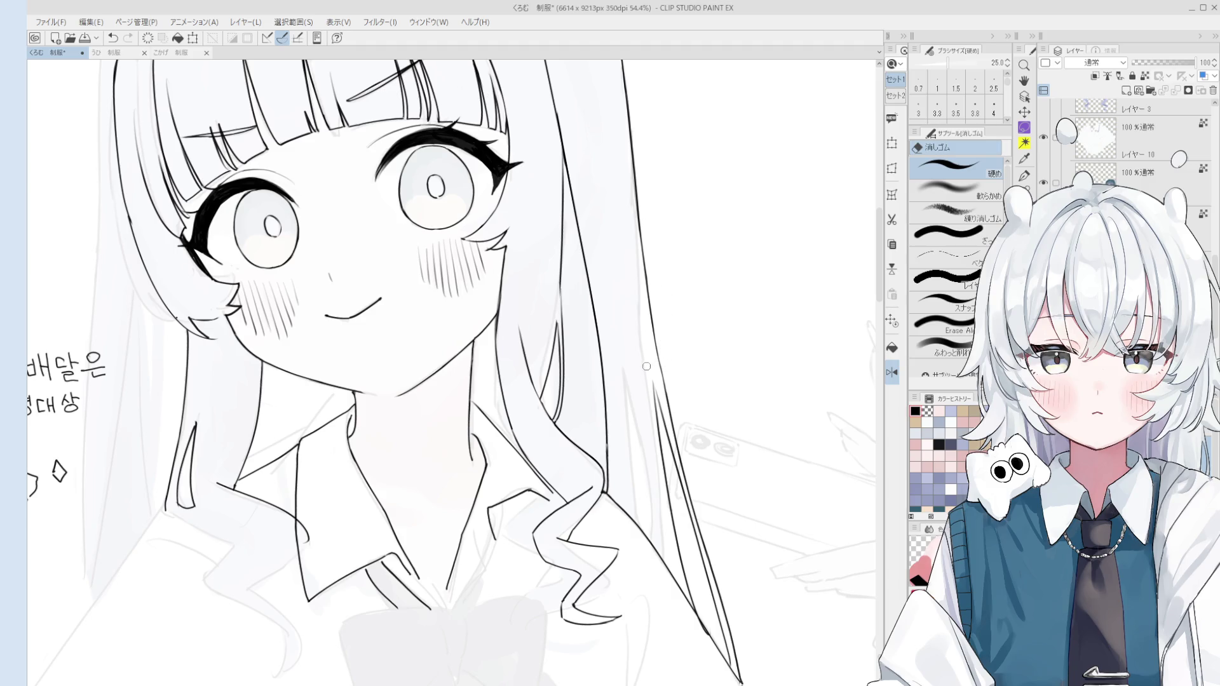
{"action": "key", "text": "p"}
{"action": "scroll", "coordinate": [654, 406], "scroll_direction": "up", "scroll_amount": 5}
{"action": "key", "text": "ctrl+z"}
{"action": "scroll", "coordinate": [658, 445], "scroll_direction": "down", "scroll_amount": 3}
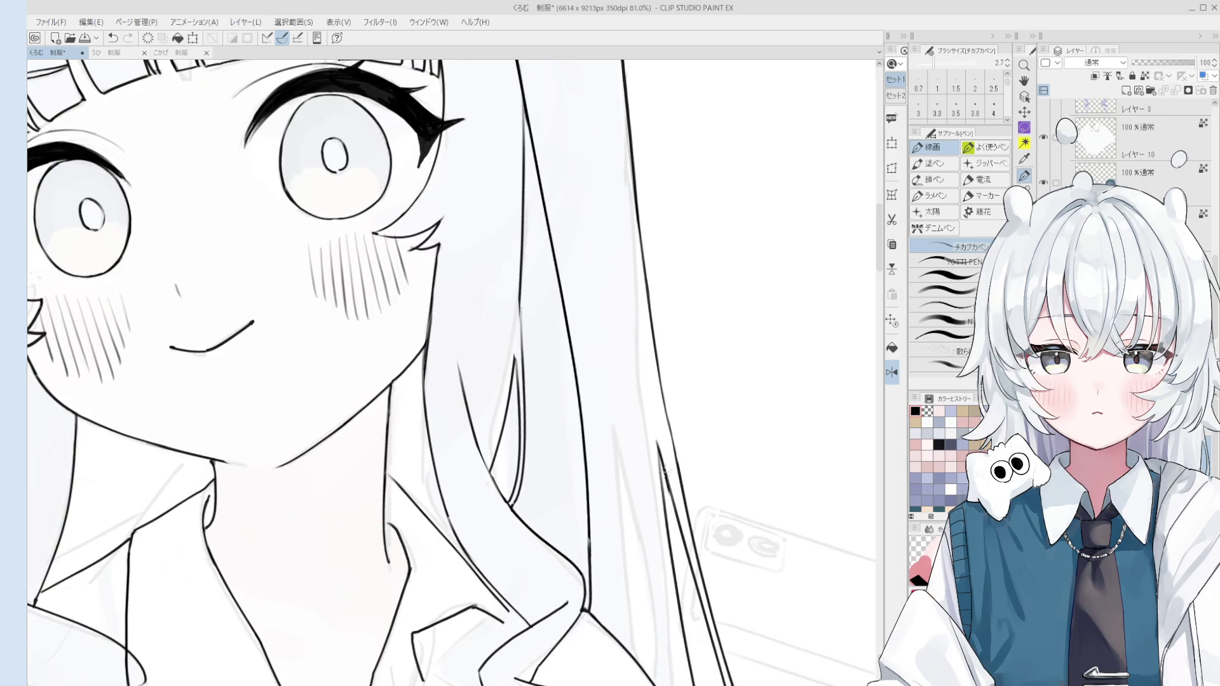
{"action": "key", "text": "ctrl+z"}
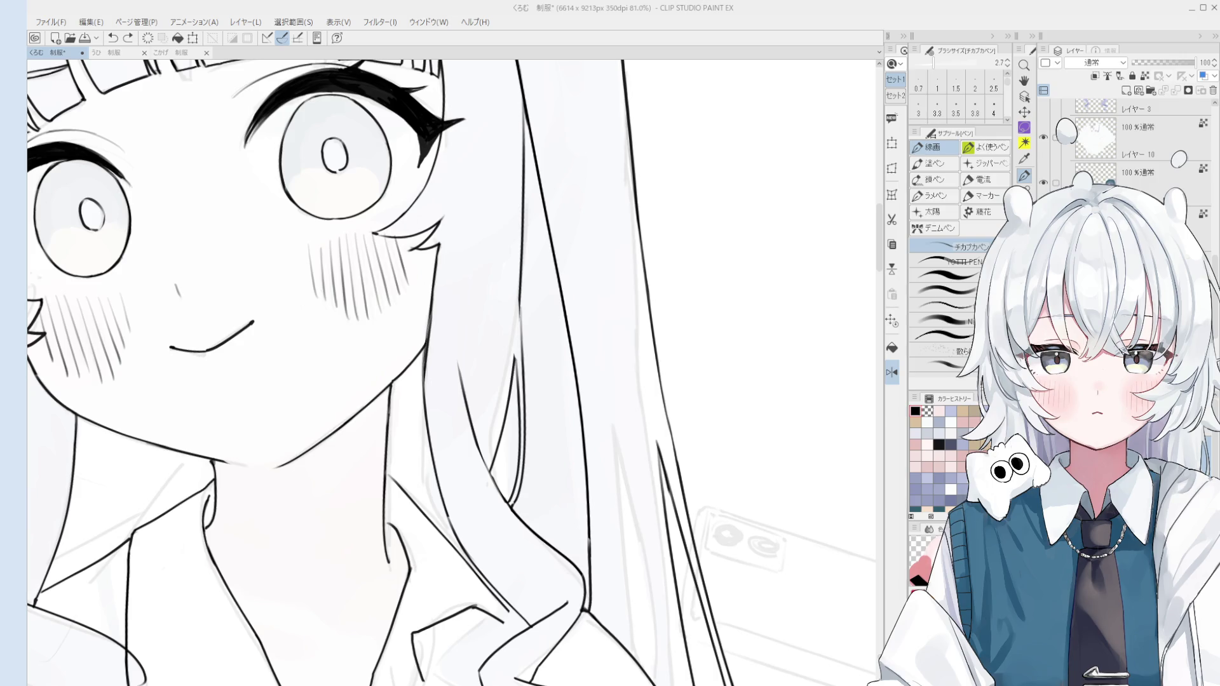
Test erasing a section of the lower hair line twice, undoing each erasure
{"action": "scroll", "coordinate": [638, 462], "scroll_direction": "down", "scroll_amount": 1}
{"action": "key", "text": "e"}
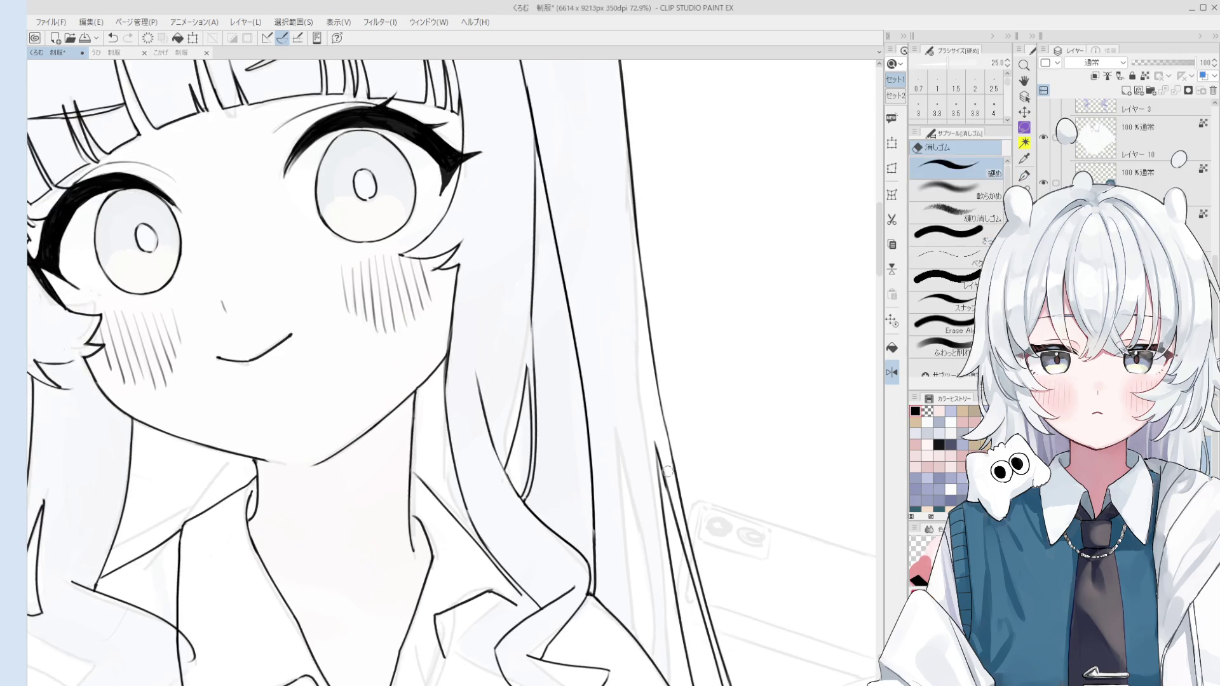
{"action": "left_click_drag", "start_coordinate": [660, 462], "coordinate": [672, 526]}
{"action": "key", "text": "ctrl+z"}
{"action": "left_click_drag", "start_coordinate": [658, 458], "coordinate": [673, 524]}
{"action": "key", "text": "ctrl+z"}
{"action": "scroll", "coordinate": [687, 457], "scroll_direction": "down", "scroll_amount": 5}
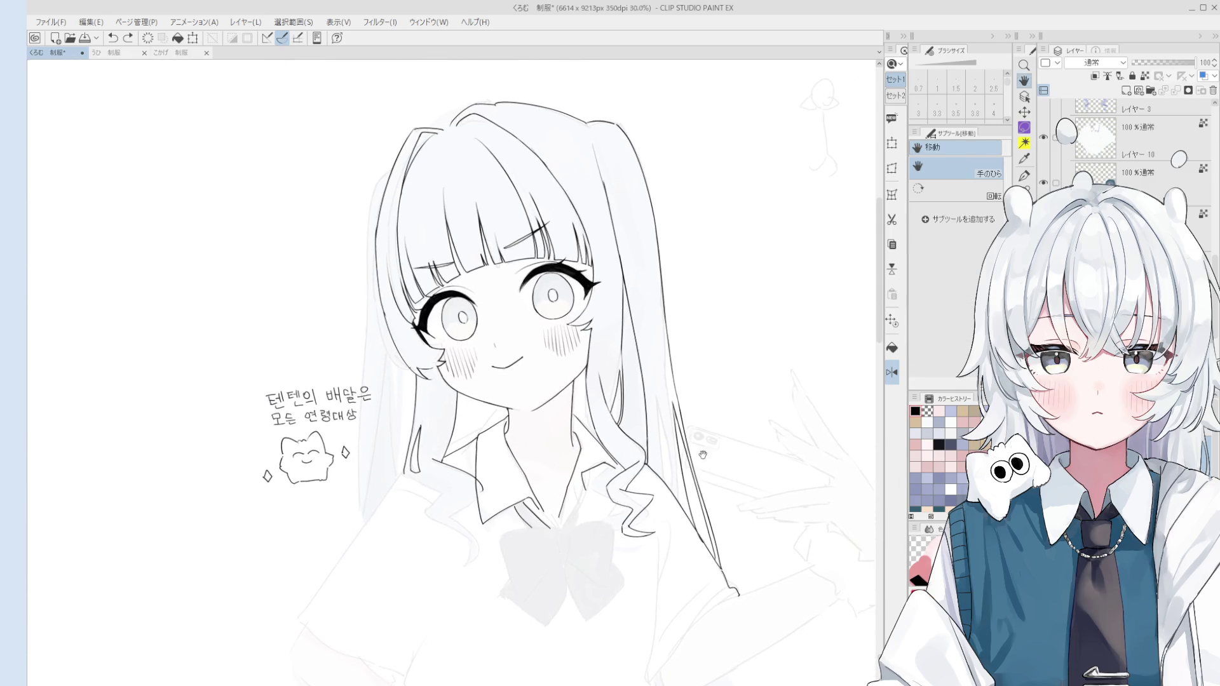
Erase the overlapping strokes along the right hair outline from top to bottom
{"action": "left_click_drag", "start_coordinate": [719, 482], "coordinate": [731, 416]}
{"action": "key", "text": "e"}
{"action": "scroll", "coordinate": [680, 357], "scroll_direction": "up", "scroll_amount": 2}
{"action": "left_click_drag", "start_coordinate": [680, 357], "coordinate": [689, 436]}
{"action": "left_click_drag", "start_coordinate": [681, 332], "coordinate": [700, 481]}
{"action": "left_click_drag", "start_coordinate": [691, 402], "coordinate": [736, 571]}
Redraw the lower right hair outline as one line, retrying the stroke after undos
{"action": "key", "text": "p"}
{"action": "key", "text": "ctrl+z"}
{"action": "left_click_drag", "start_coordinate": [694, 492], "coordinate": [744, 585]}
{"action": "key", "text": "ctrl+z"}
{"action": "key", "text": "ctrl+z"}
Try the right hair outline stroke higher up again, undoing the attempts
{"action": "key", "text": "ctrl+z"}
{"action": "left_click_drag", "start_coordinate": [701, 513], "coordinate": [745, 582]}
{"action": "scroll", "coordinate": [704, 466], "scroll_direction": "down", "scroll_amount": 2}
{"action": "key", "text": "ctrl+z"}
{"action": "left_click_drag", "start_coordinate": [698, 447], "coordinate": [711, 495]}
{"action": "key", "text": "ctrl+z"}
{"action": "key", "text": "ctrl+z"}
{"action": "left_click_drag", "start_coordinate": [695, 410], "coordinate": [717, 512]}
{"action": "key", "text": "ctrl+z"}
{"action": "key", "text": "e"}
{"action": "scroll", "coordinate": [715, 519], "scroll_direction": "up", "scroll_amount": 1}
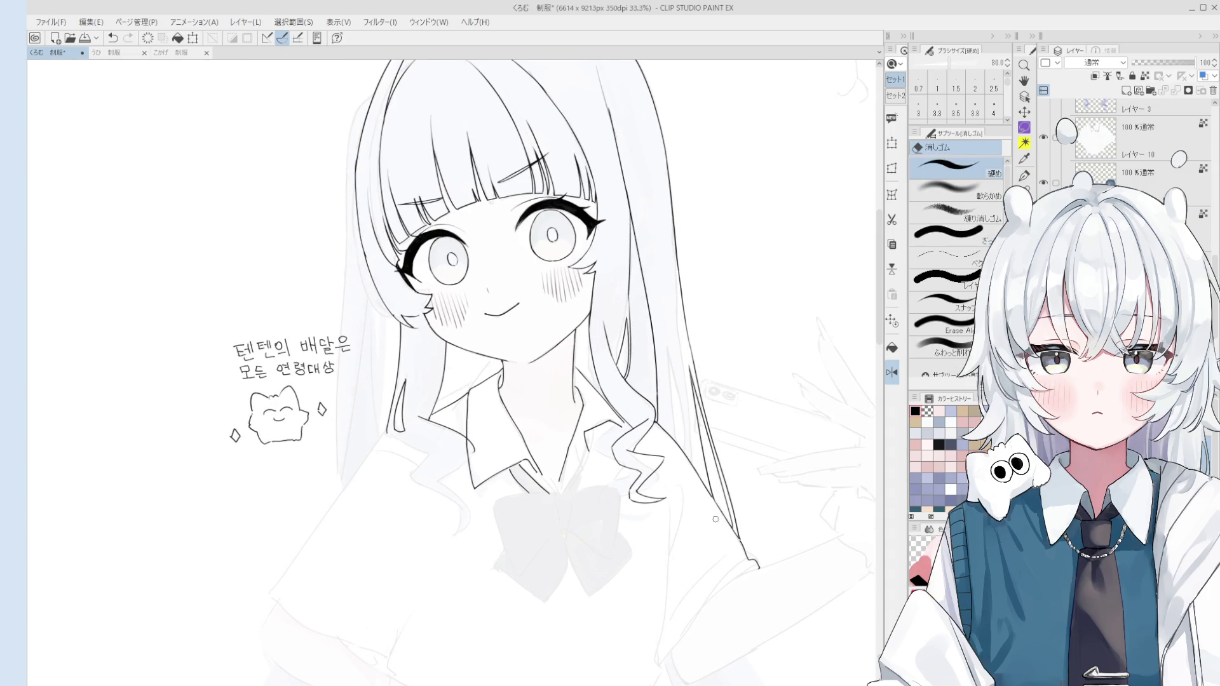
{"action": "left_click_drag", "start_coordinate": [712, 567], "coordinate": [725, 540]}
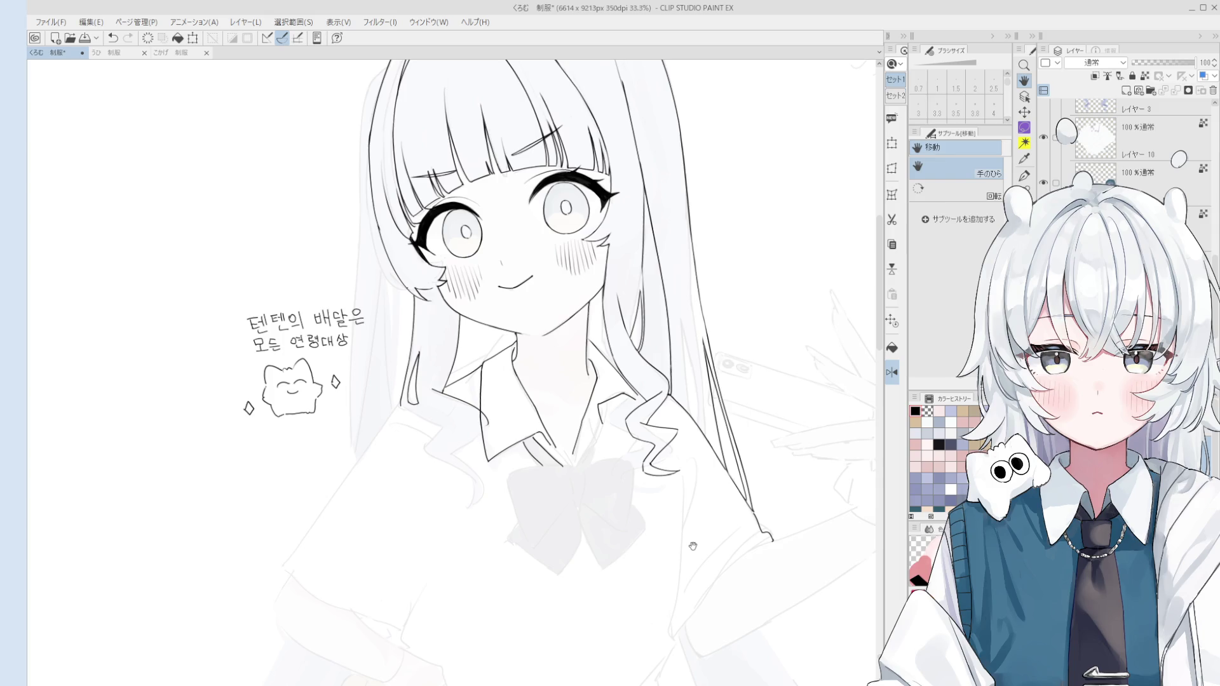
Undo the last two edits on the drawing
{"action": "scroll", "coordinate": [639, 511], "scroll_direction": "up", "scroll_amount": 3}
{"action": "key", "text": "e"}
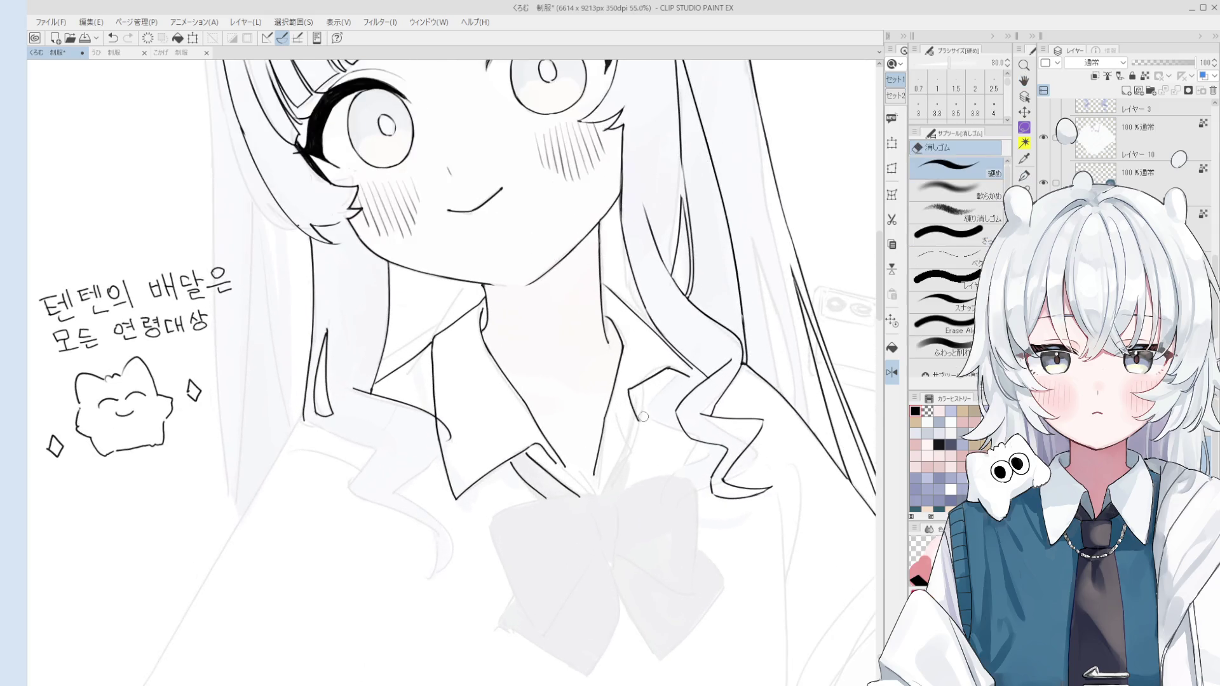
{"action": "key", "text": "p"}
{"action": "key", "text": "ctrl+z"}
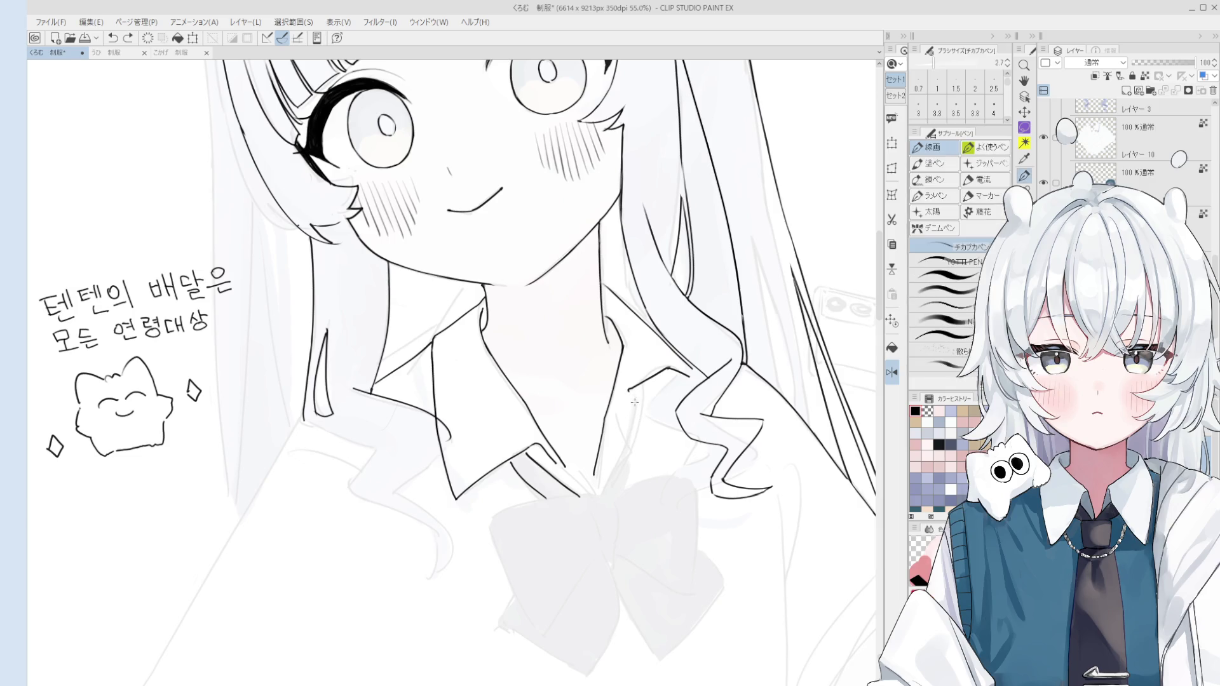
{"action": "scroll", "coordinate": [641, 442], "scroll_direction": "down", "scroll_amount": 1}
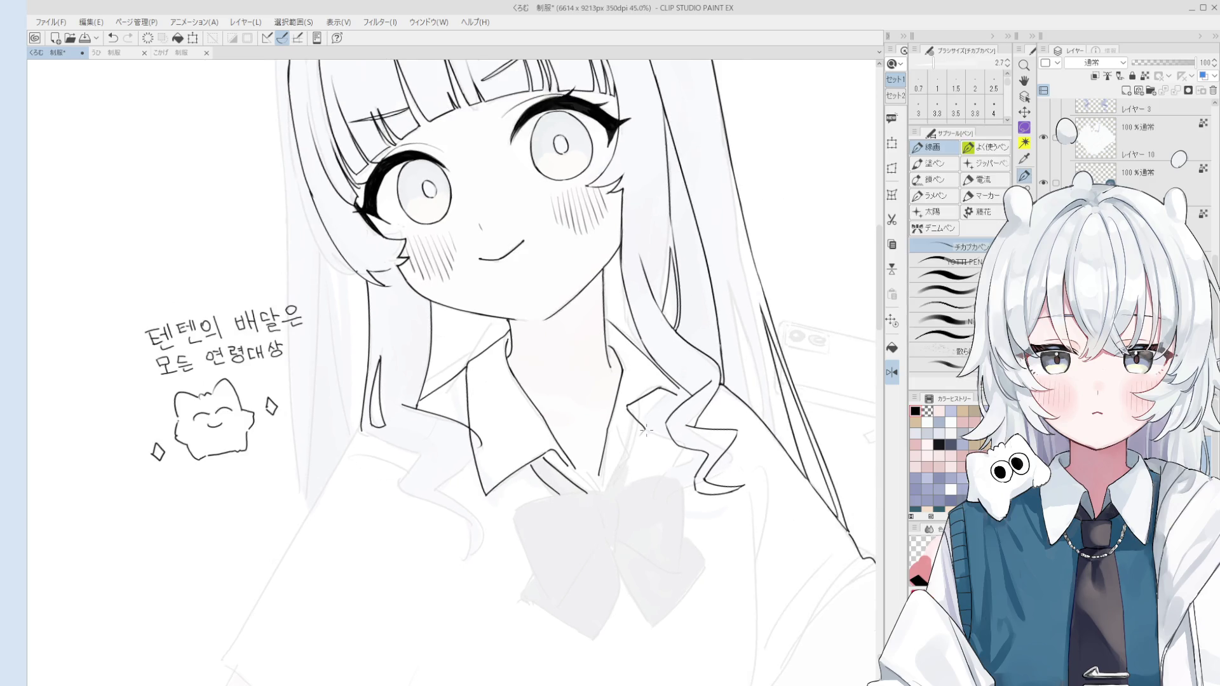
{"action": "key", "text": "e"}
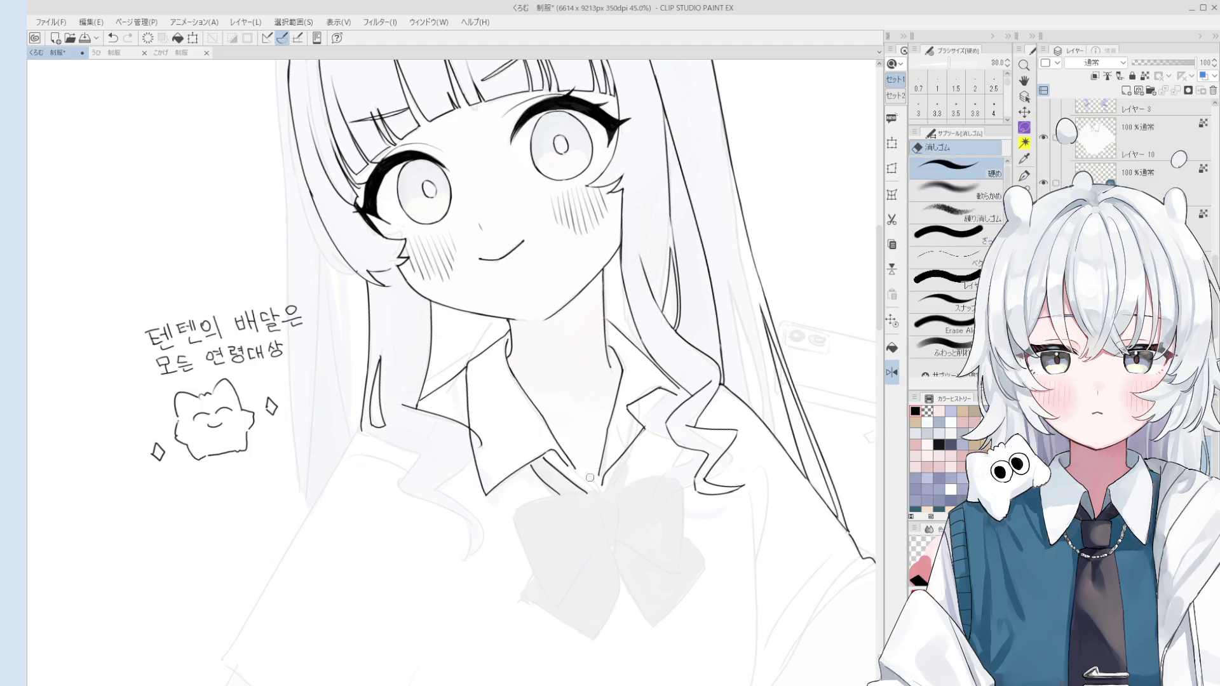
{"action": "scroll", "coordinate": [593, 478], "scroll_direction": "up", "scroll_amount": 2}
{"action": "key", "text": "p"}
{"action": "key", "text": "ctrl+z"}
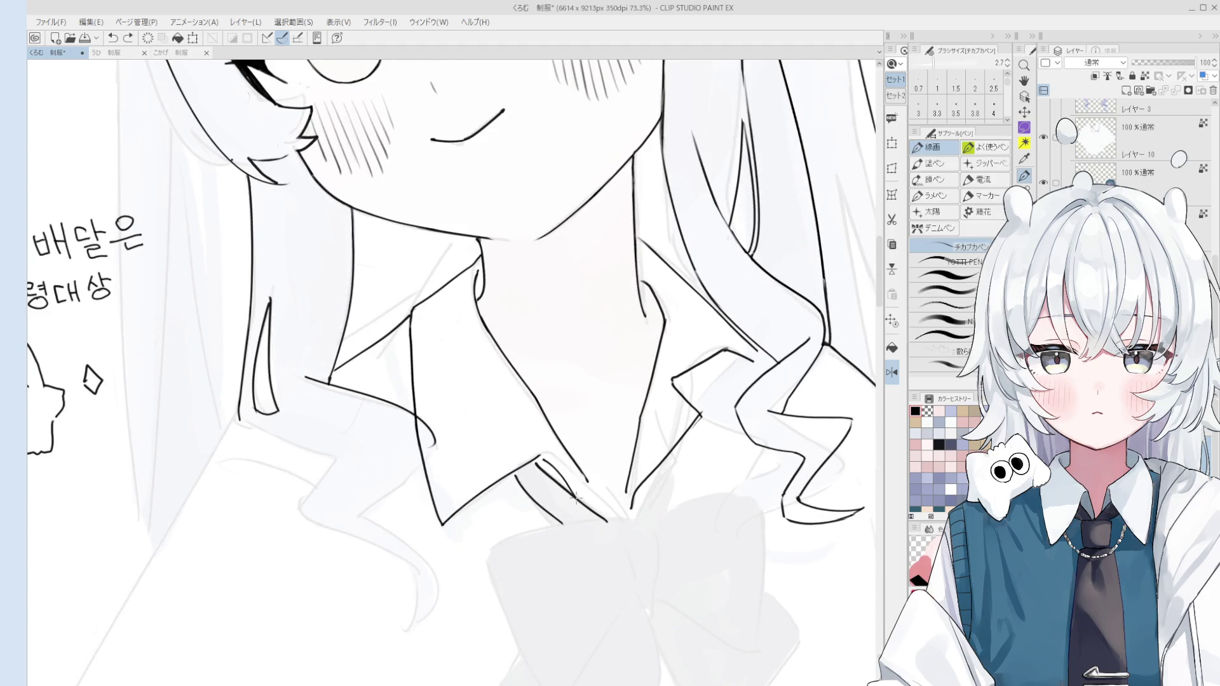
Set the pen to 3.0, add a short collar line, then erase the extra collar ink
{"action": "key", "text": "bracketright"}
{"action": "left_click_drag", "start_coordinate": [565, 498], "coordinate": [594, 504]}
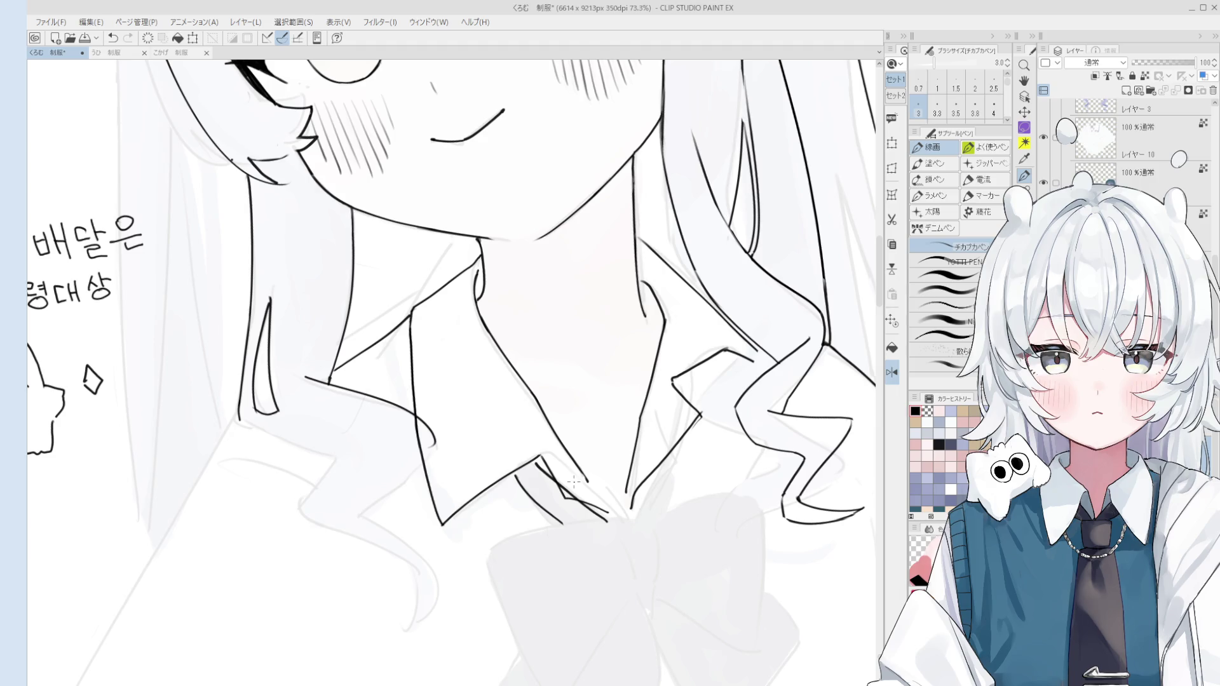
{"action": "key", "text": "e"}
{"action": "scroll", "coordinate": [566, 483], "scroll_direction": "up", "scroll_amount": 1}
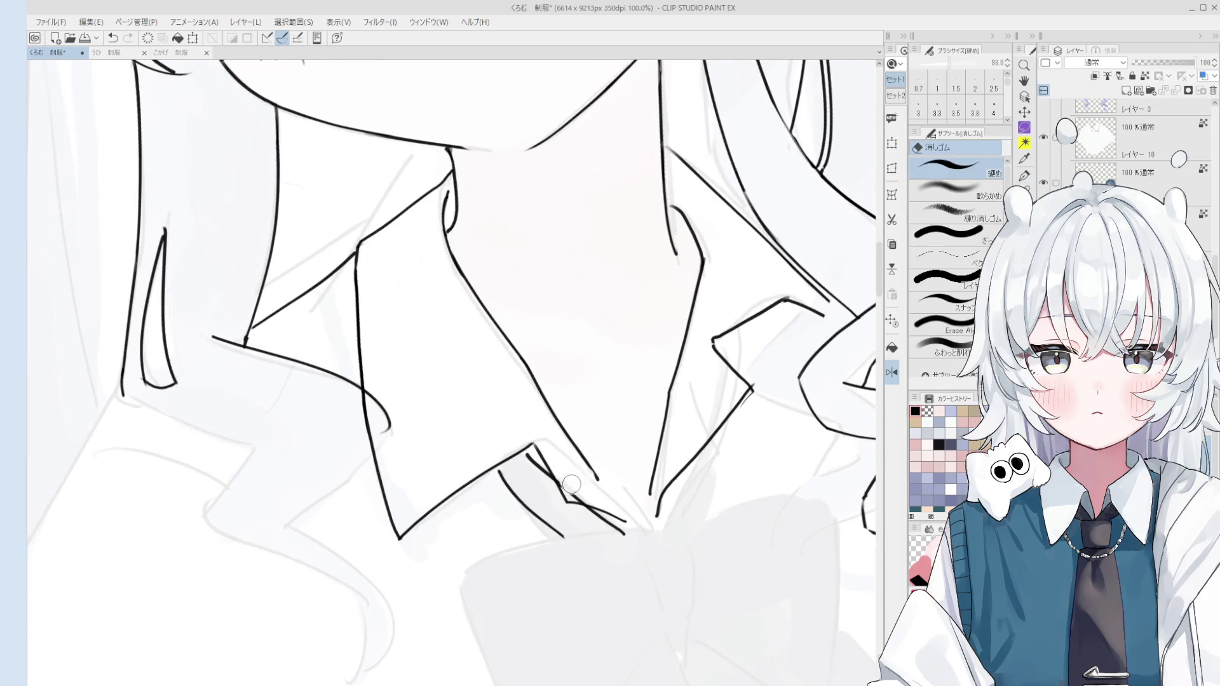
{"action": "mouse_move", "coordinate": [583, 493]}
{"action": "left_mouse_down"}
{"action": "mouse_move", "coordinate": [565, 470]}
{"action": "mouse_move", "coordinate": [539, 472]}
{"action": "left_mouse_up"}
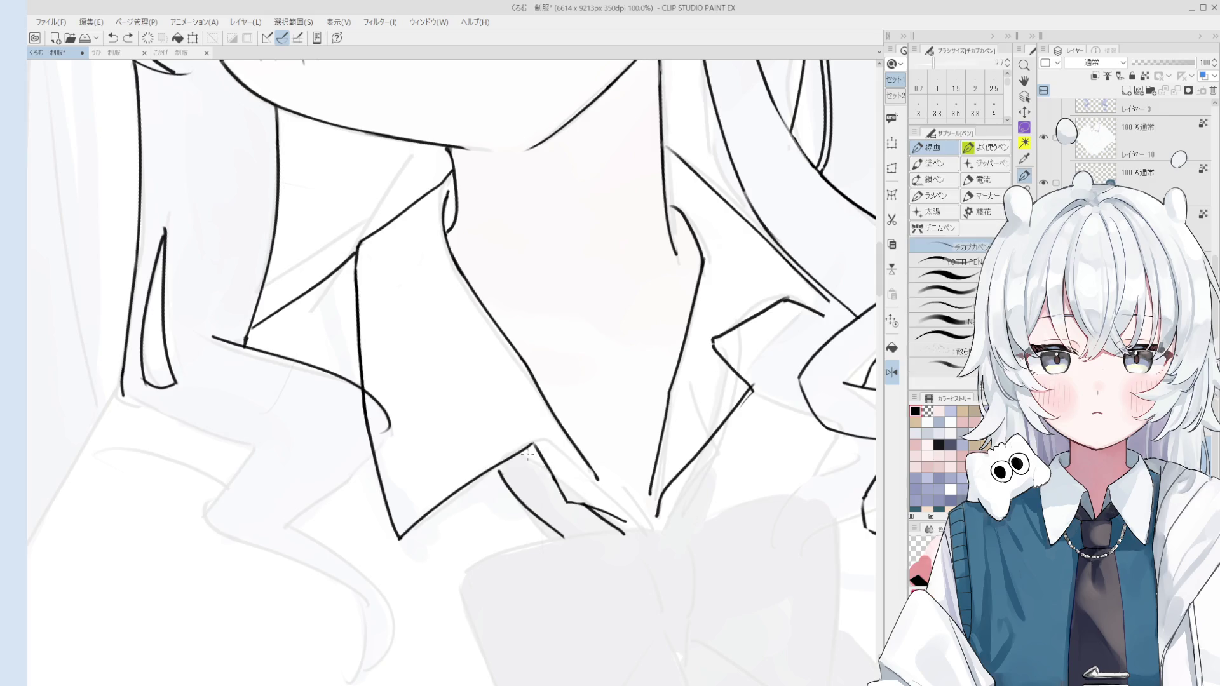
{"action": "scroll", "coordinate": [537, 473], "scroll_direction": "down", "scroll_amount": 1}
Draw the first curved mascot outline stroke to the right of her head
{"action": "key", "text": "p"}
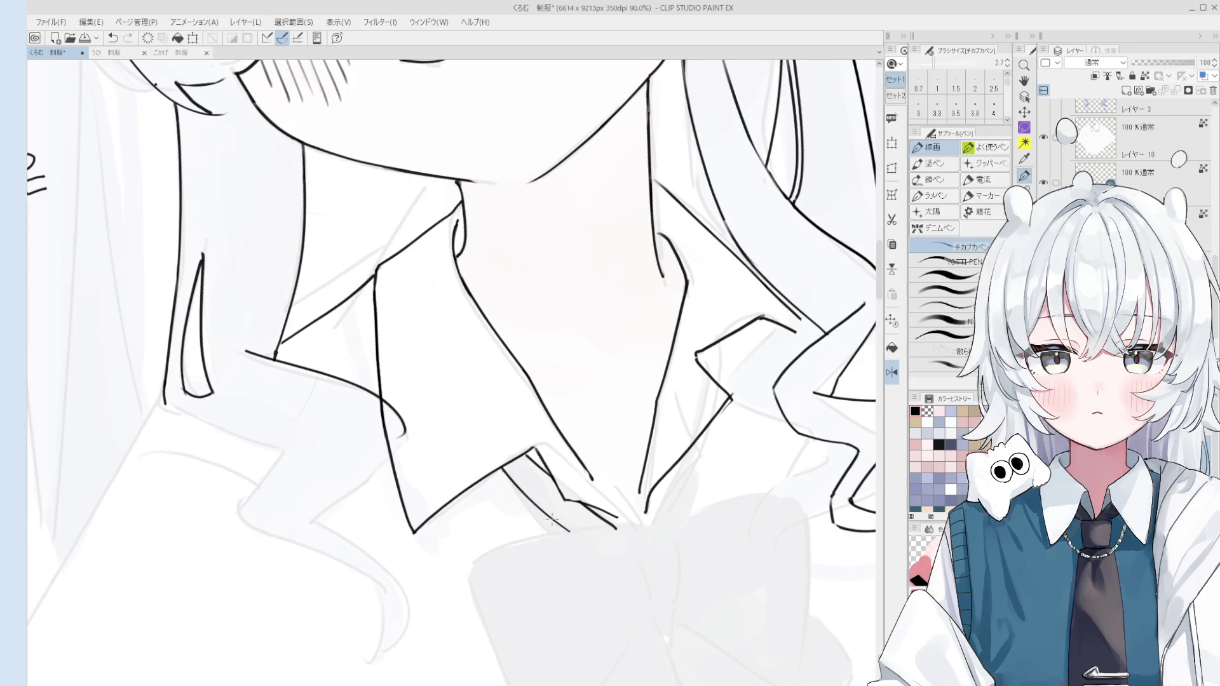
{"action": "scroll", "coordinate": [510, 482], "scroll_direction": "down", "scroll_amount": 4}
{"action": "scroll", "coordinate": [661, 265], "scroll_direction": "up", "scroll_amount": 2}
{"action": "mouse_move", "coordinate": [658, 255]}
{"action": "left_mouse_down"}
{"action": "mouse_move", "coordinate": [648, 249]}
{"action": "mouse_move", "coordinate": [632, 280]}
{"action": "mouse_move", "coordinate": [655, 322]}
{"action": "left_mouse_up"}
Extend the mascot outline down its right side to the base, undoing the last contour
{"action": "mouse_move", "coordinate": [664, 258]}
{"action": "left_mouse_down"}
{"action": "mouse_move", "coordinate": [701, 295]}
{"action": "mouse_move", "coordinate": [721, 351]}
{"action": "left_mouse_up"}
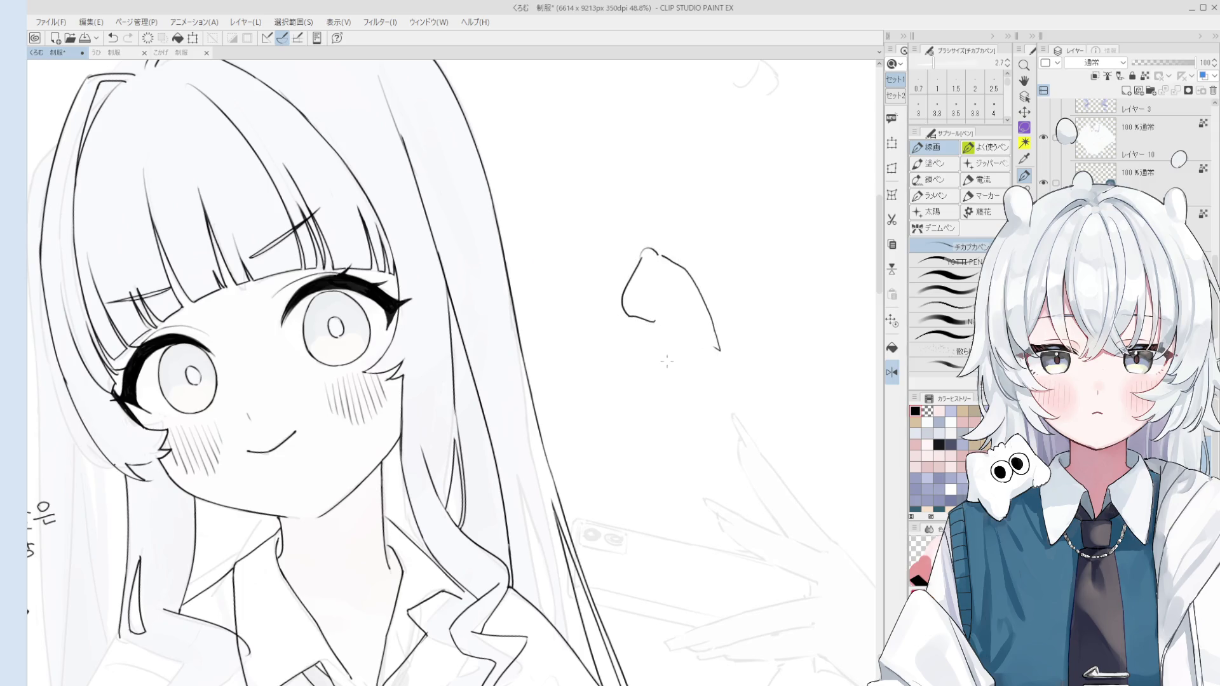
{"action": "mouse_move", "coordinate": [655, 325]}
{"action": "left_mouse_down"}
{"action": "mouse_move", "coordinate": [668, 448]}
{"action": "mouse_move", "coordinate": [735, 436]}
{"action": "mouse_move", "coordinate": [741, 416]}
{"action": "left_mouse_up"}
{"action": "left_click_drag", "start_coordinate": [721, 349], "coordinate": [747, 421]}
{"action": "key", "text": "ctrl+z"}
{"action": "key", "text": "e"}
Add an ear bump at the mascot's upper right and refine it with the eraser
{"action": "key", "text": "p"}
{"action": "scroll", "coordinate": [718, 292], "scroll_direction": "up", "scroll_amount": 2}
{"action": "mouse_move", "coordinate": [687, 270]}
{"action": "left_mouse_down"}
{"action": "mouse_move", "coordinate": [713, 283]}
{"action": "mouse_move", "coordinate": [722, 315]}
{"action": "mouse_move", "coordinate": [709, 319]}
{"action": "mouse_move", "coordinate": [686, 274]}
{"action": "mouse_move", "coordinate": [699, 283]}
{"action": "mouse_move", "coordinate": [687, 293]}
{"action": "mouse_move", "coordinate": [702, 256]}
{"action": "left_mouse_up"}
{"action": "key", "text": "e"}
{"action": "key", "text": "p"}
{"action": "key", "text": "e"}
{"action": "key", "text": "p"}
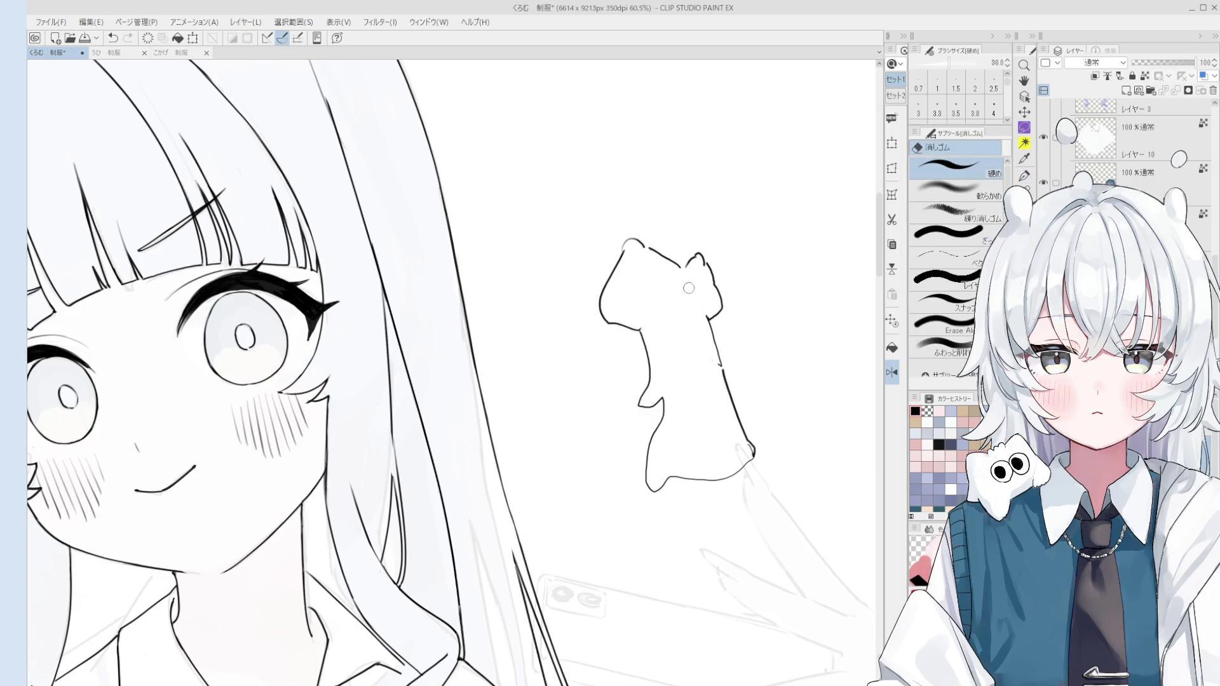
{"action": "scroll", "coordinate": [693, 274], "scroll_direction": "down", "scroll_amount": 1}
{"action": "key", "text": "h"}
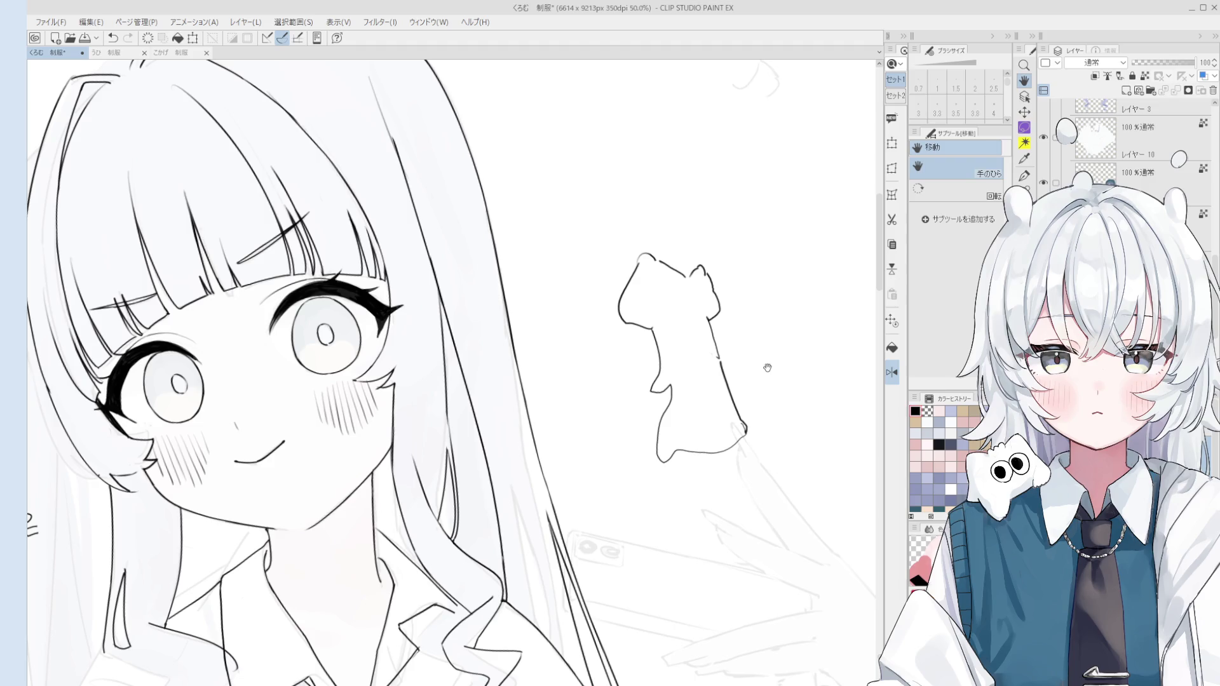